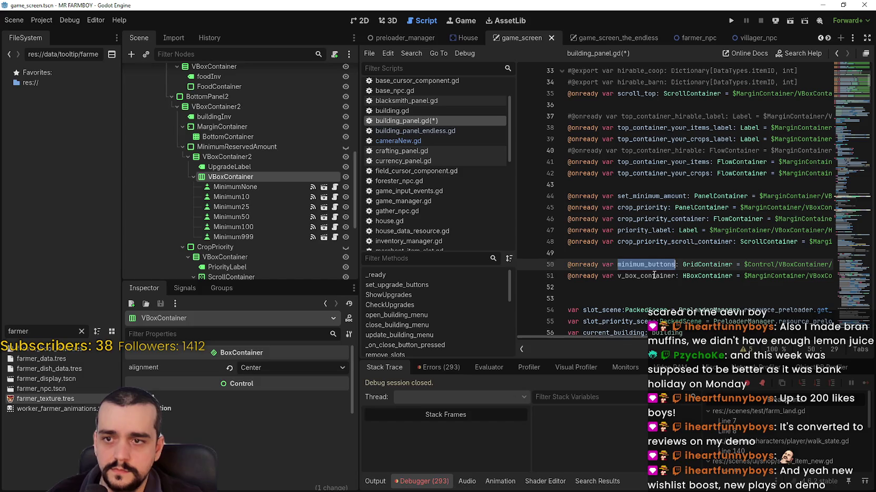
Step: Delete the old GridContainer minimum_buttons declaration on line 50 and run the game with F5
left_click_drag(570, 264, 873, 262)
key("BackSpace")
key("ctrl+z")
key("BackSpace")
key("BackSpace")
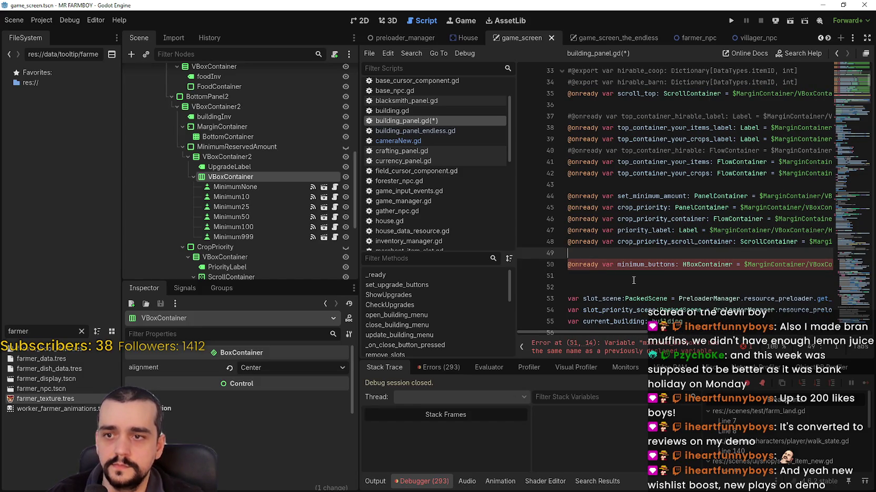
left_click(634, 280)
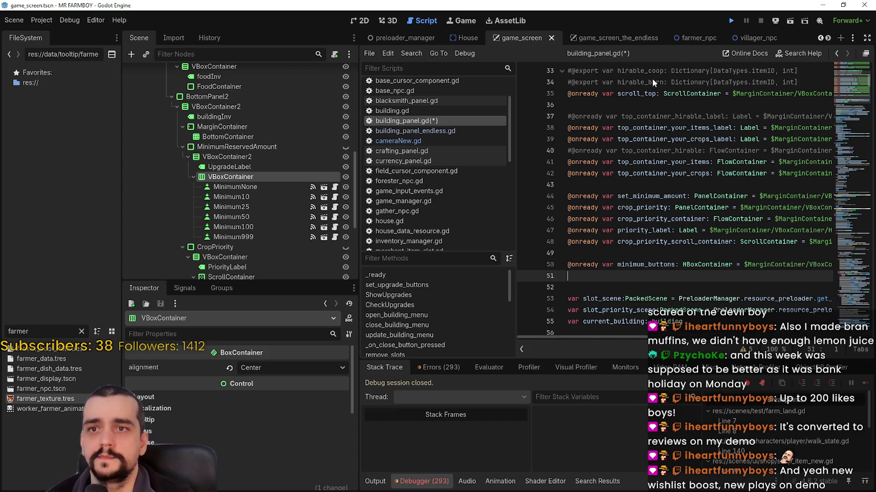
key("F5")
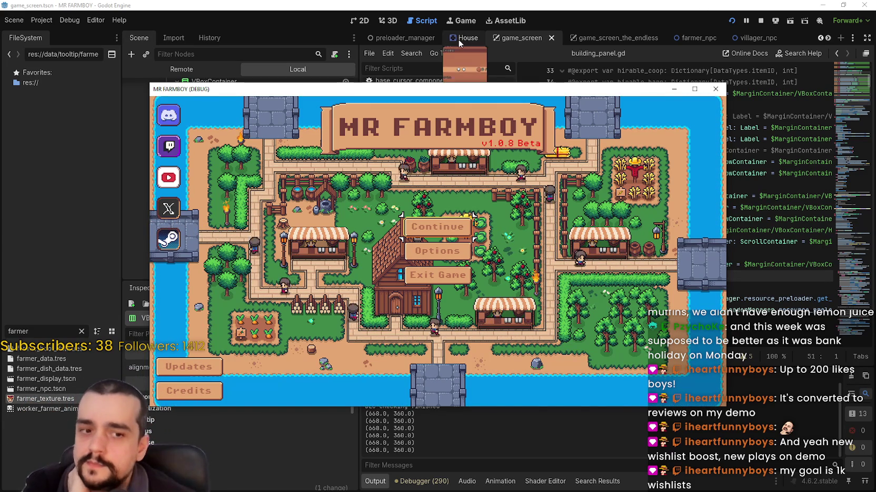
Step: Maximize the game window and load the Save 3 (Normal) game, which has 790 coins
left_click(694, 89)
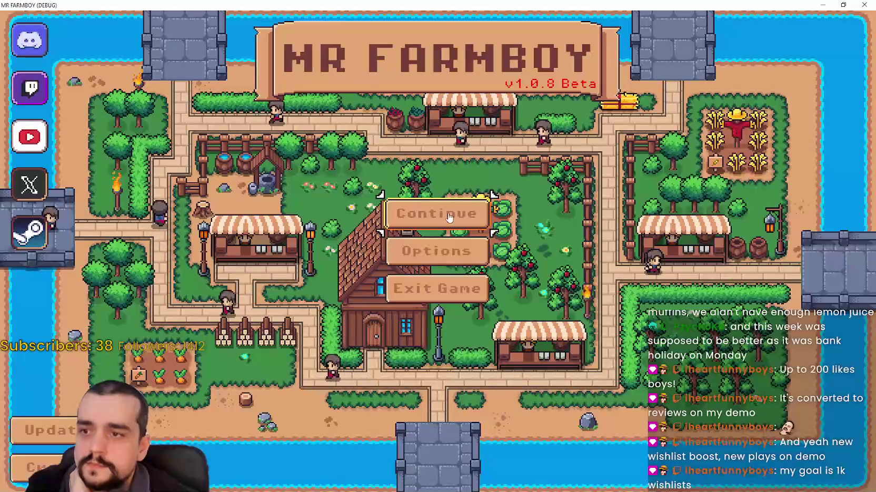
left_click(436, 213)
scroll(523, 288, "down", 2)
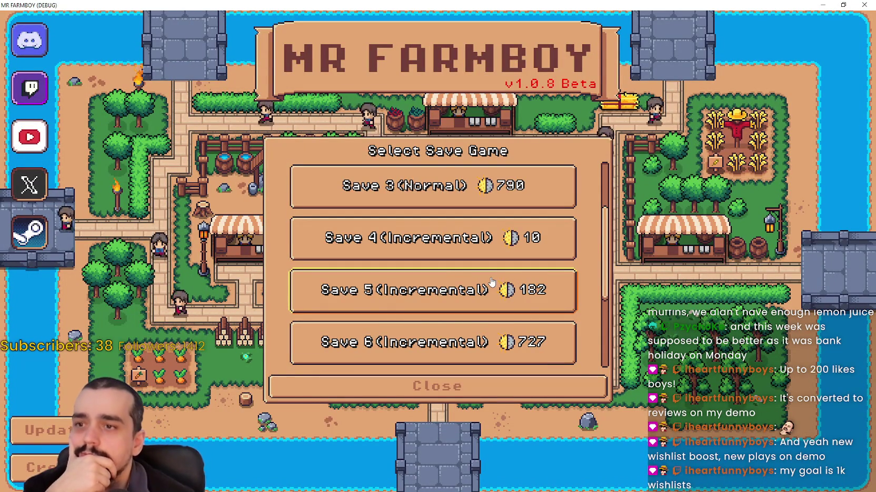
scroll(508, 287, "down", 2)
scroll(484, 288, "up", 3)
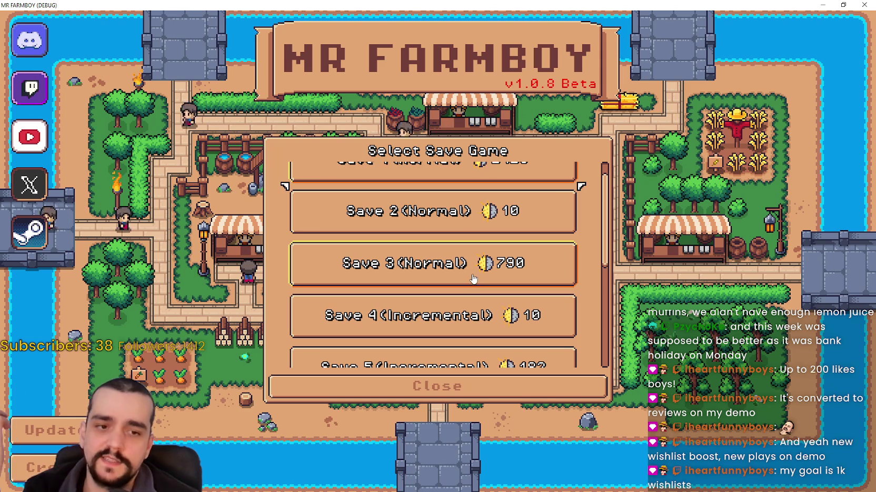
left_click(477, 285)
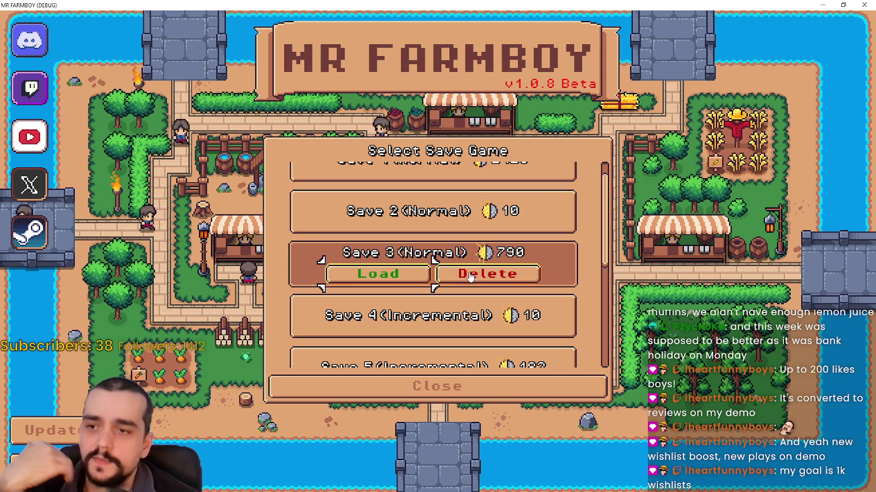
left_click(387, 273)
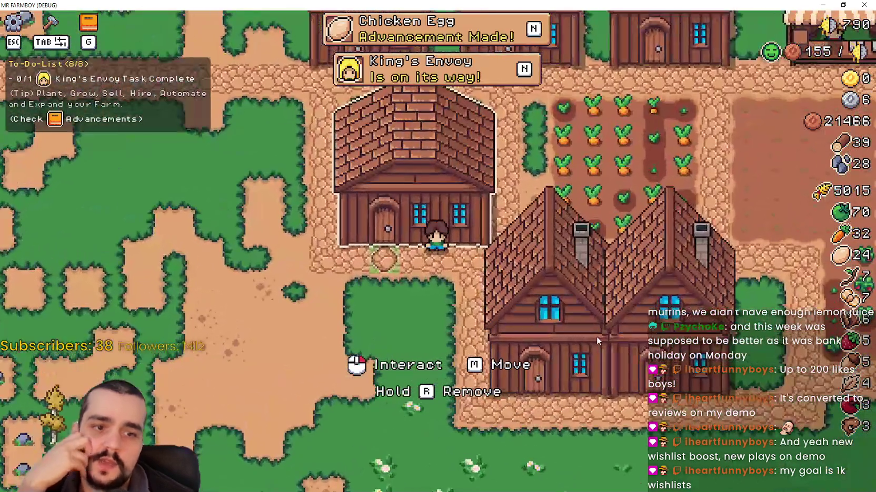
Step: Open the warehouse building's panel, close it, and open it again
left_click(597, 338)
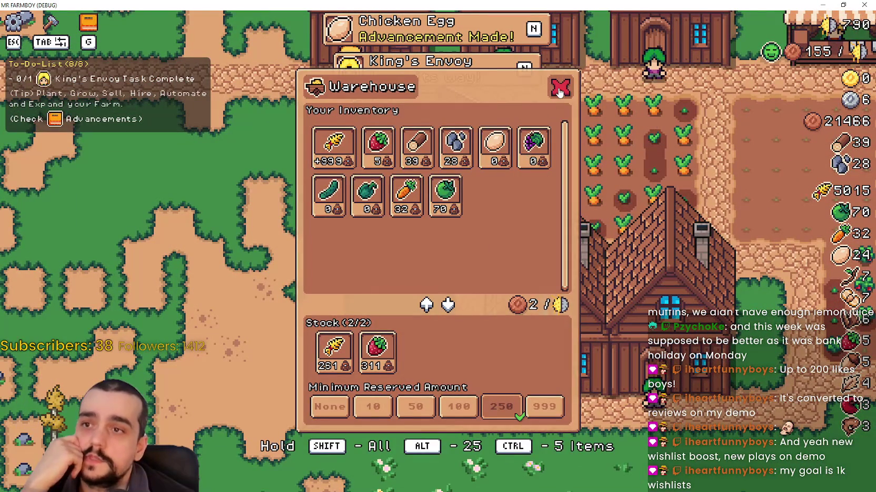
key("Escape")
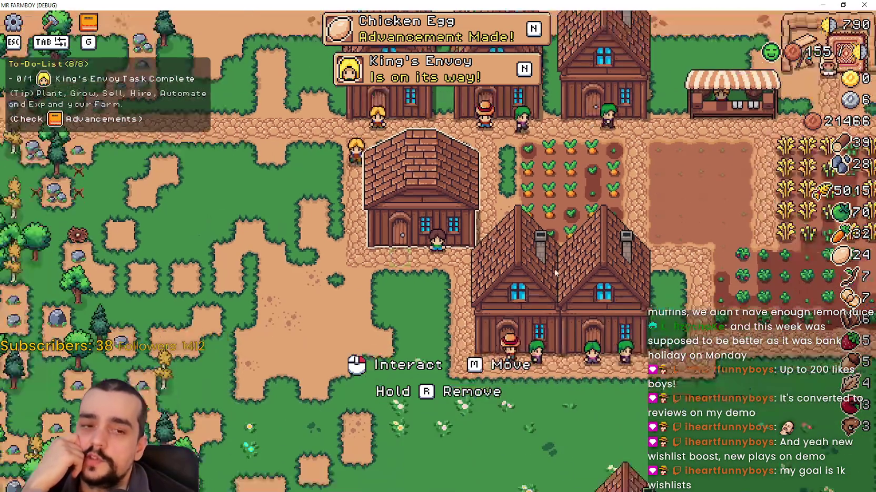
scroll(555, 273, "up", 1)
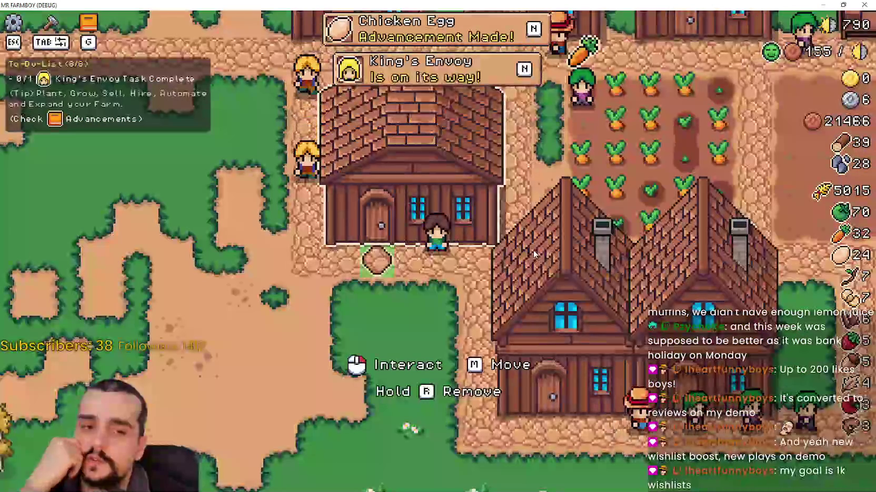
scroll(533, 250, "up", 1)
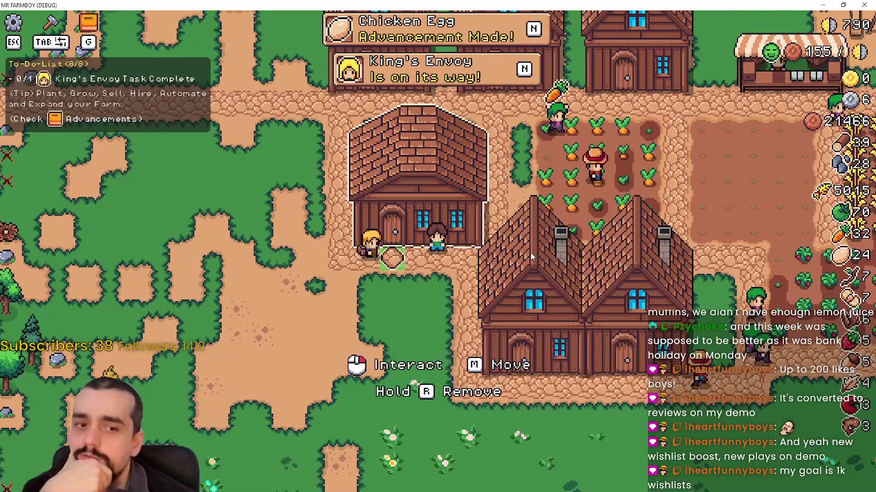
left_click(521, 234)
Step: Browse the Advancements panel, including the Chicken Egg advancement in the animals section
left_click(558, 88)
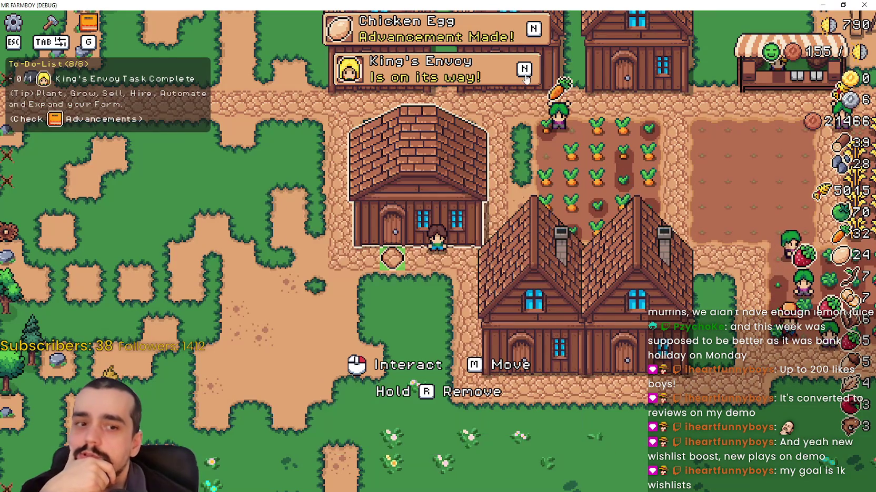
key("g")
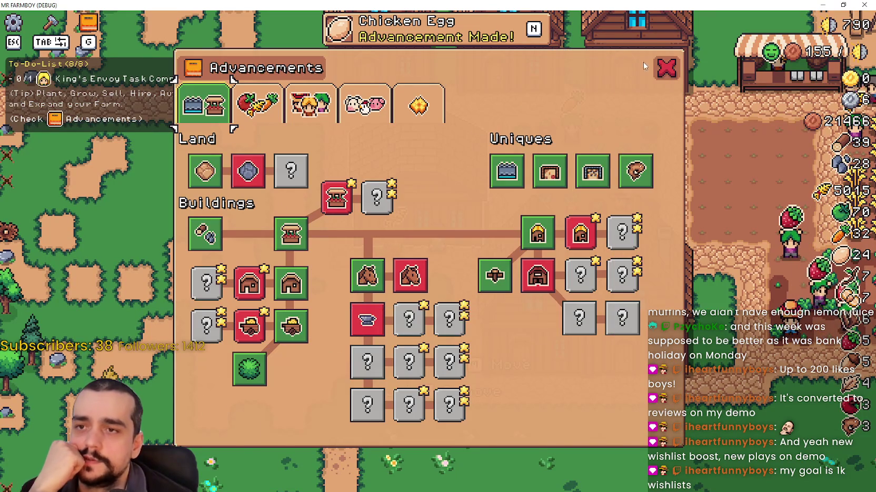
key("g")
left_click(477, 26)
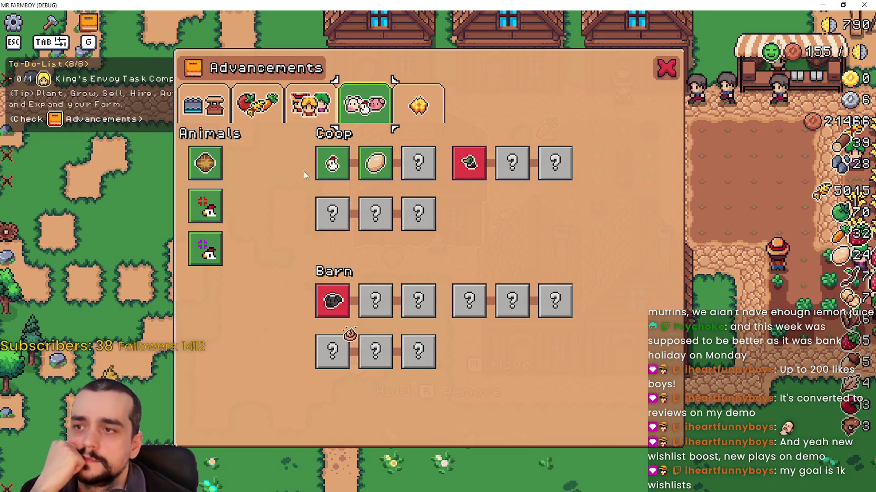
key("g")
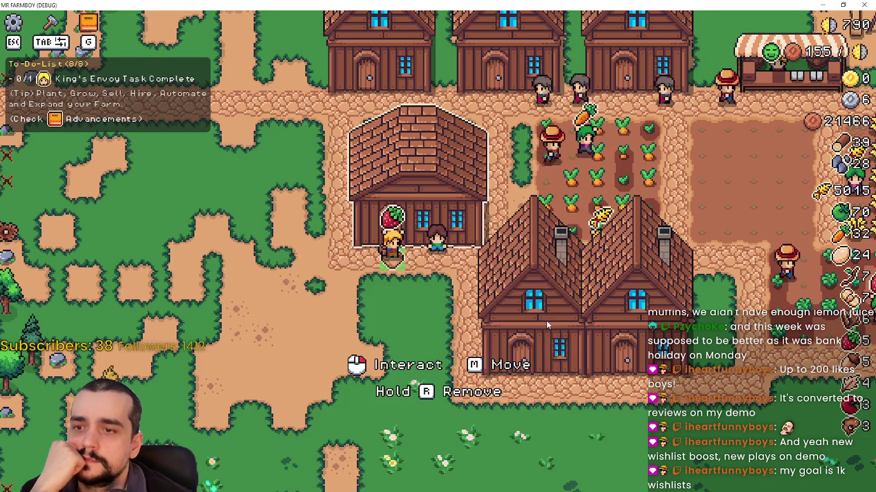
Step: Reopen the Warehouse panel to check its layout and restore the game window's size
left_click(545, 320)
key("Escape")
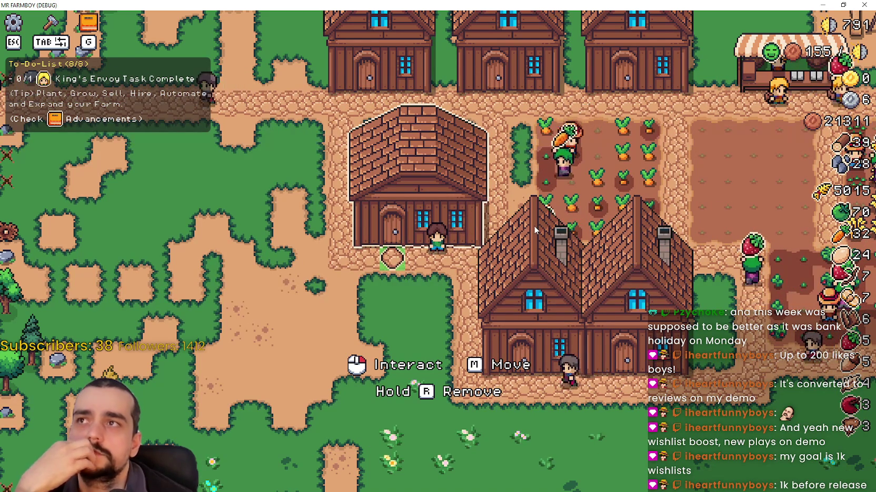
left_click(532, 214)
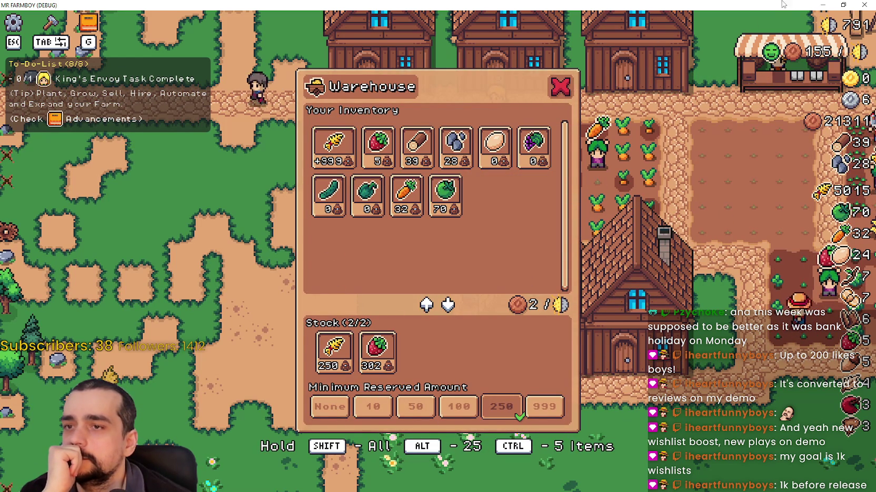
left_click(841, 4)
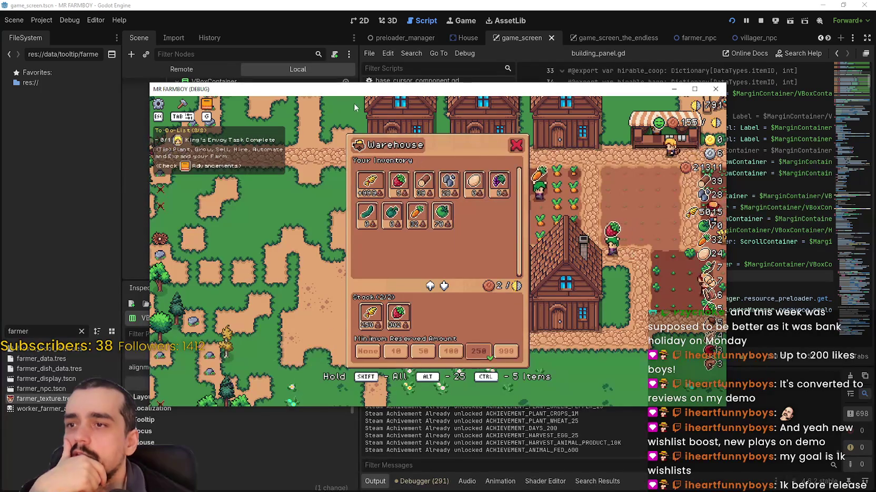
Step: Close the game, switch to the 2D view, and make BuildingPanel visible
left_click(676, 87)
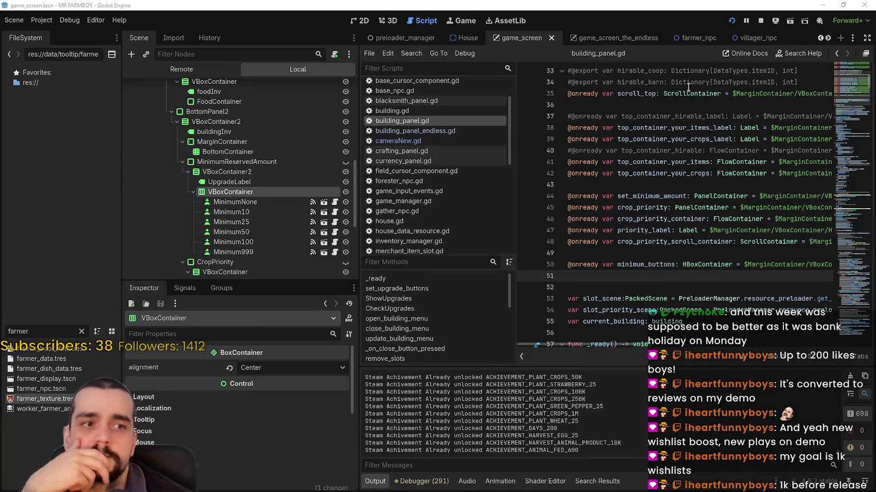
left_click(363, 21)
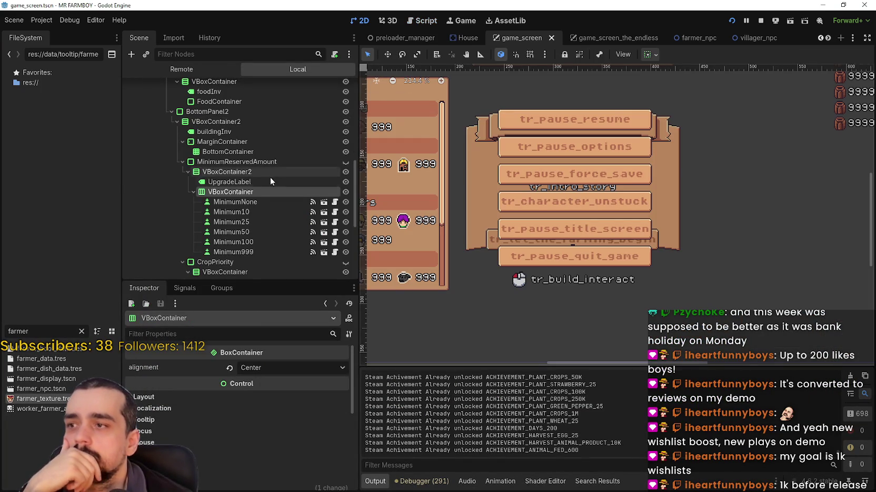
scroll(253, 205, "up", 3)
scroll(274, 211, "up", 2)
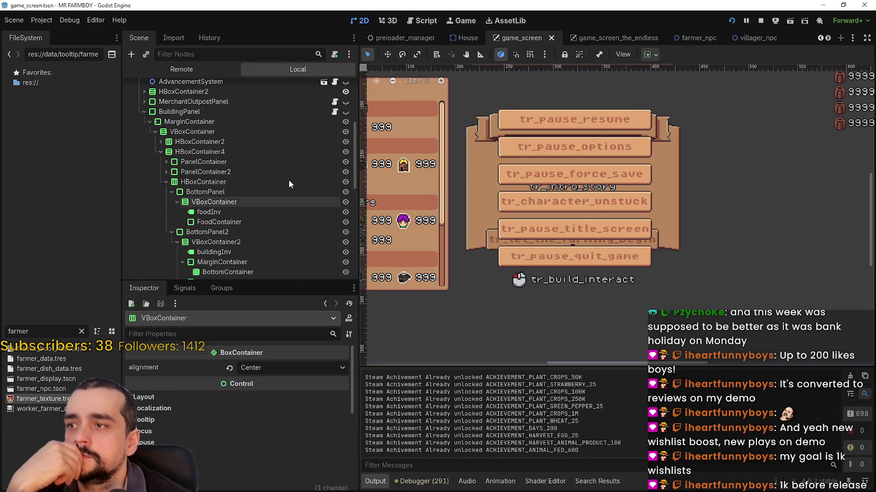
left_click(345, 112)
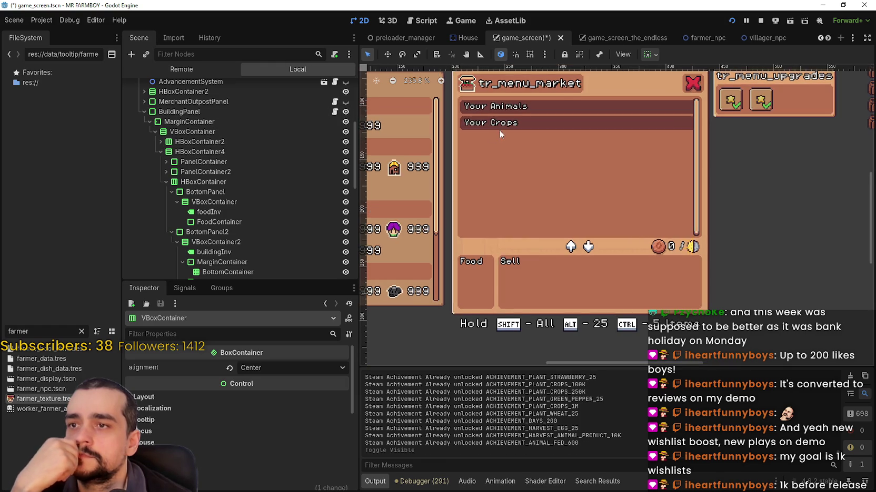
Step: Expand PanelContainer2, enlarge the scene tree area, and select the MinimumReservedAmount node
scroll(506, 106, "up", 3)
scroll(240, 184, "down", 5)
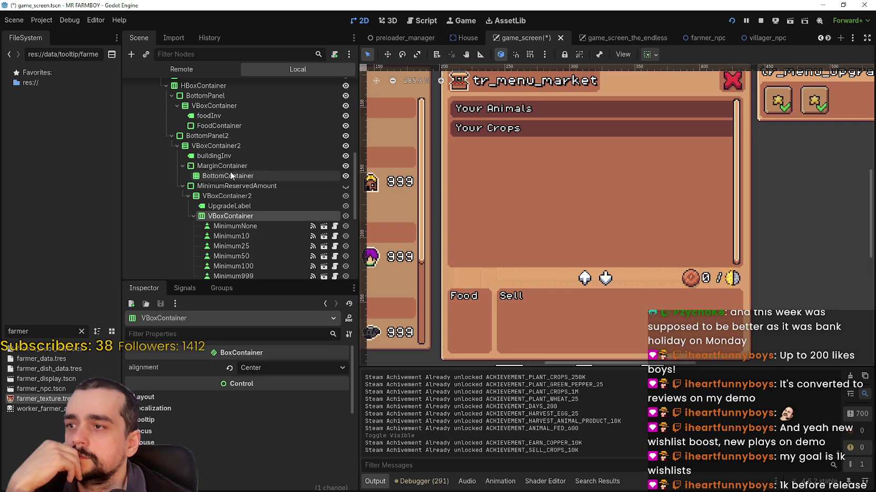
scroll(234, 184, "up", 5)
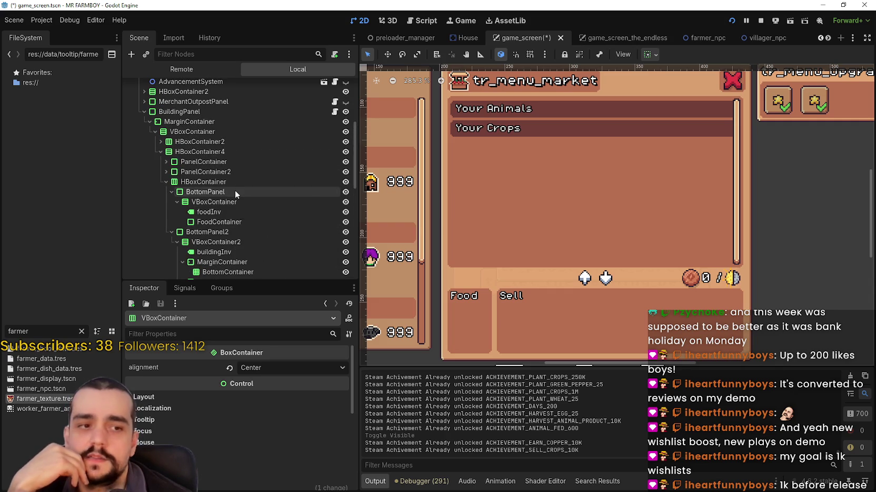
left_click(165, 172)
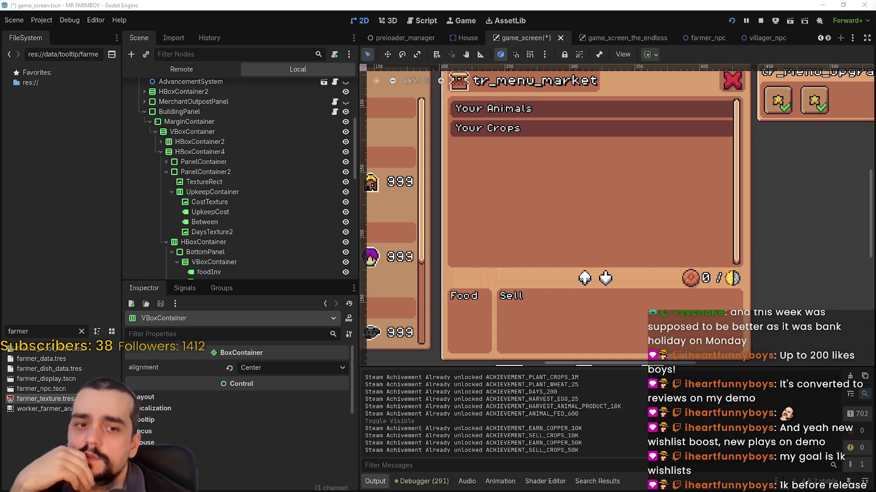
scroll(264, 235, "down", 3)
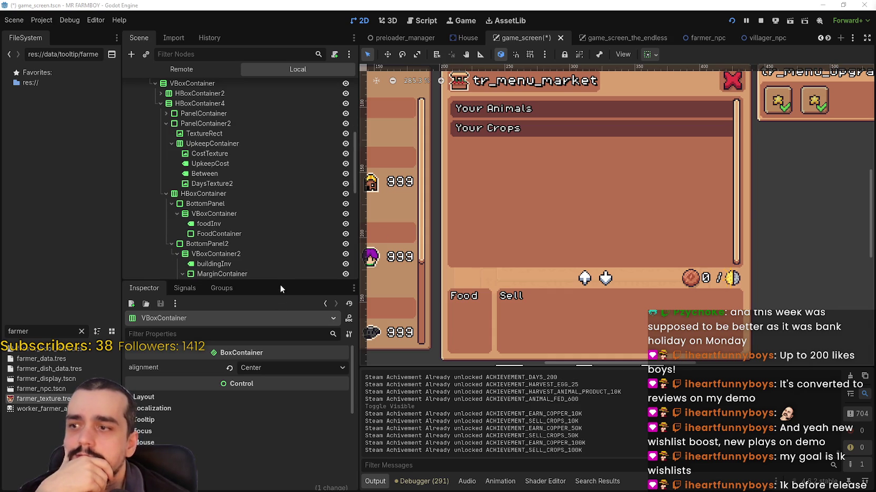
left_click_drag(282, 283, 282, 324)
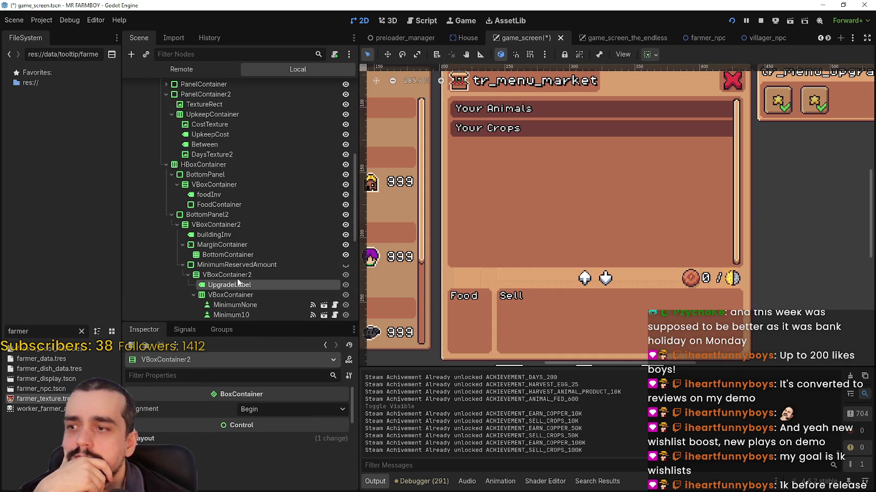
left_click(216, 284)
left_click(240, 266)
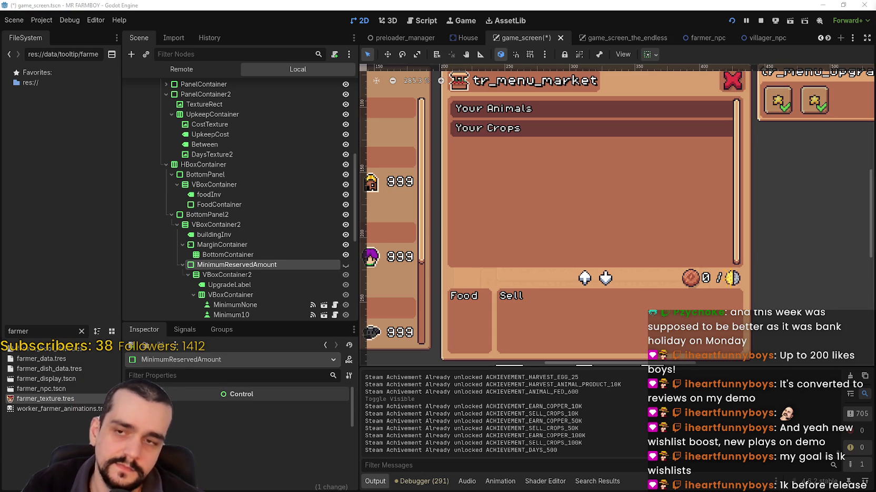
key("XF86Calculator")
Step: Work out 1000 − 900 = 100 in Calculator, try another sum, then close it
left_click_drag(577, 52, 565, 57)
type("1")
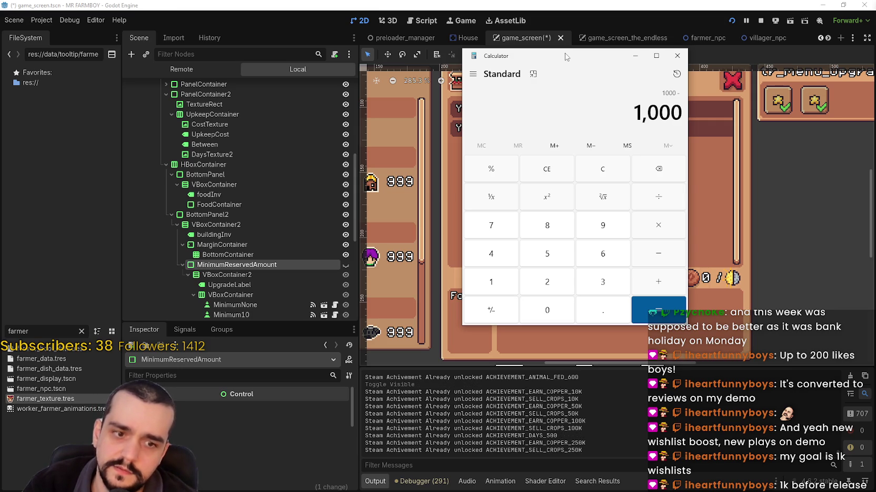
type("900")
key("Return")
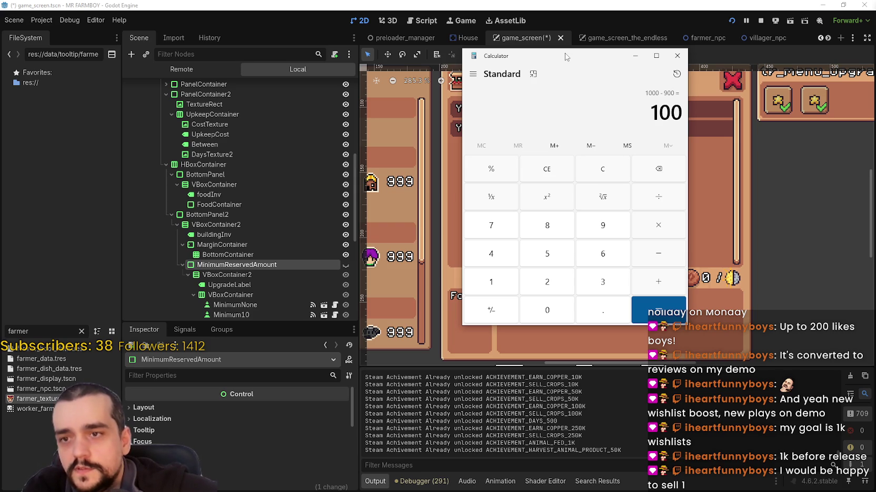
type("60 -")
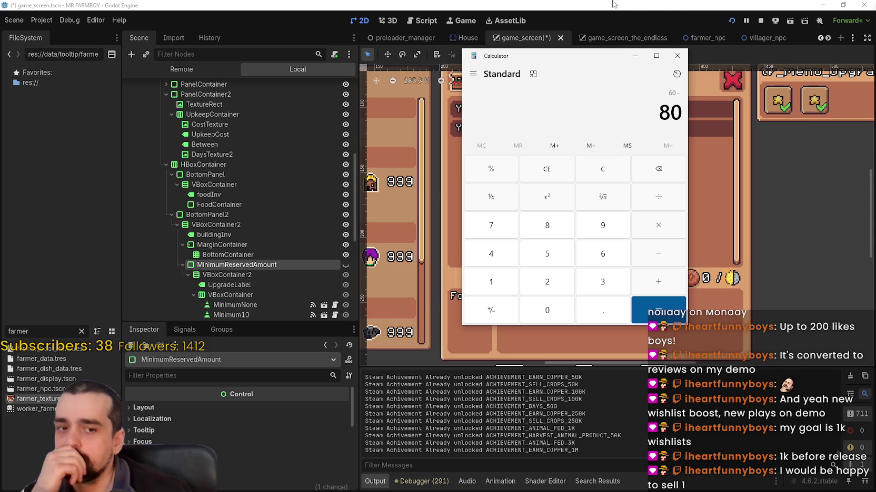
left_click(677, 56)
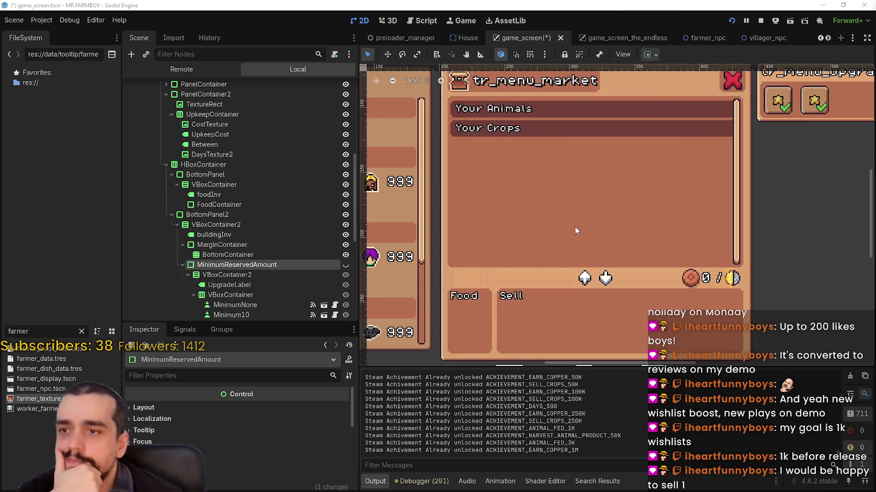
Step: Inspect the Minimum10 reserve button, MinimumReservedAmount, VBoxContainer2 and UpgradeLabel nodes
scroll(574, 229, "down", 2)
scroll(578, 213, "up", 2)
scroll(585, 162, "down", 1)
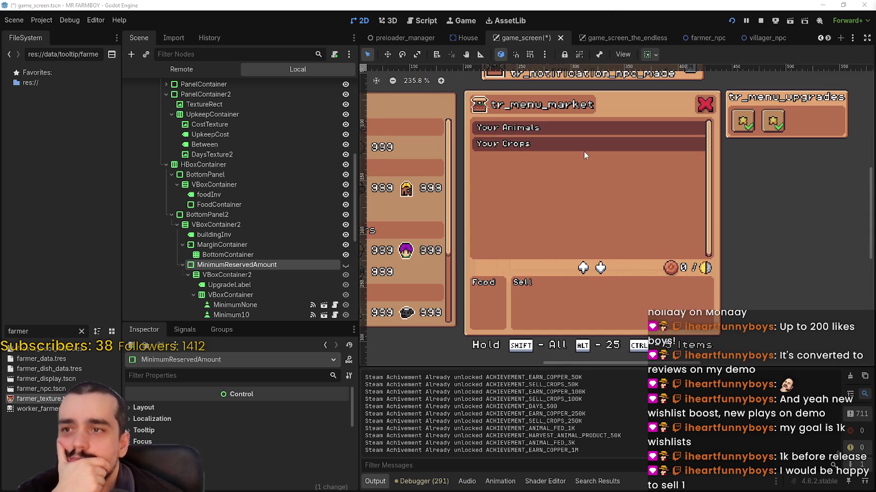
scroll(285, 260, "down", 3)
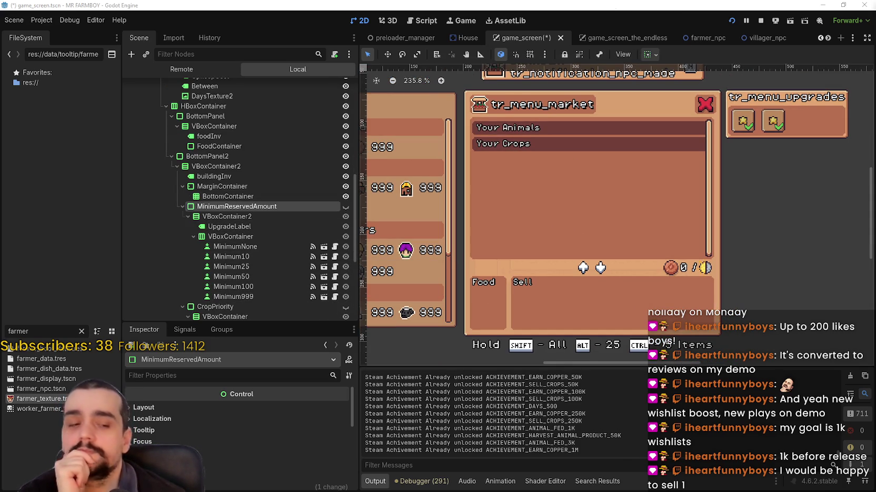
left_click_drag(229, 237, 233, 258)
left_click(233, 258)
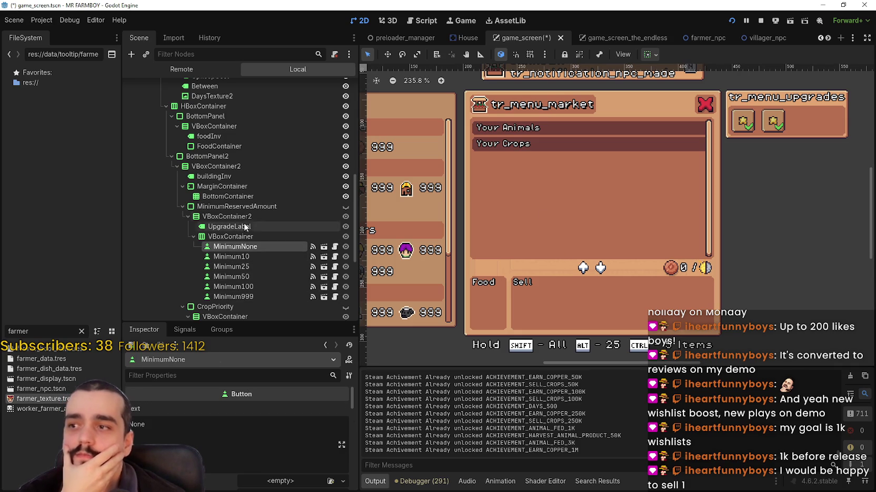
left_click(245, 206)
left_click(211, 216)
left_click(224, 226)
Step: Inspect MarginContainer, BottomContainer, buildingInv and the reserve-button container, then reselect MinimumReservedAmount
left_click(230, 187)
left_click(230, 197)
left_click(231, 176)
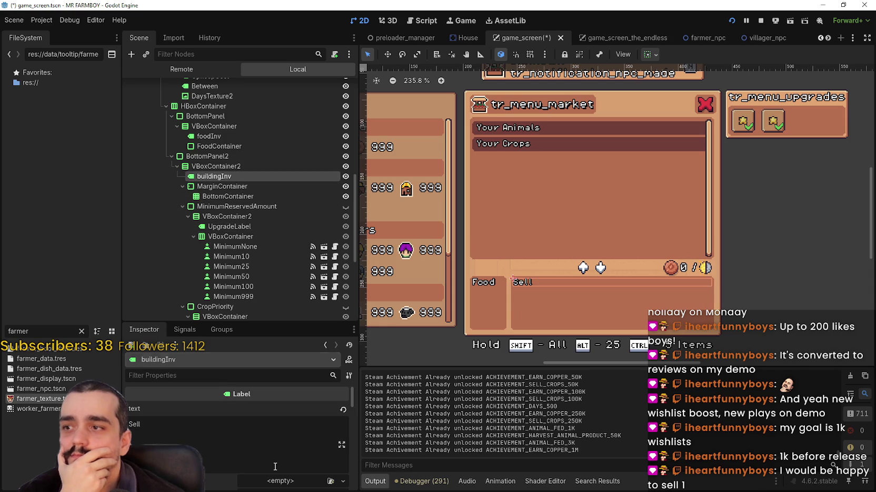
left_click(218, 206)
left_click(219, 217)
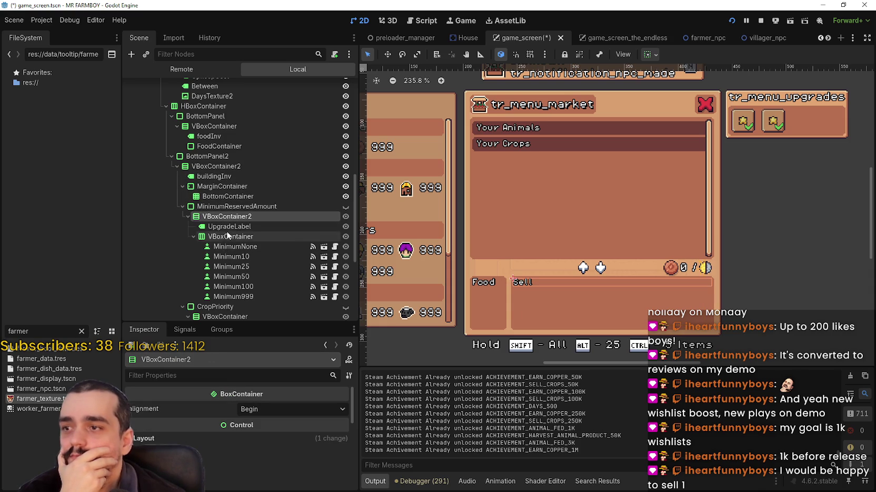
left_click(229, 227)
left_click(229, 236)
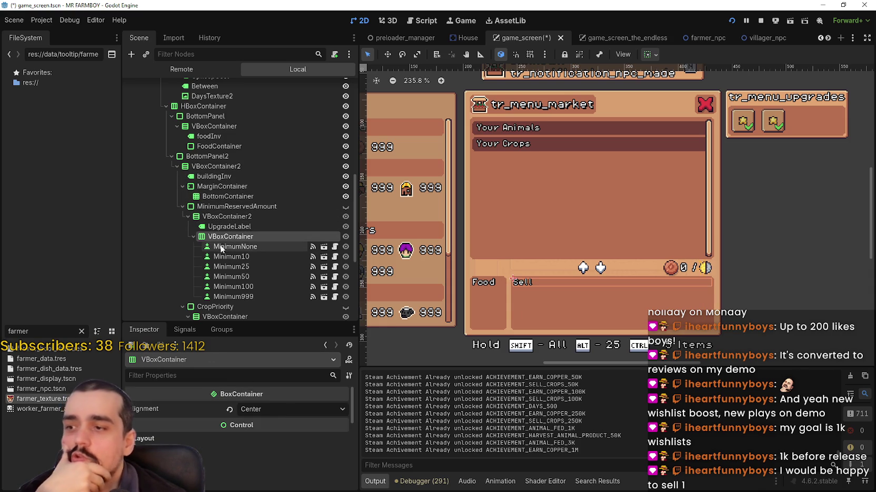
left_click(230, 227)
left_click(238, 205)
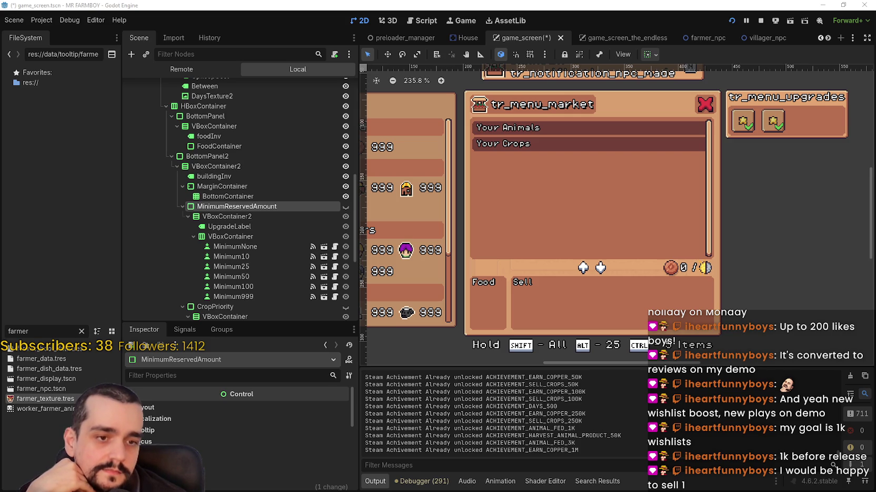
key("alt+Tab")
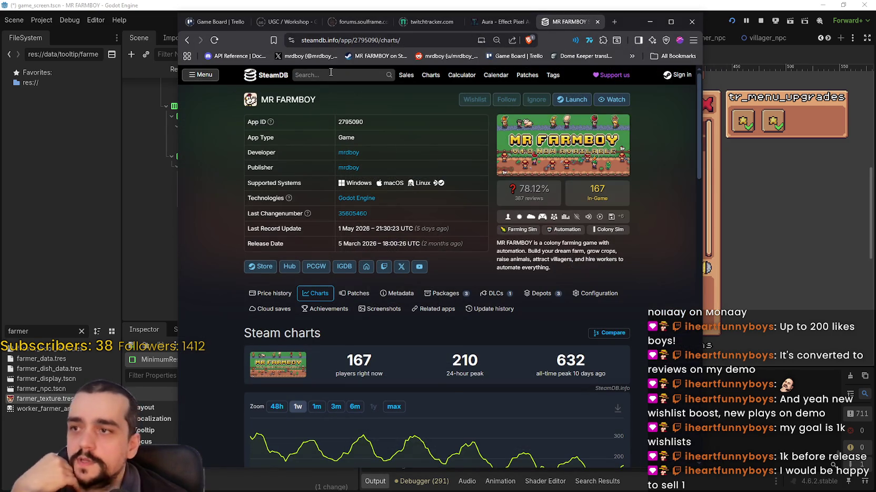
Step: Search SteamDB for 'planet' and open A Game About Making A Planet's page
left_click(336, 75)
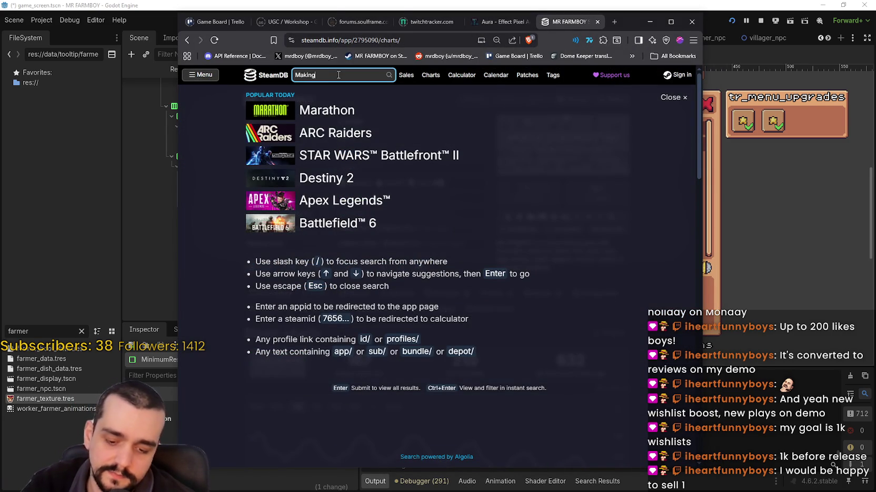
type(" a planet")
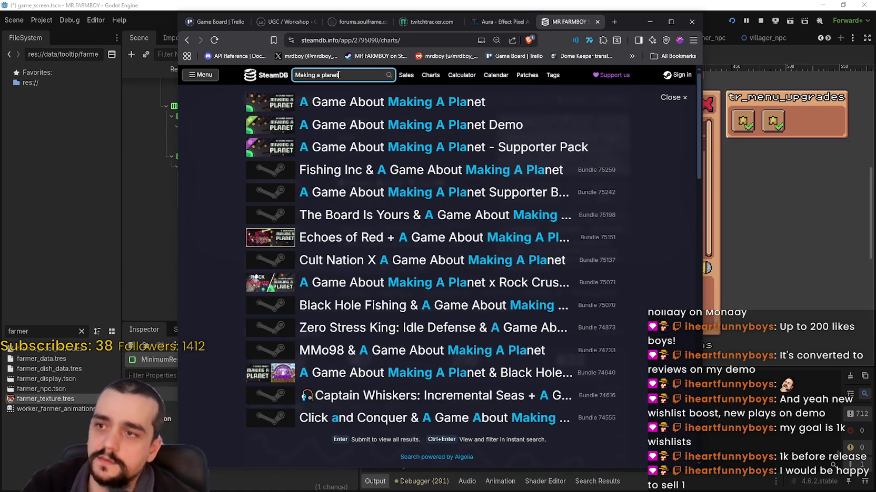
left_click(372, 103)
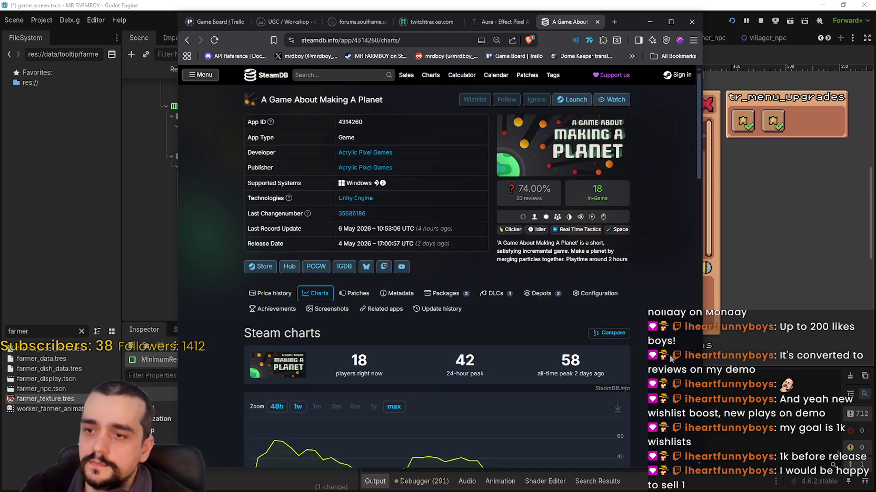
scroll(667, 354, "down", 2)
scroll(644, 324, "up", 1)
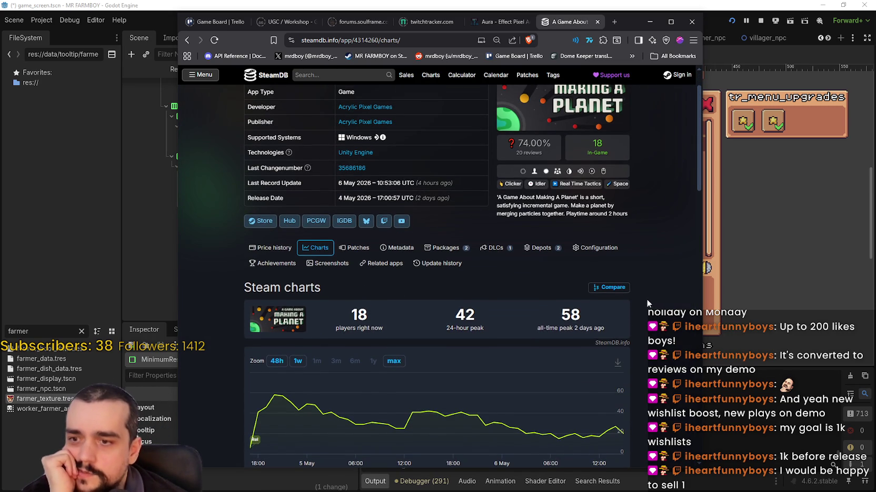
scroll(633, 269, "up", 1)
scroll(664, 301, "down", 1)
scroll(663, 301, "down", 1)
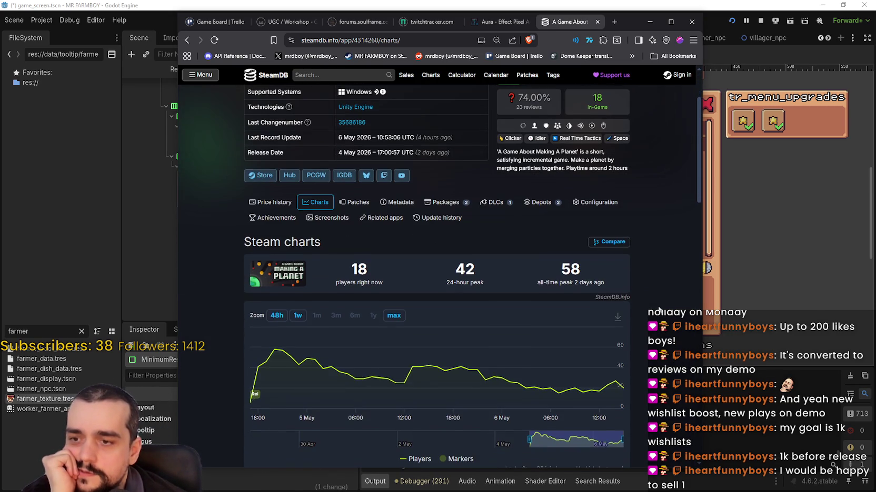
Step: Show the player chart's full 'max' history: 18 now, 42 daily peak, 58 all-time peak
left_click(393, 315)
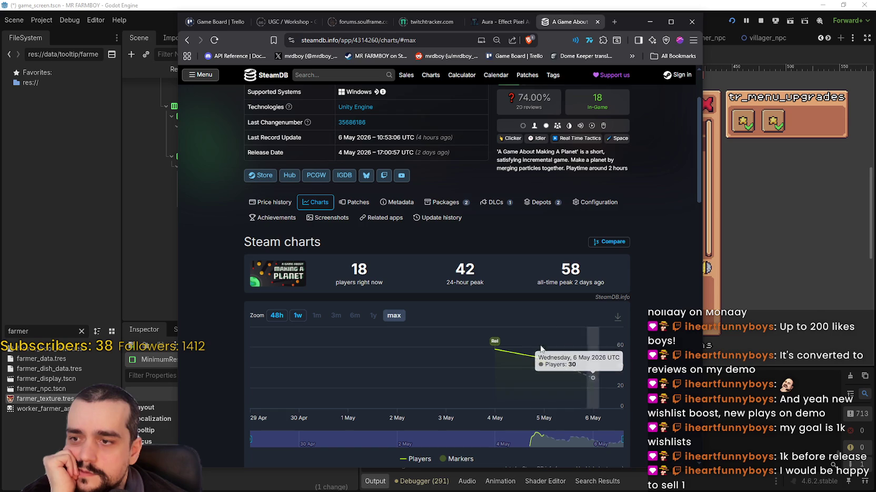
scroll(483, 316, "up", 2)
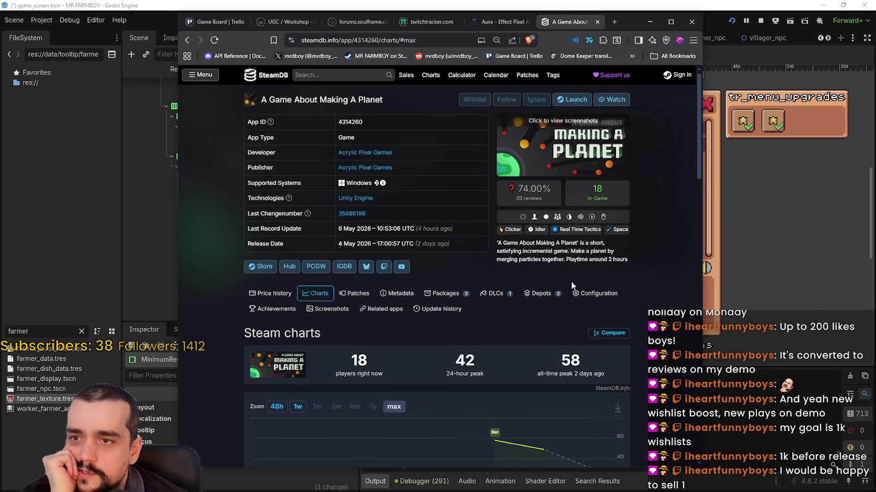
scroll(632, 375, "down", 2)
scroll(632, 372, "down", 3)
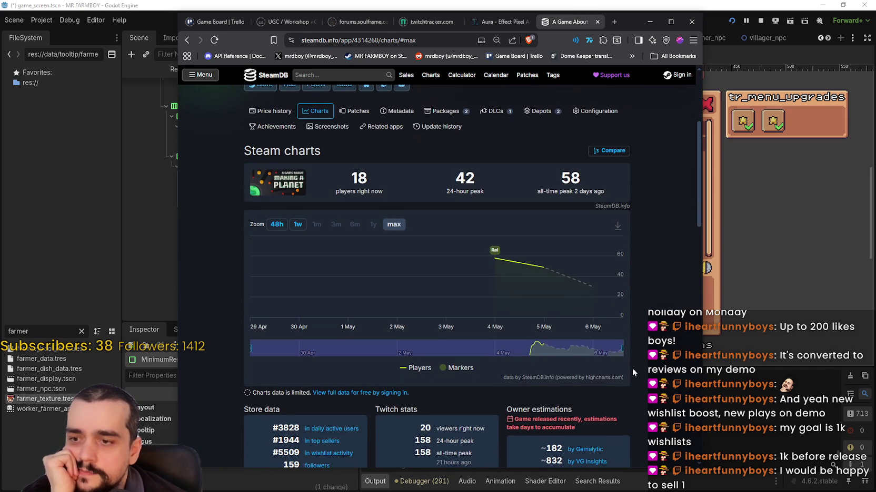
scroll(632, 365, "up", 4)
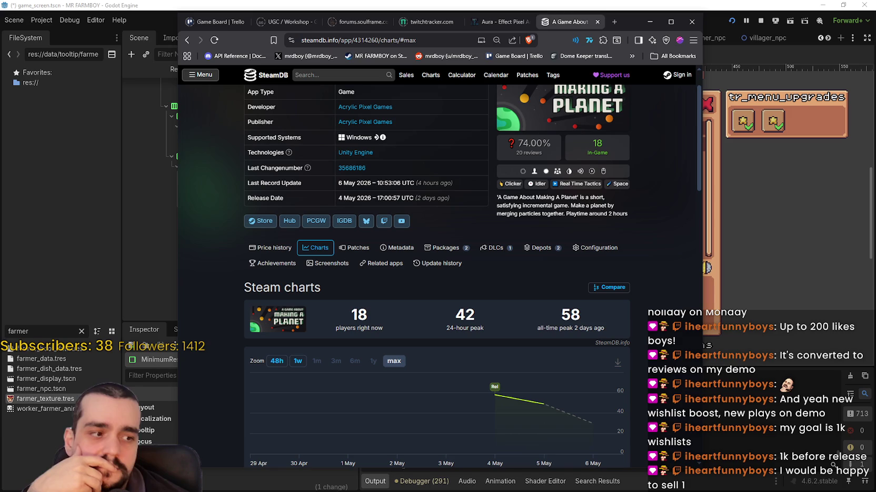
key("alt+Tab")
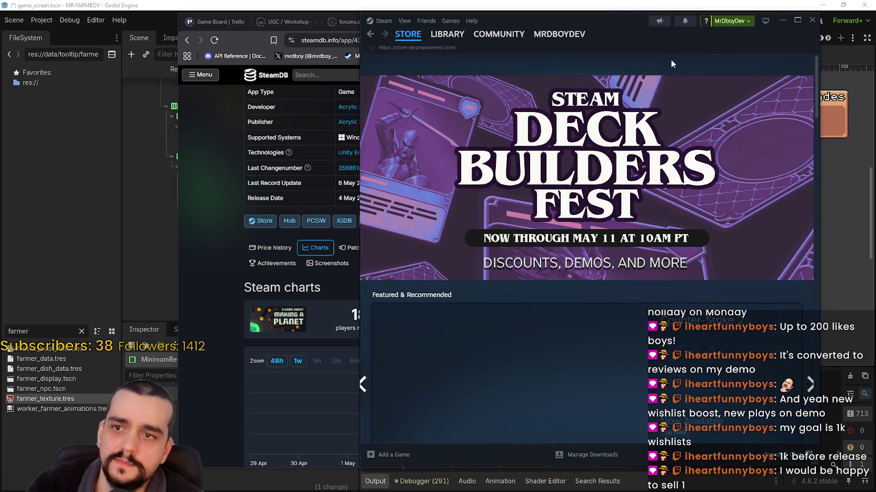
Step: Search the Steam store for 'a game about making' and open A Game About Making A Planet's page
left_click(678, 65)
type("a game about making")
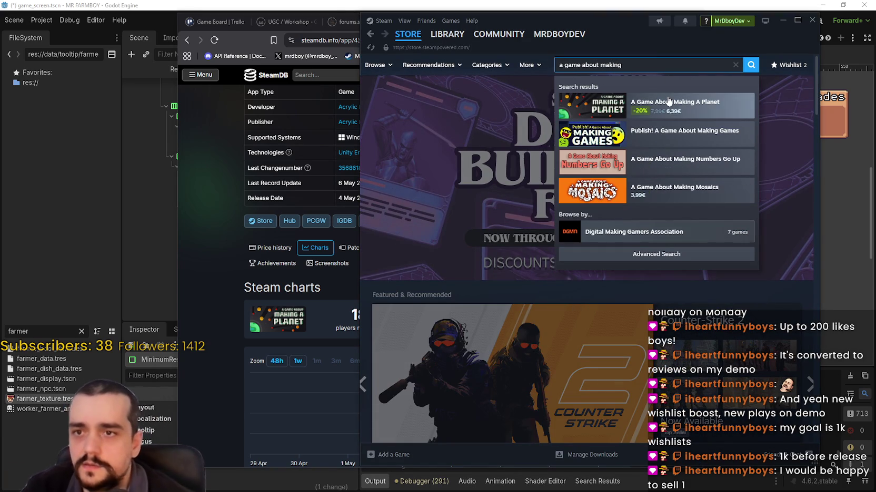
left_click(593, 100)
scroll(447, 315, "down", 3)
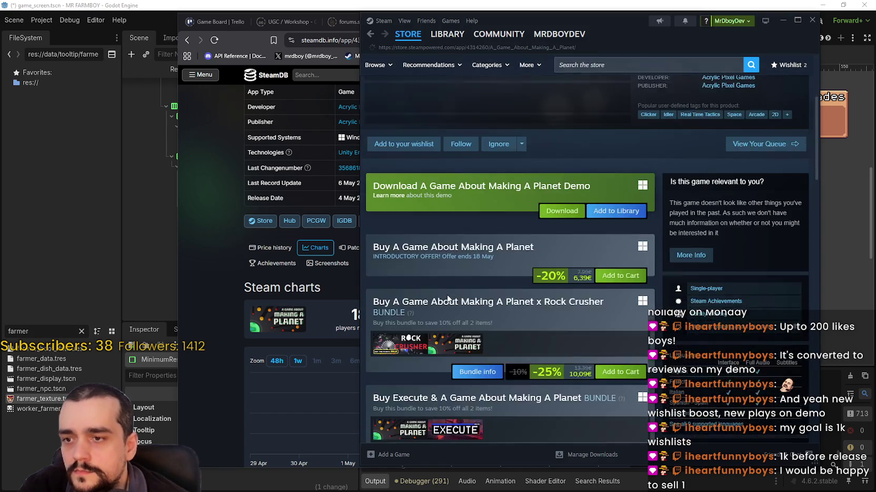
scroll(447, 295, "down", 6)
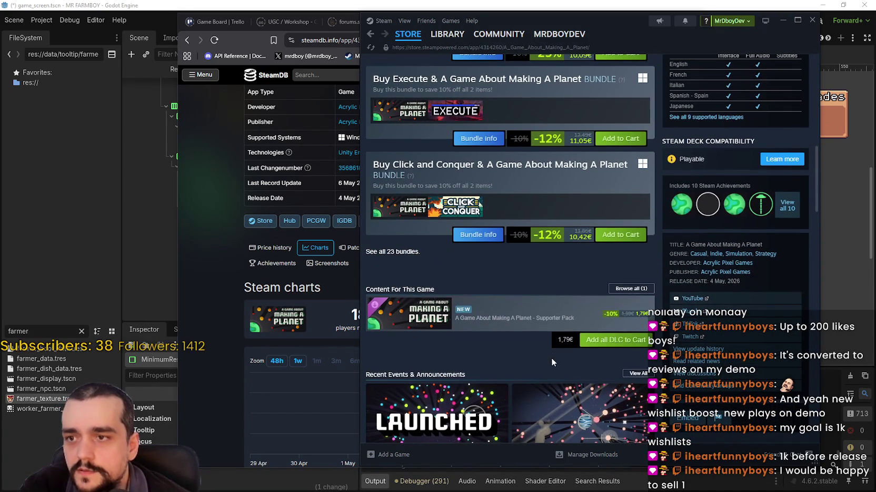
scroll(564, 326, "up", 3)
scroll(566, 327, "up", 9)
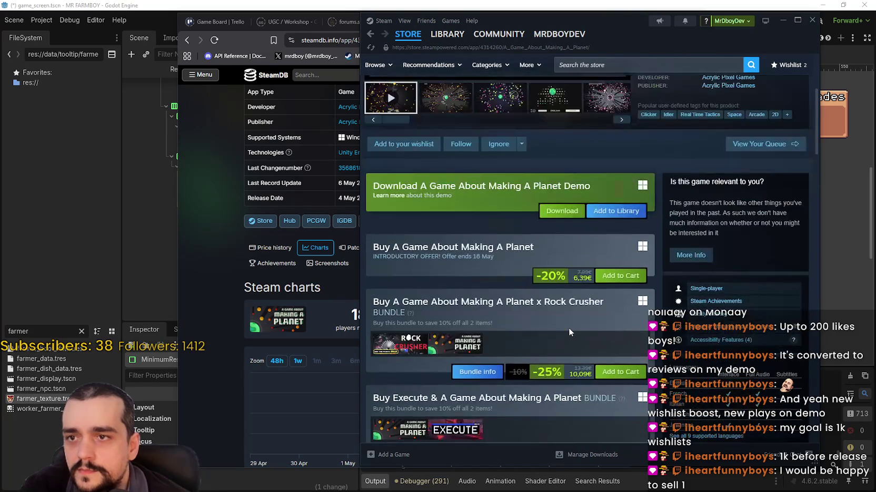
mouse_move(712, 233)
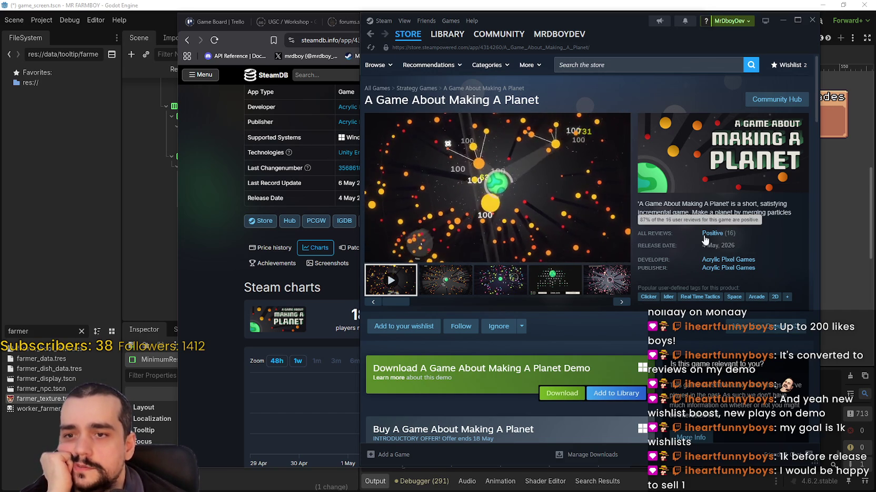
Step: Browse the game's screenshots, then return to the Steam store front page
left_click(460, 279)
left_click(499, 292)
left_click(555, 281)
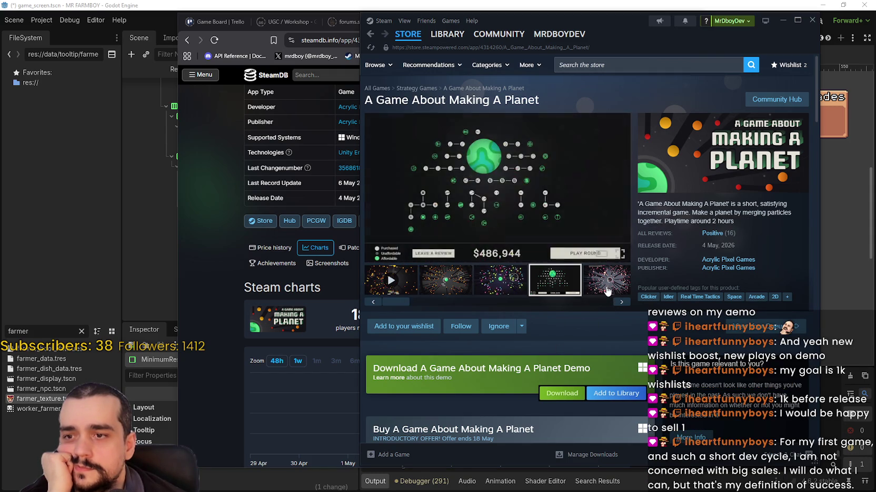
left_click(608, 281)
left_click(462, 283)
left_click(493, 293)
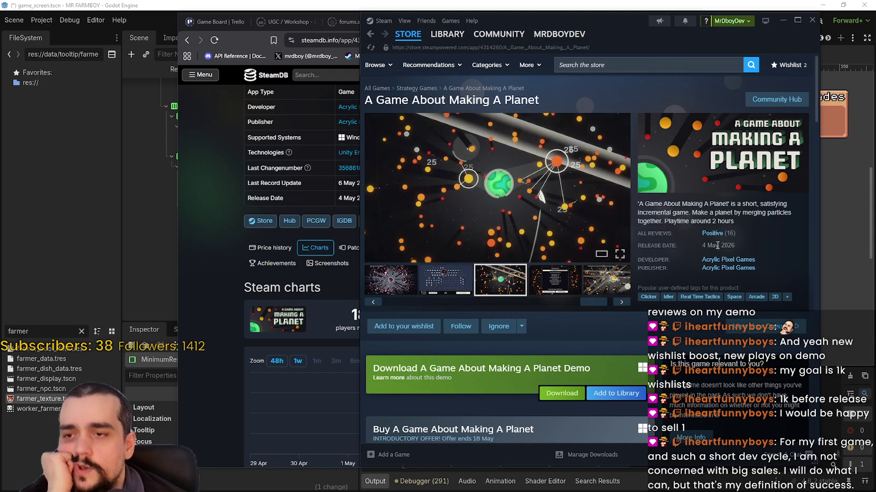
mouse_move(723, 234)
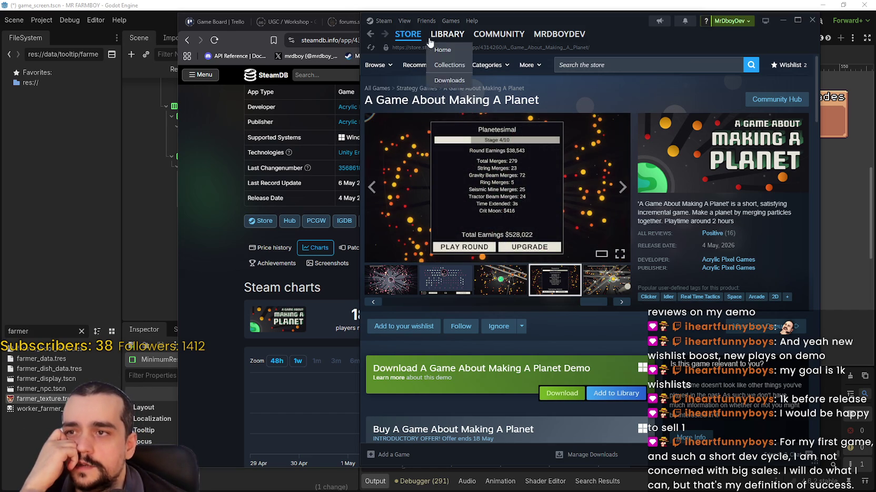
left_click(413, 40)
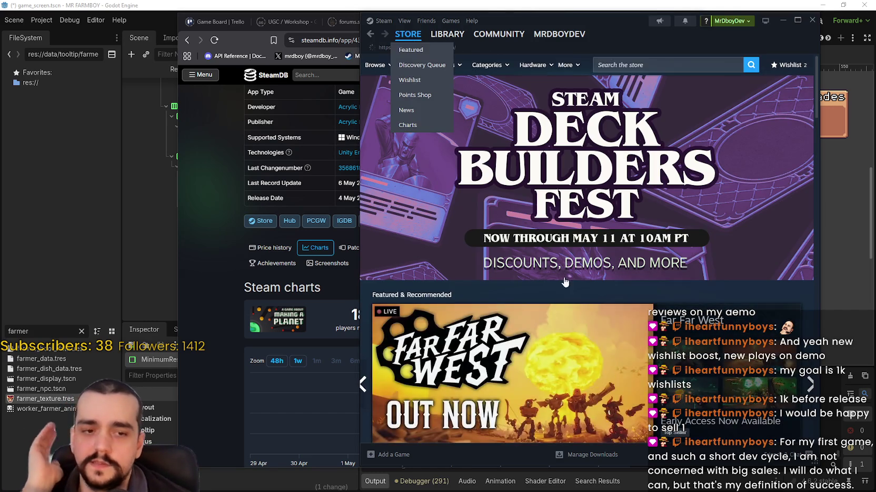
scroll(427, 296, "down", 5)
scroll(427, 295, "down", 5)
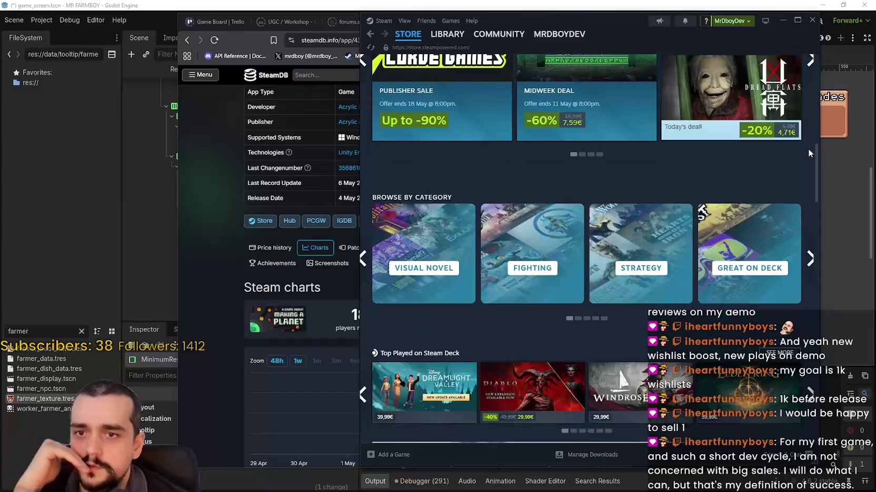
left_click_drag(816, 171, 813, 337)
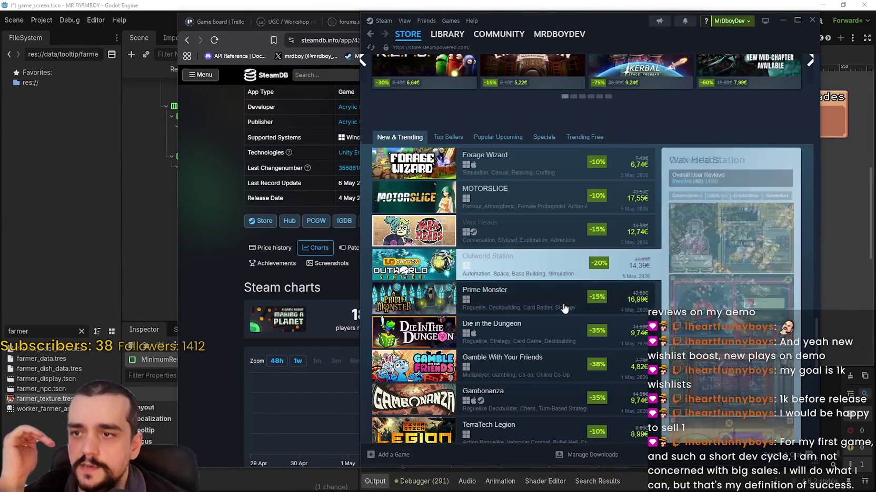
scroll(563, 299, "down", 2)
scroll(515, 369, "up", 1)
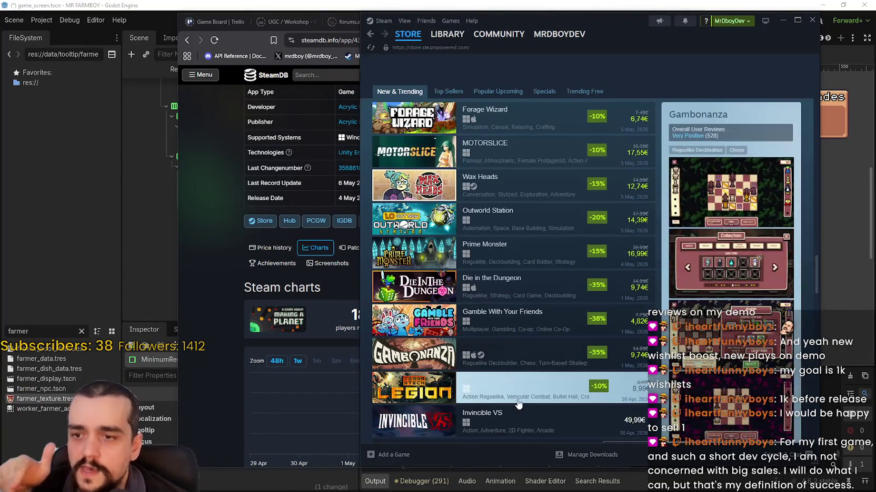
scroll(531, 379, "up", 3)
scroll(715, 232, "up", 5)
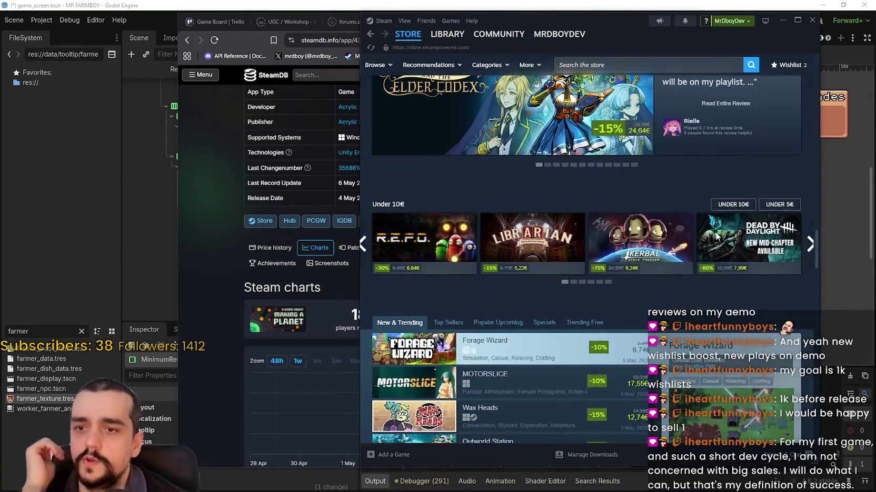
scroll(708, 233, "up", 15)
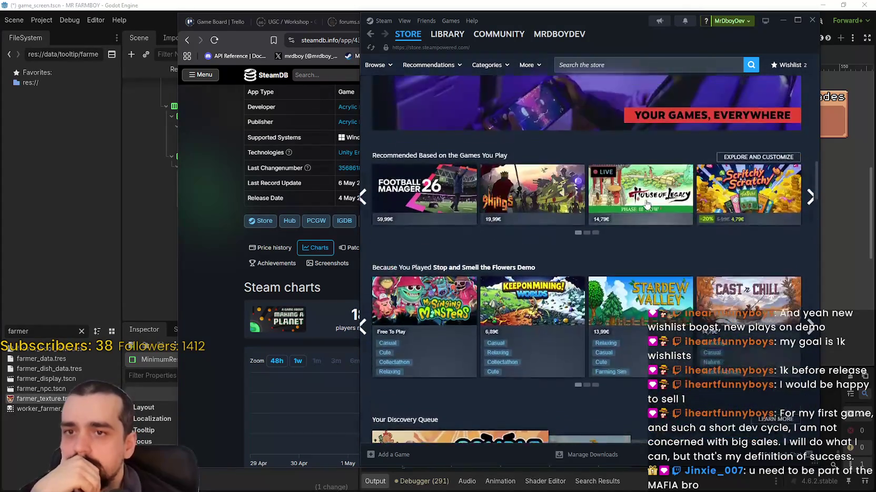
scroll(598, 195, "up", 10)
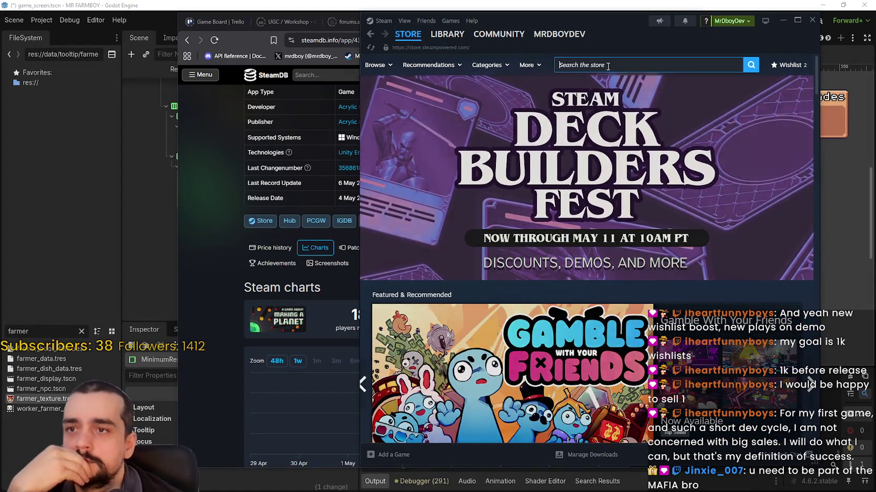
left_click(609, 57)
left_click(444, 295)
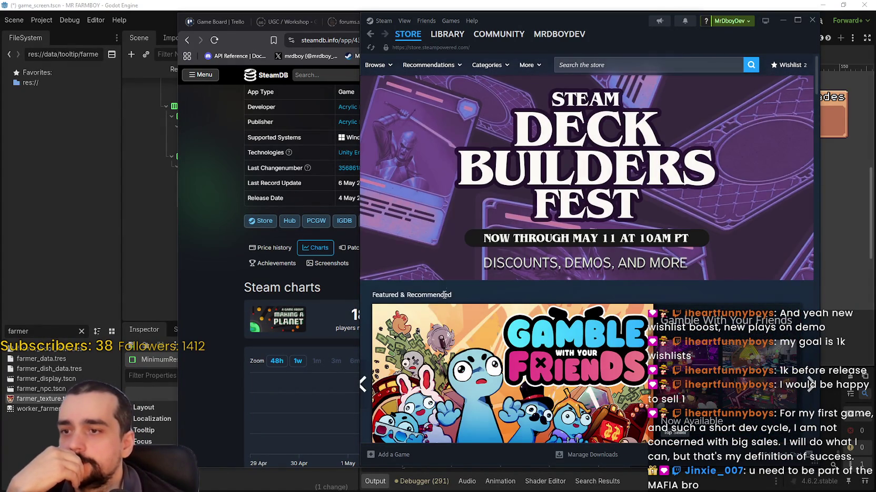
left_click(371, 34)
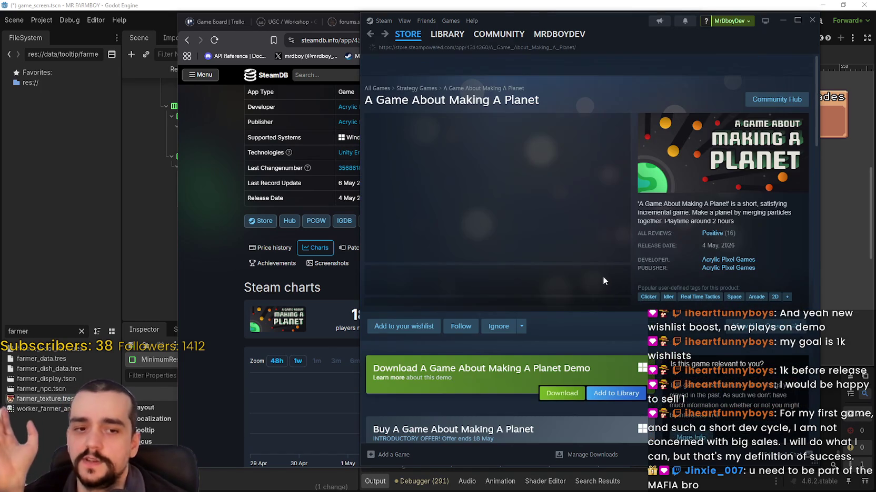
scroll(532, 258, "down", 15)
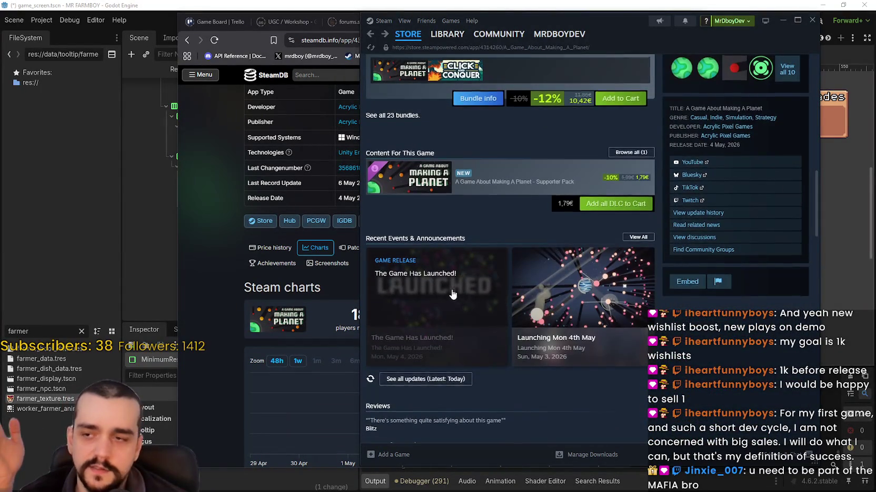
scroll(457, 296, "up", 2)
scroll(400, 376, "up", 3)
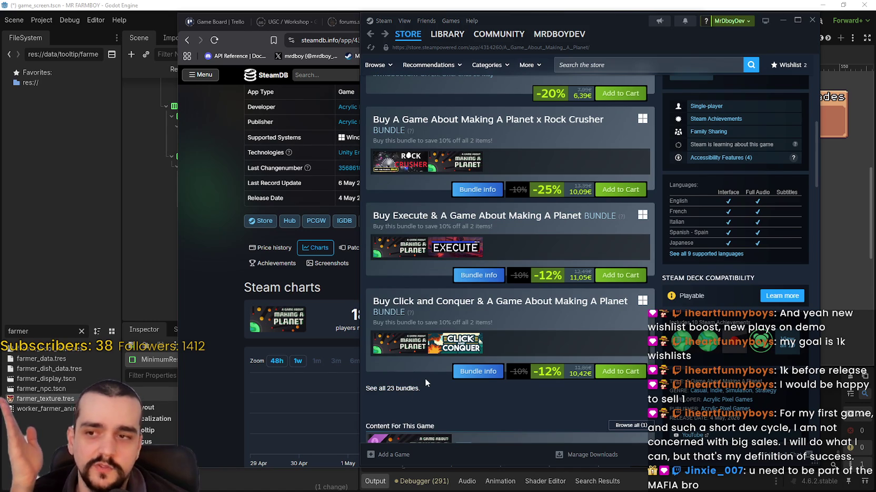
scroll(424, 379, "up", 10)
scroll(442, 365, "down", 10)
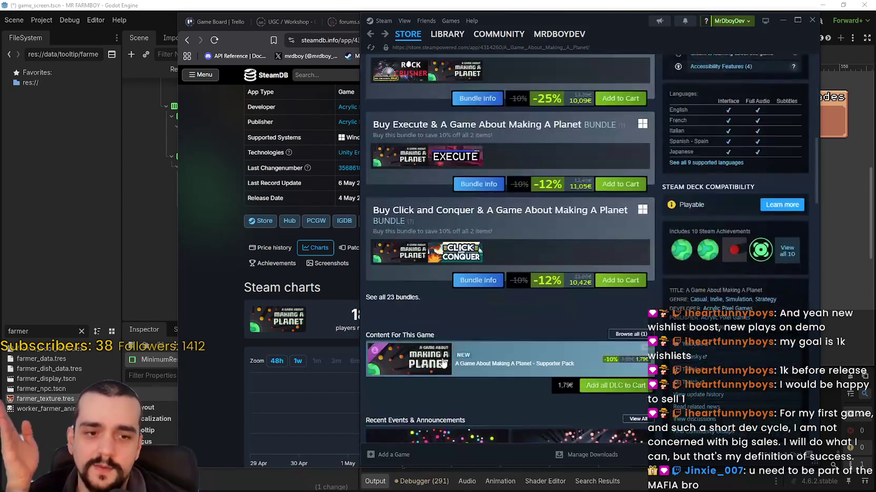
scroll(444, 368, "up", 3)
scroll(447, 371, "down", 5)
scroll(450, 360, "up", 4)
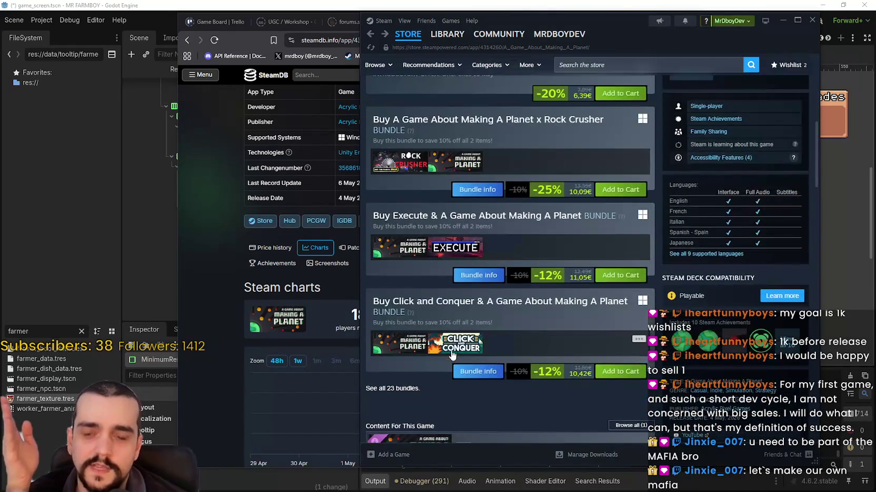
scroll(460, 311, "down", 4)
scroll(432, 289, "up", 4)
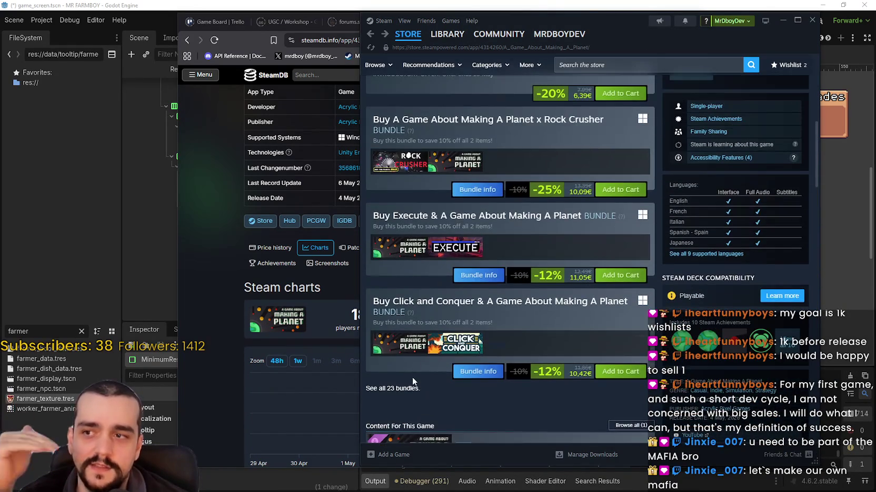
scroll(447, 379, "down", 2)
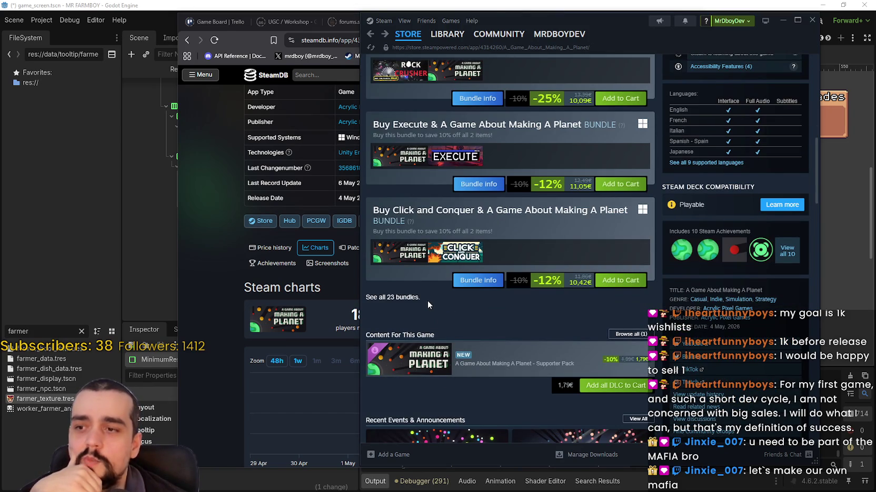
scroll(505, 327, "up", 8)
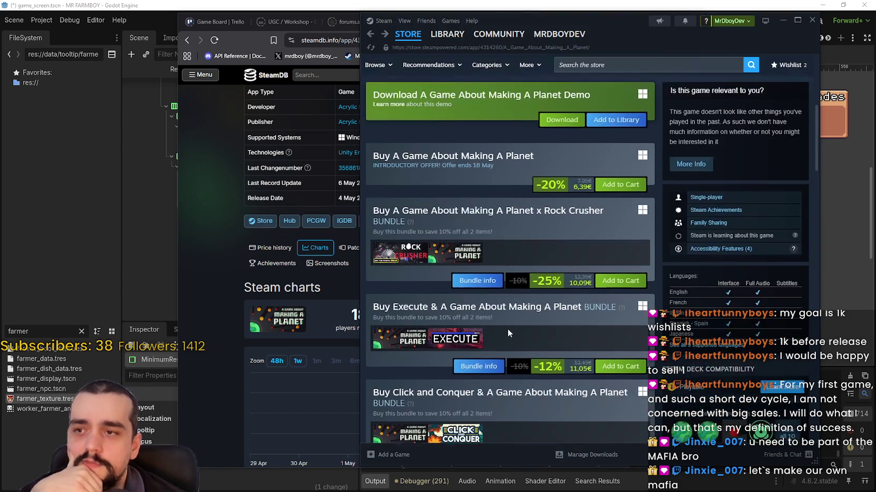
scroll(492, 332, "down", 4)
scroll(489, 335, "down", 1)
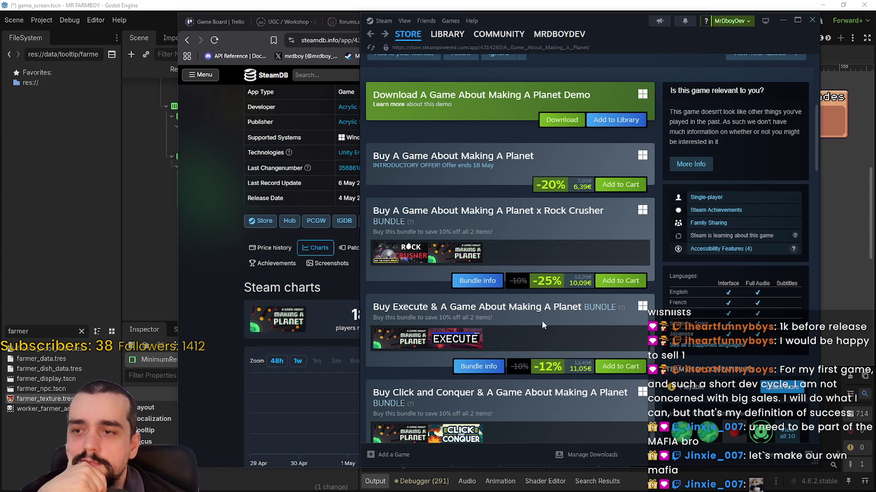
scroll(472, 258, "down", 2)
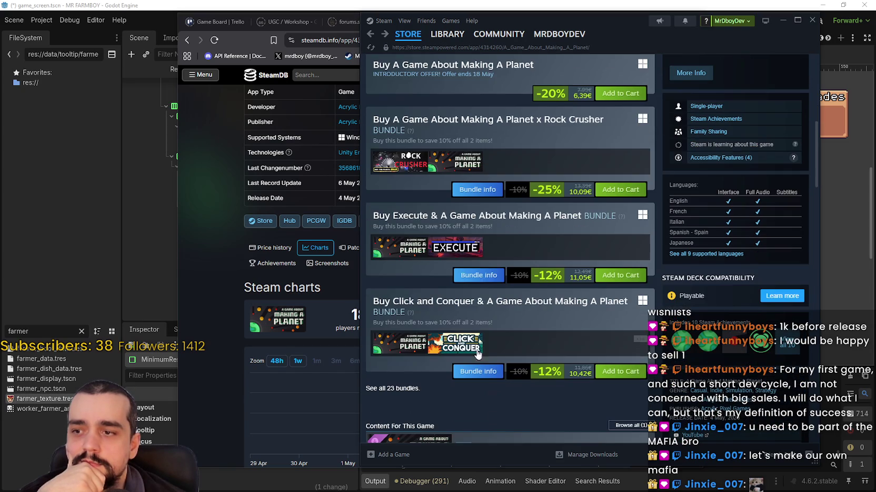
left_click(402, 34)
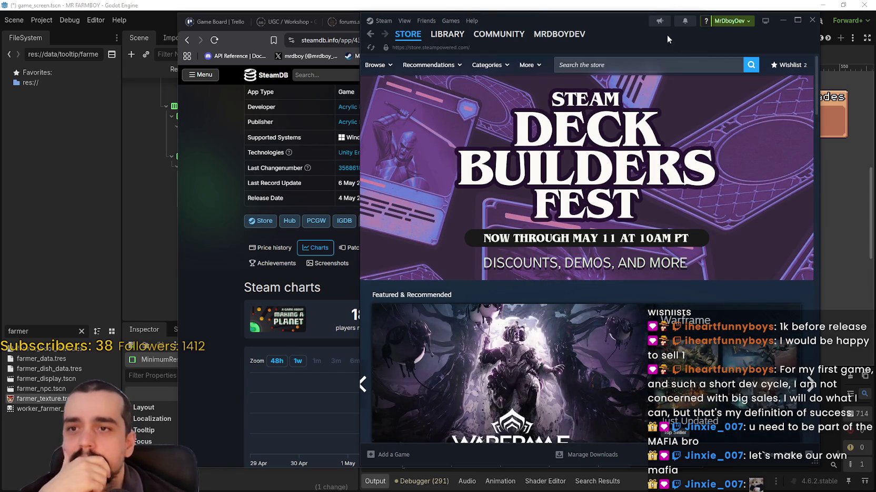
left_click_drag(651, 34, 636, 36)
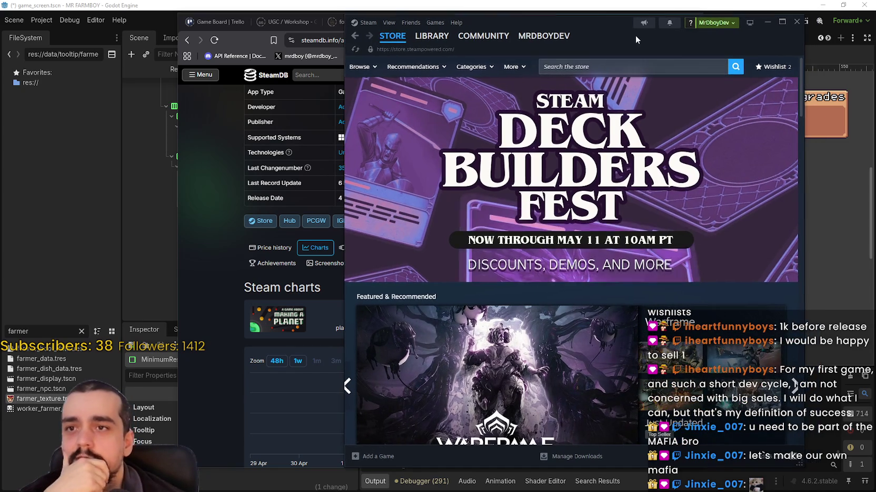
Step: Minimize Steam, search SteamDB for 'capyvari' and open the Capyvarias page
left_click(767, 22)
scroll(651, 213, "up", 1)
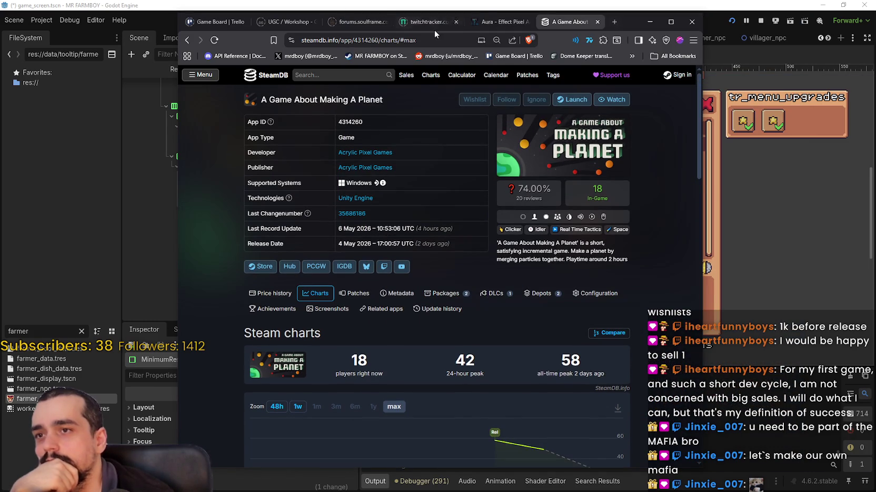
left_click(322, 75)
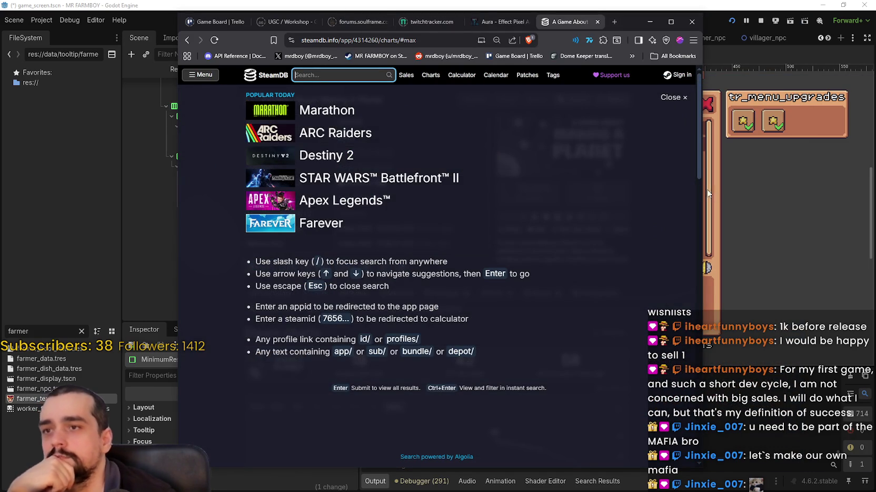
left_click(644, 188)
left_click(323, 76)
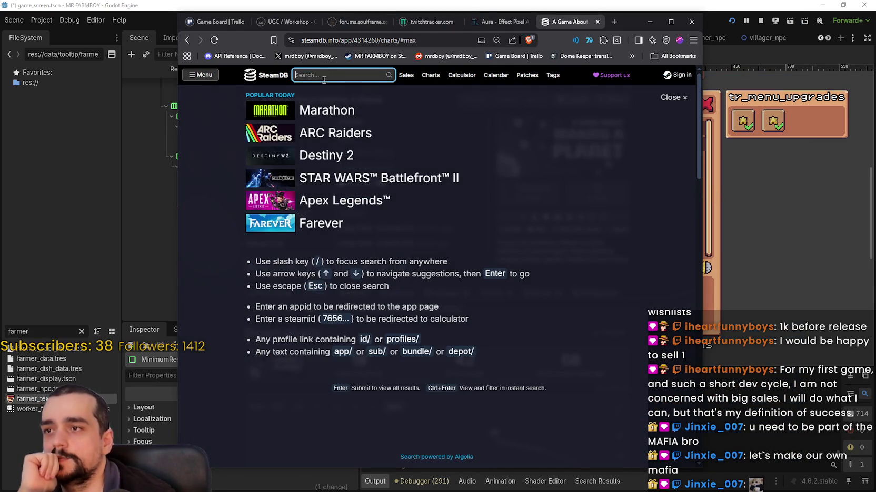
type("capy")
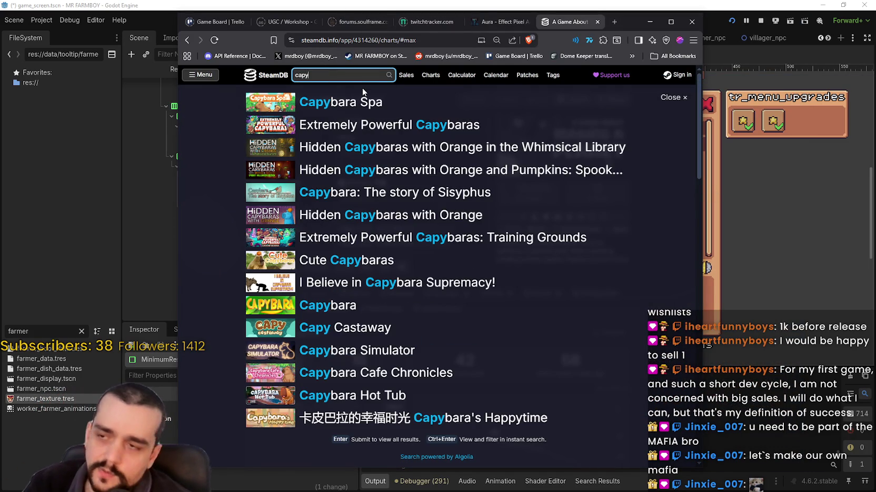
type("vari")
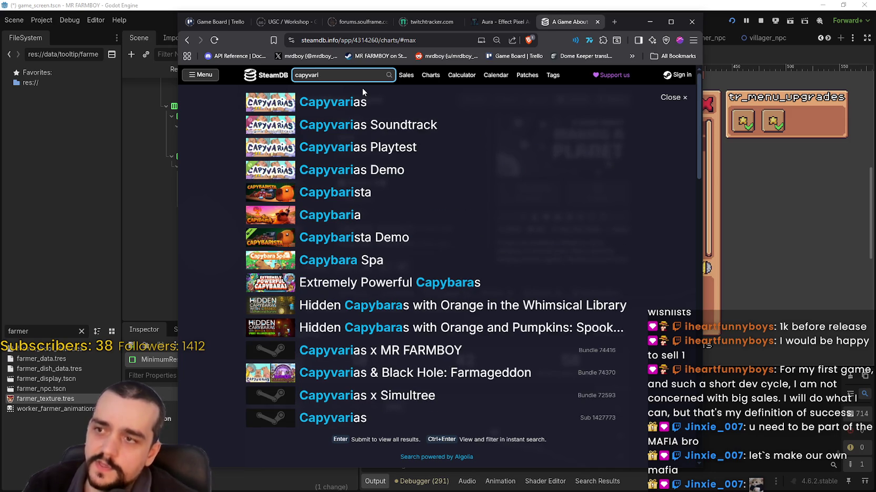
left_click(340, 99)
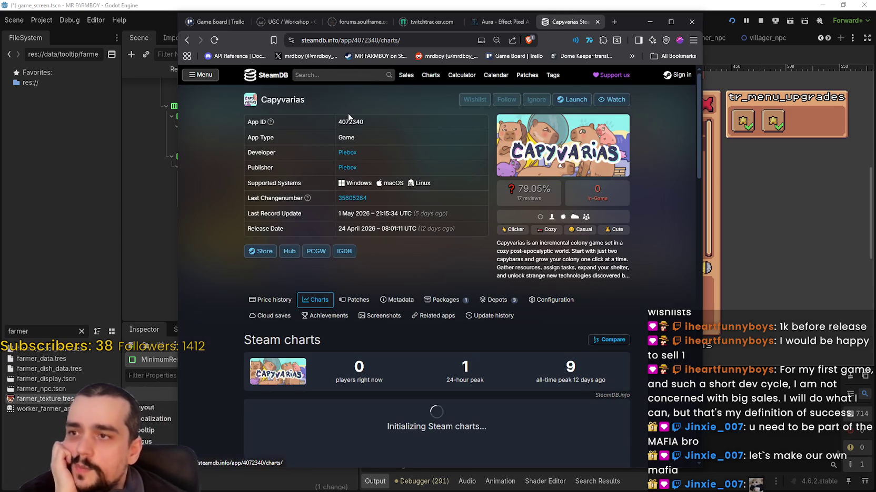
Step: Browse the Capyvarias charts page and select its description paragraph
scroll(567, 286, "down", 1)
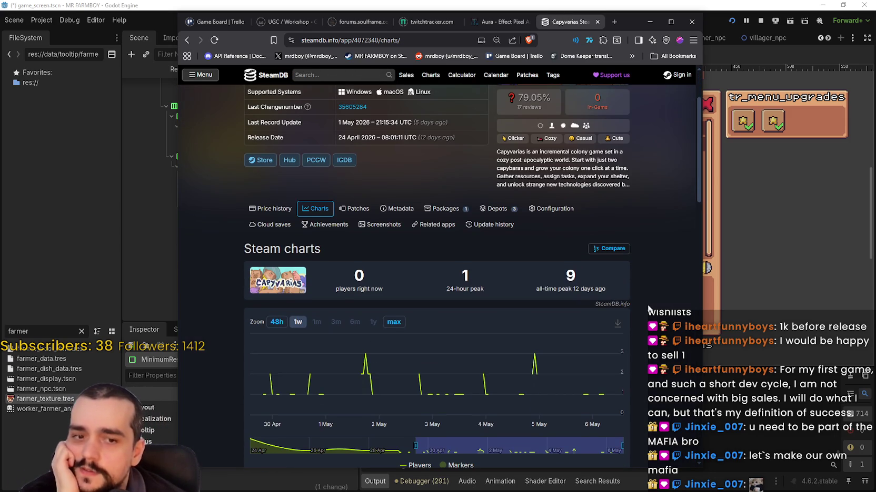
scroll(646, 306, "up", 2)
scroll(644, 298, "down", 2)
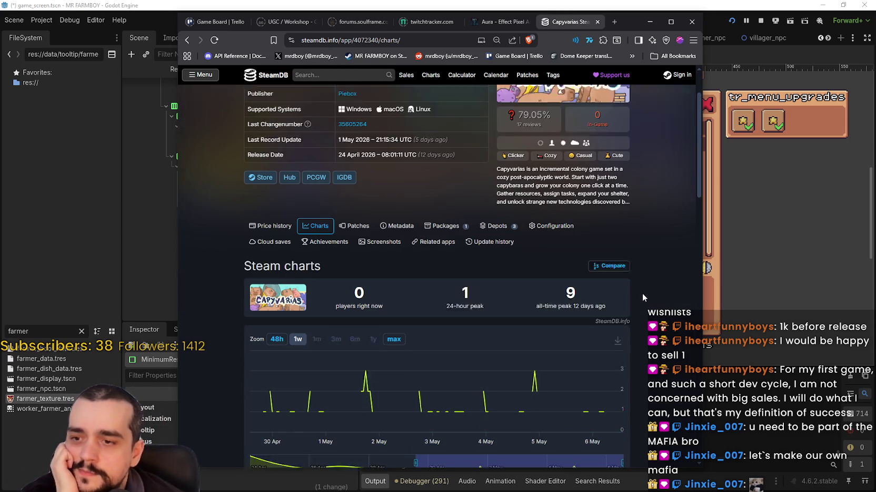
mouse_move(529, 369)
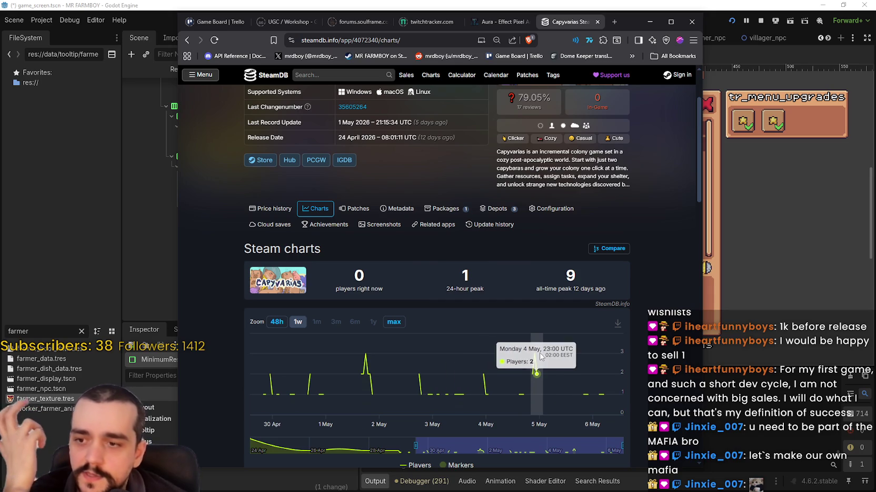
scroll(544, 349, "up", 1)
scroll(543, 346, "up", 1)
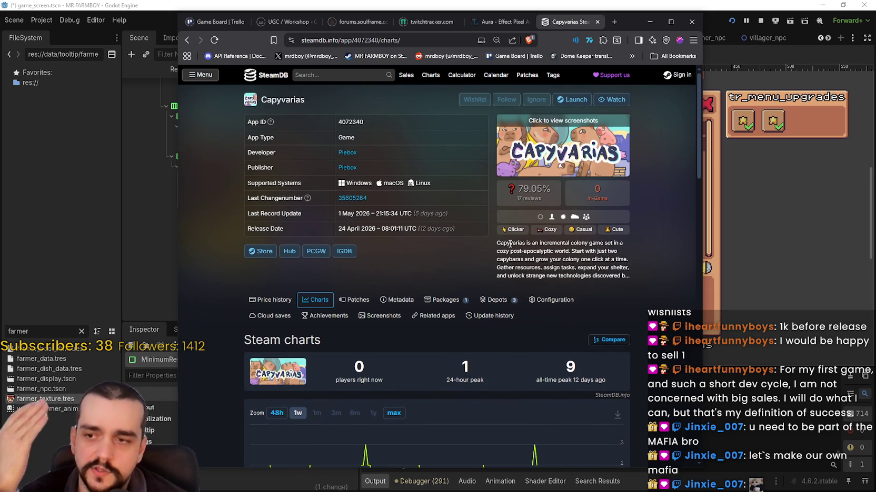
triple_click(510, 245)
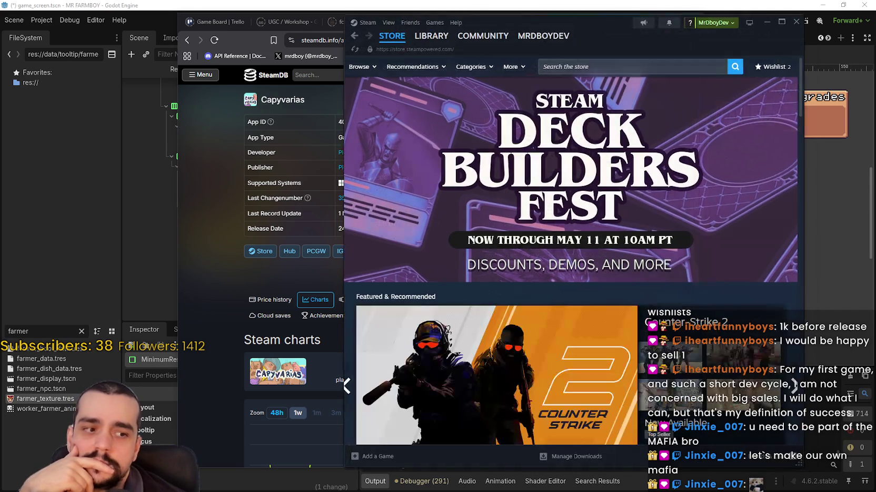
Step: Search the Steam store for 'capyv', open Capyvarias's page and select its description
left_click(592, 64)
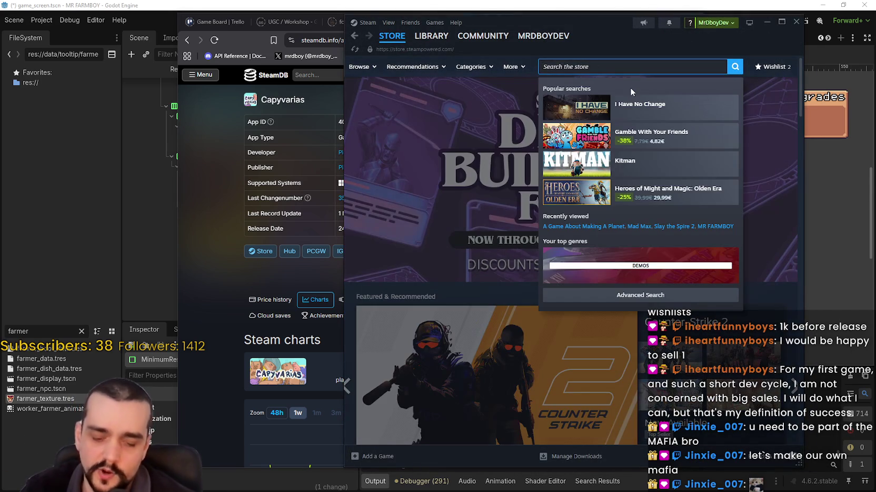
type("capyv")
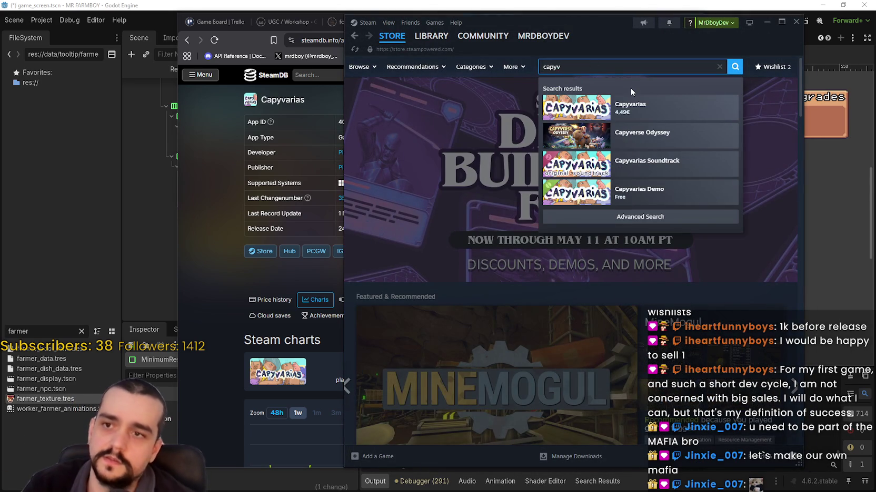
left_click(651, 122)
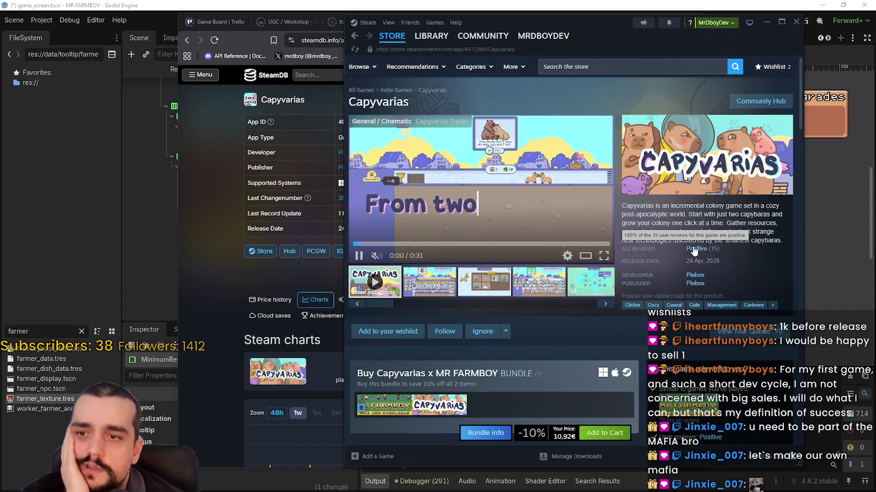
left_click_drag(651, 206, 774, 232)
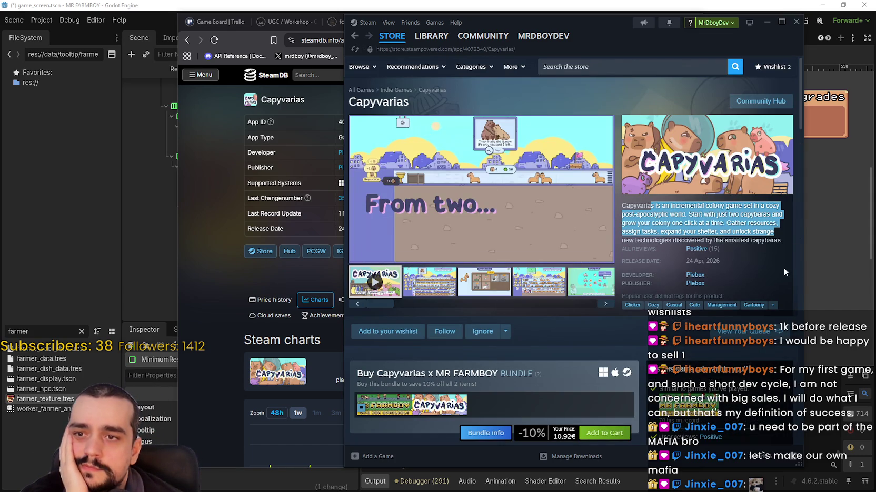
triple_click(662, 238)
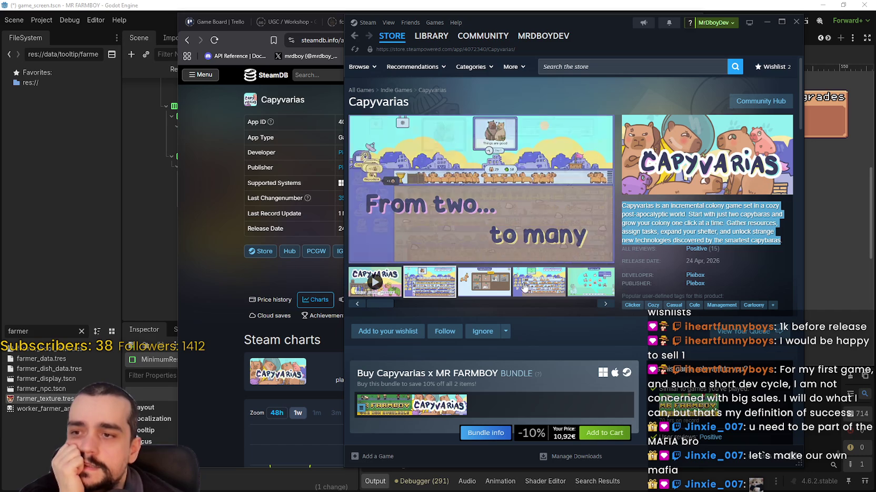
scroll(511, 292, "down", 3)
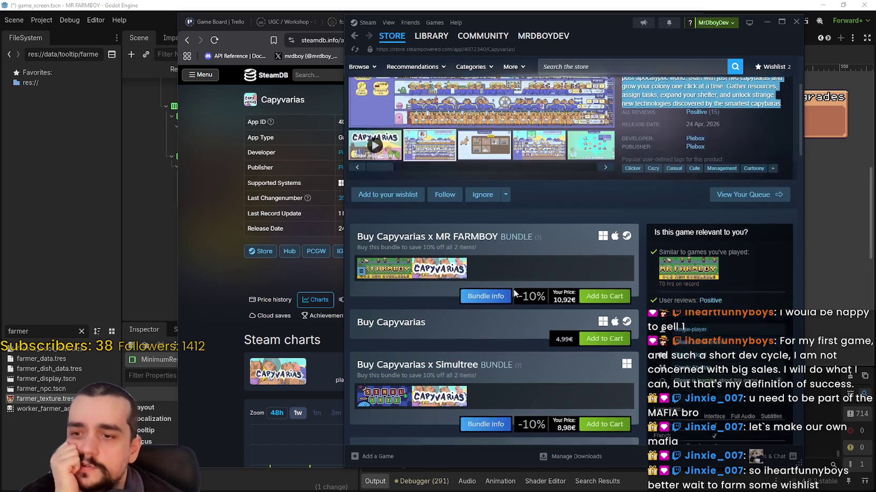
scroll(591, 354, "down", 5)
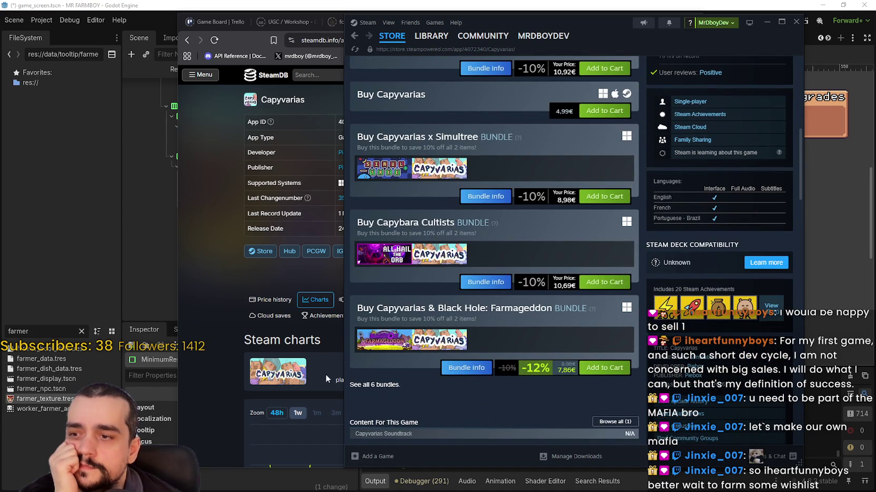
scroll(415, 389, "up", 10)
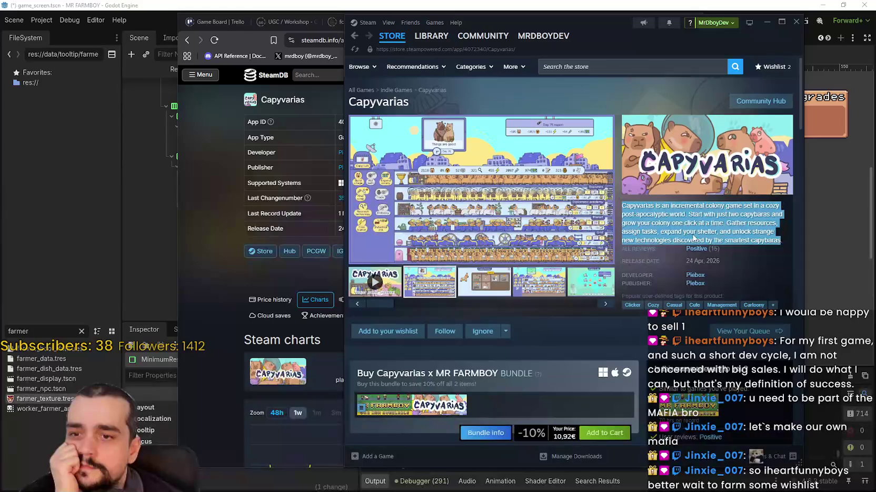
Step: Step through Capyvarias's screenshot gallery, close it, and return to the store front page
left_click(476, 288)
left_click(485, 258)
left_click(786, 255)
left_click(786, 256)
left_click(786, 255)
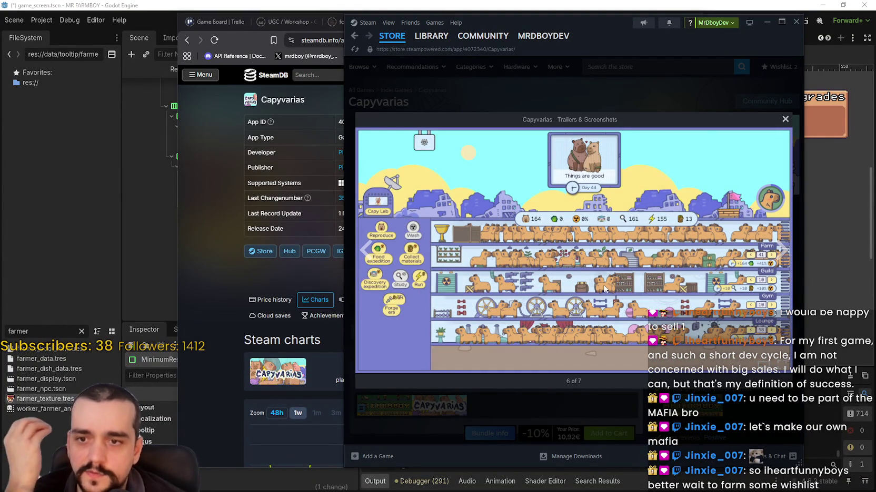
left_click(780, 253)
left_click(781, 252)
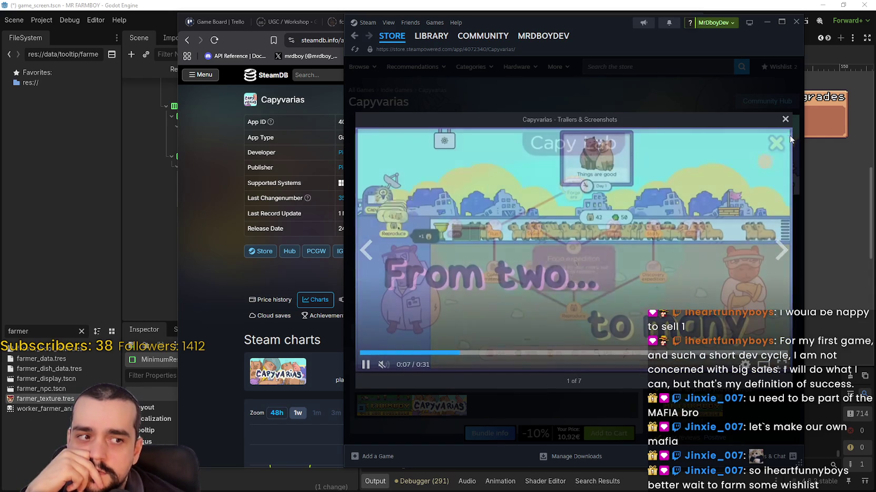
left_click(785, 120)
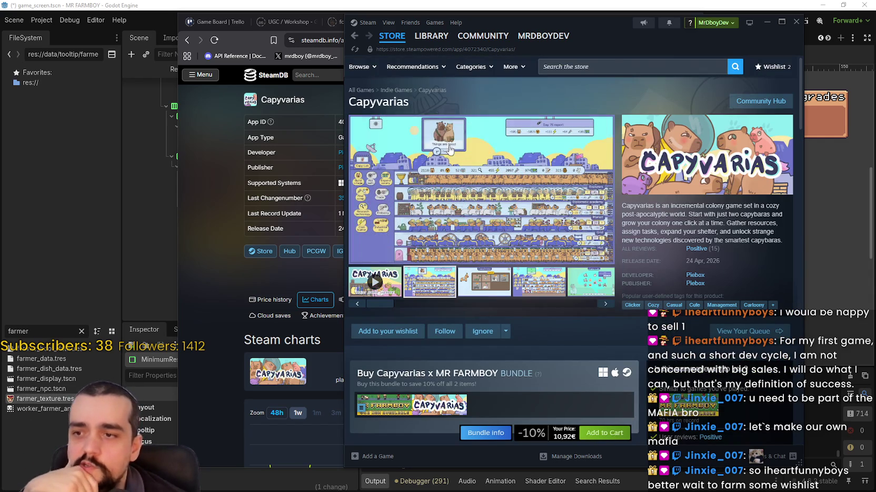
left_click(392, 36)
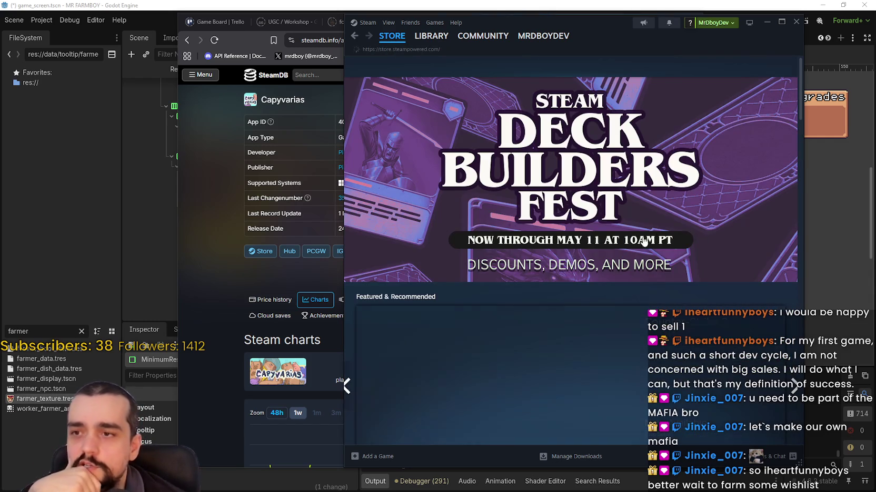
Step: Widen the Steam client window and advance the featured games carousel twice
scroll(790, 357, "down", 3)
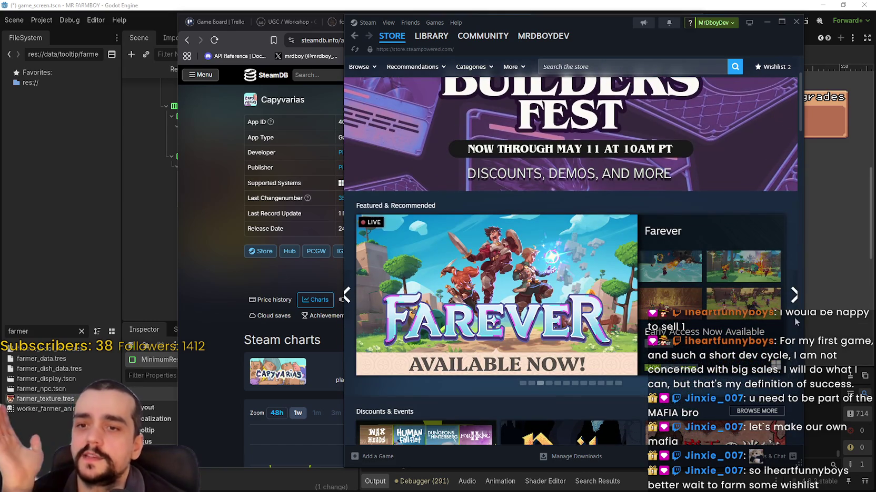
left_click_drag(797, 465, 828, 463)
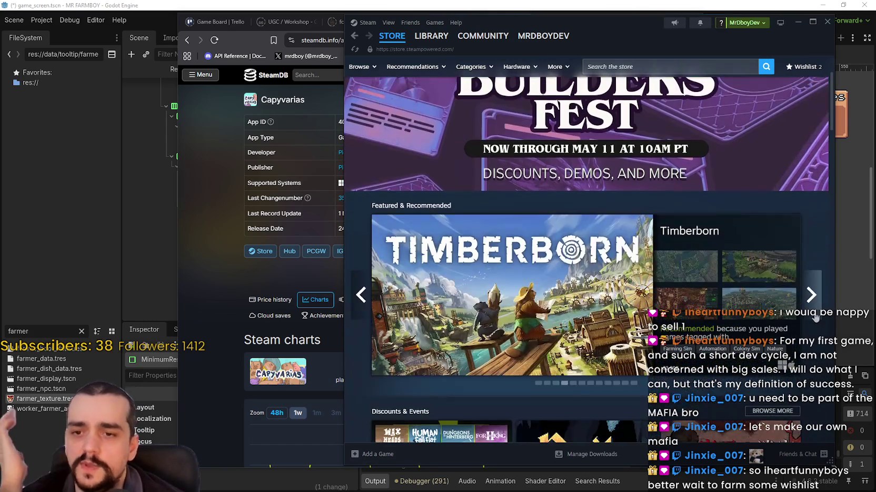
left_click(814, 313)
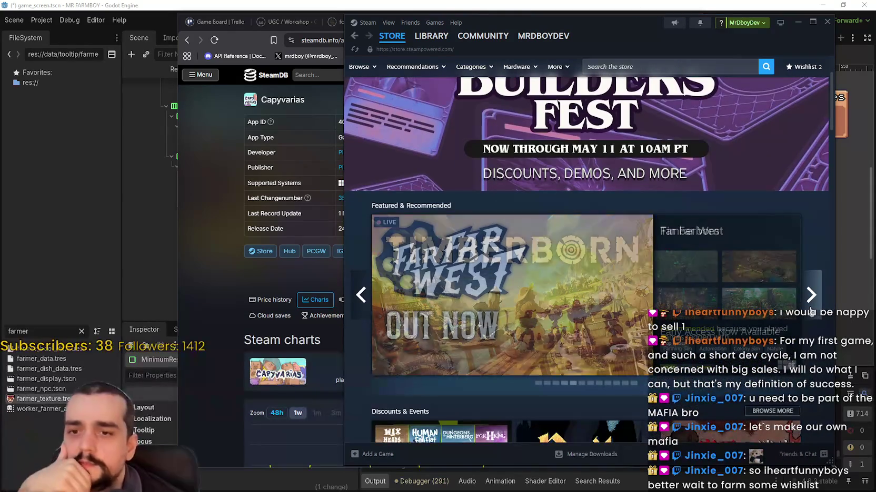
left_click(814, 313)
Step: Reload the Steam store front page, then minimize the Steam client
scroll(778, 287, "up", 3)
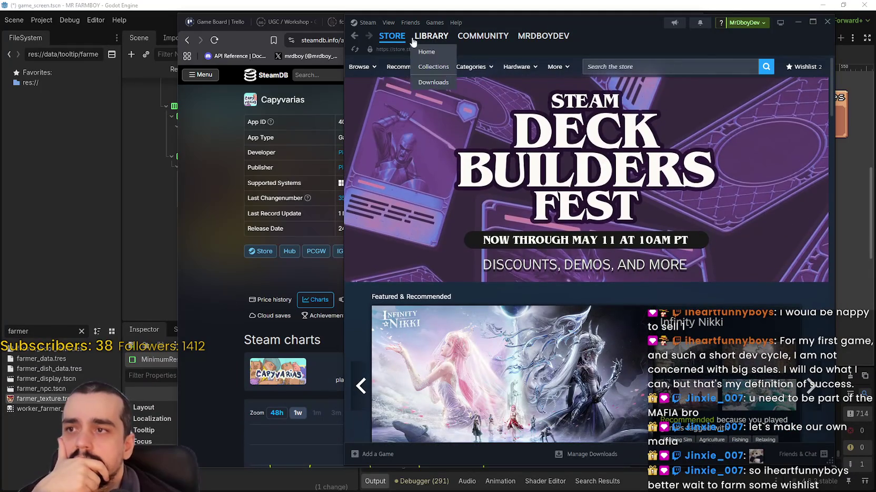
left_click(396, 36)
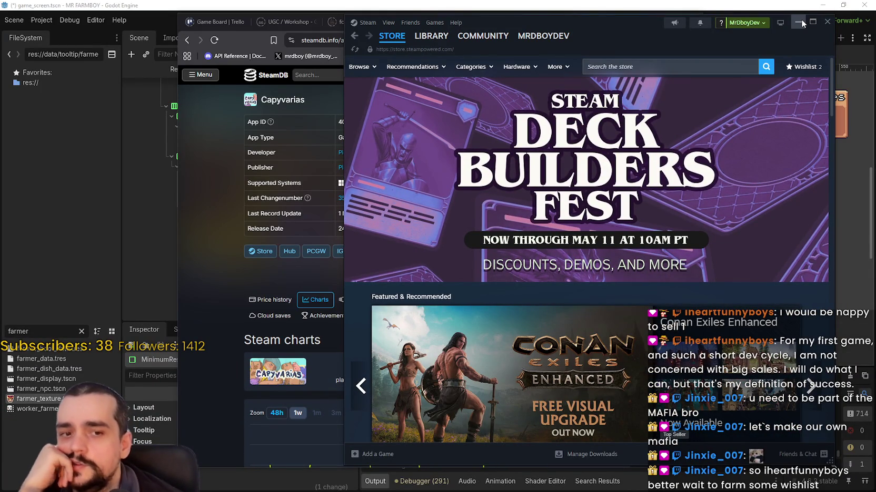
left_click(799, 22)
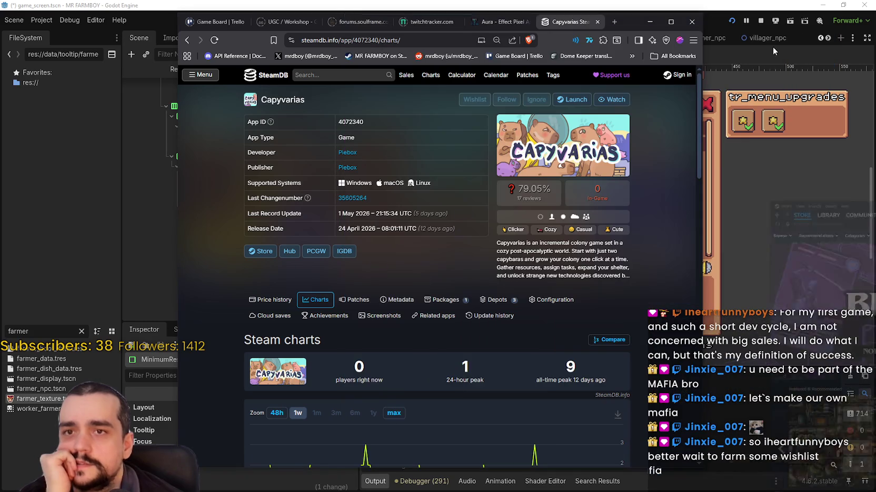
Step: Revisit A Game About Making A Planet's SteamDB charts (18 now, 58 all-time peak), then return to Godot
scroll(480, 347, "down", 1)
scroll(547, 74, "up", 1)
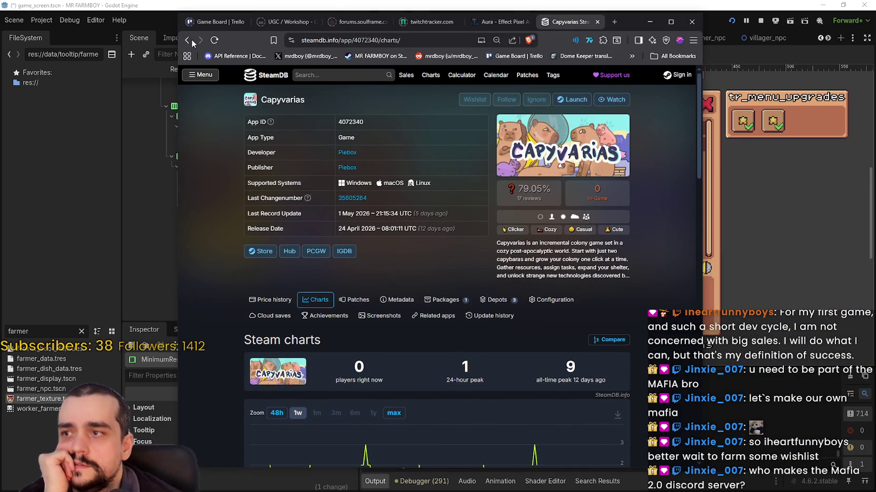
left_click(187, 40)
left_click(667, 128)
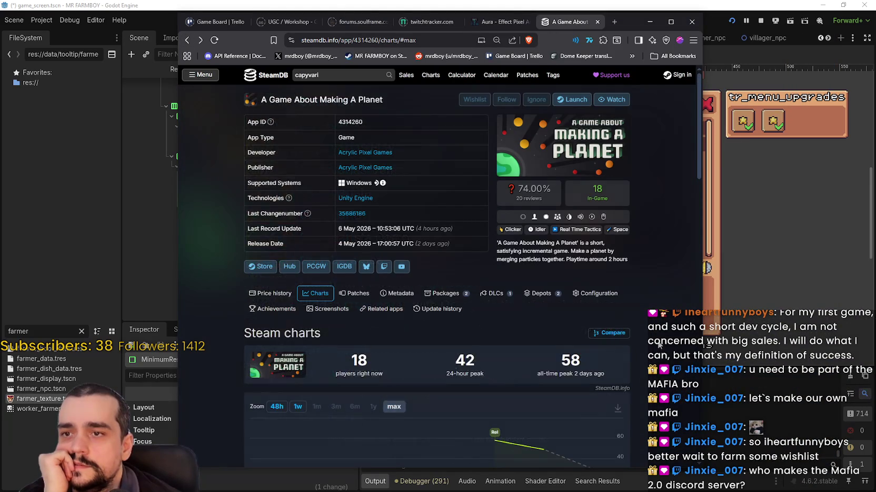
scroll(653, 316, "down", 5)
scroll(646, 285, "up", 3)
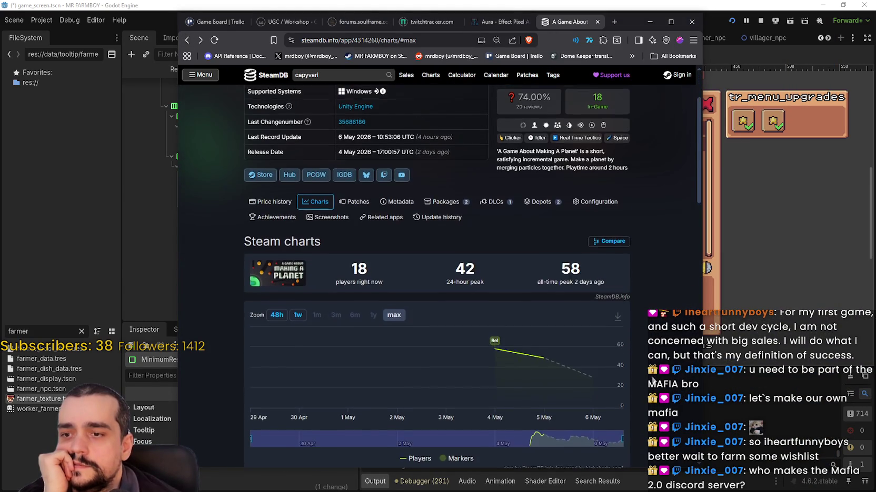
scroll(650, 363, "down", 1)
scroll(648, 349, "up", 3)
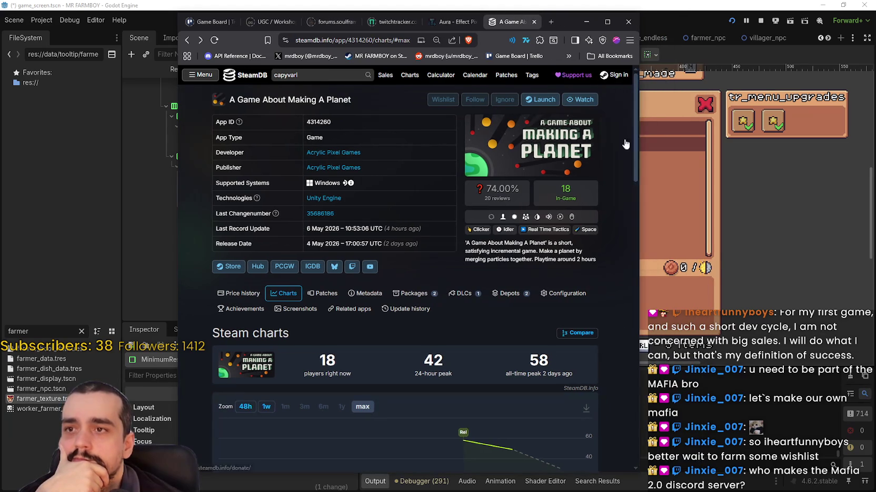
left_click(680, 6)
scroll(565, 202, "down", 2)
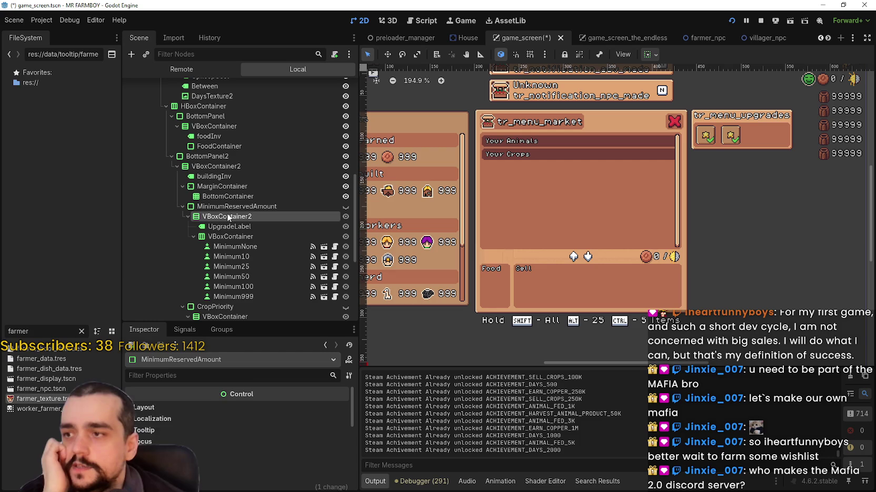
left_click(242, 196)
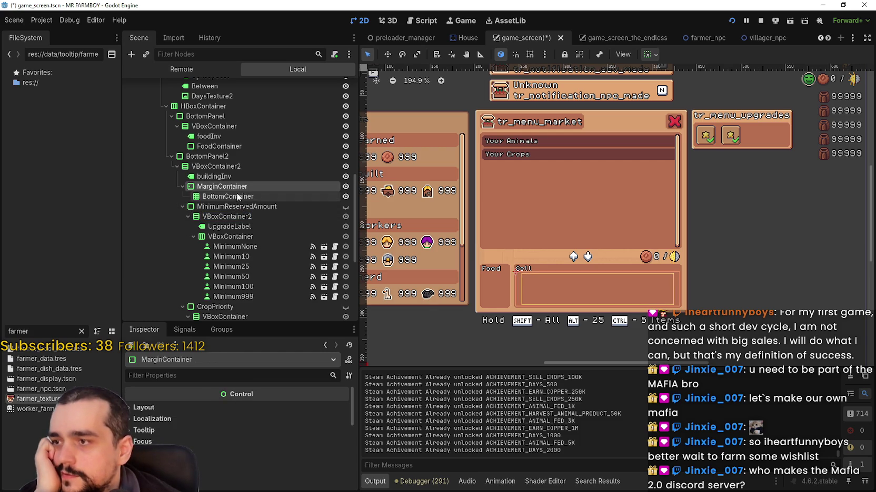
scroll(669, 205, "up", 1)
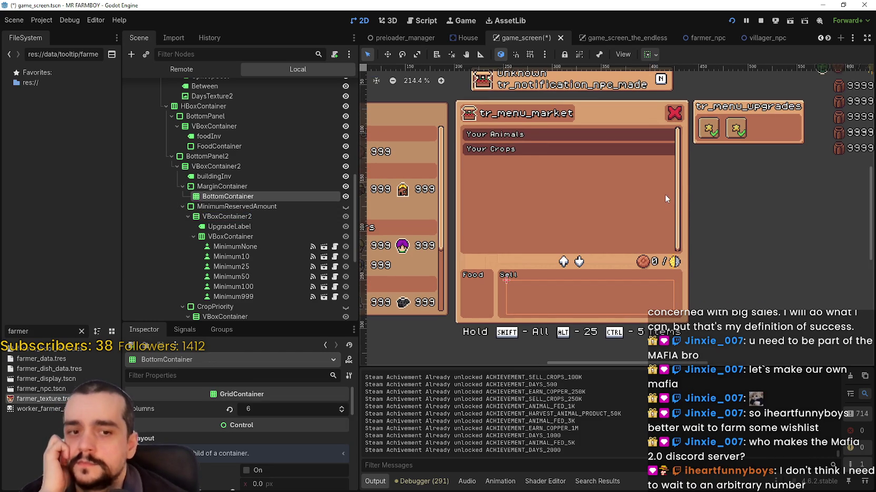
scroll(663, 194, "up", 2)
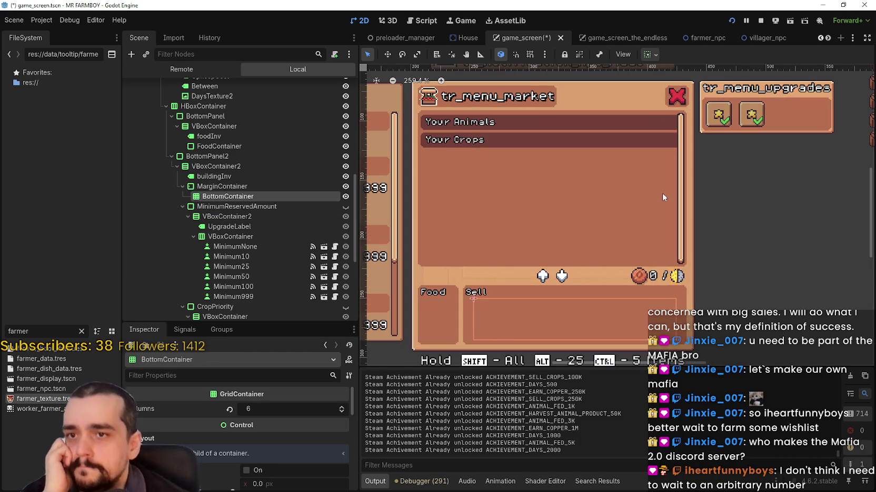
scroll(662, 193, "down", 2)
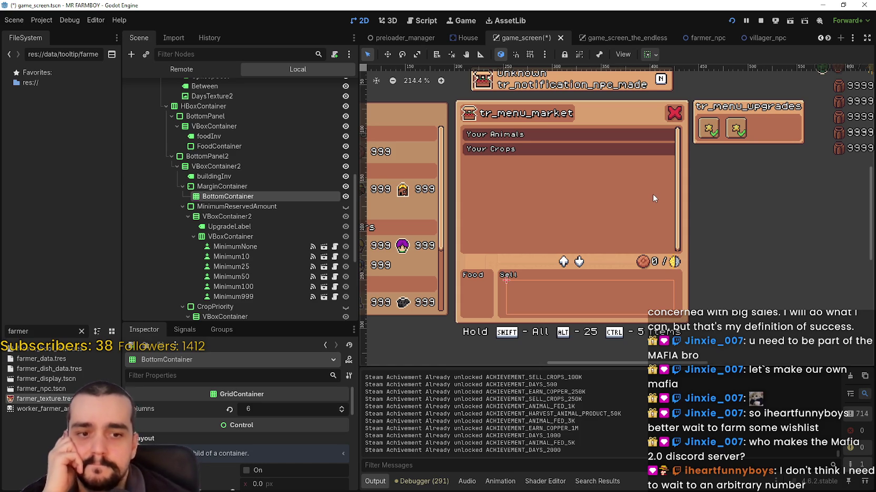
scroll(603, 256, "down", 2)
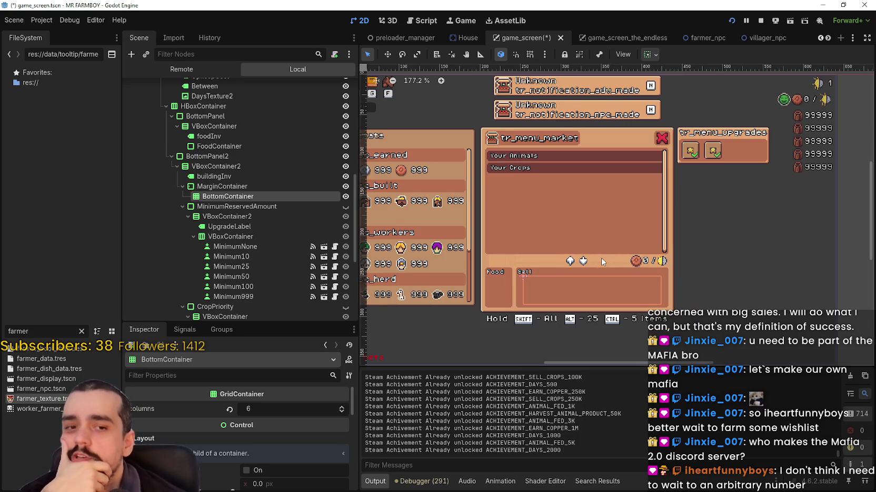
scroll(604, 257, "down", 2)
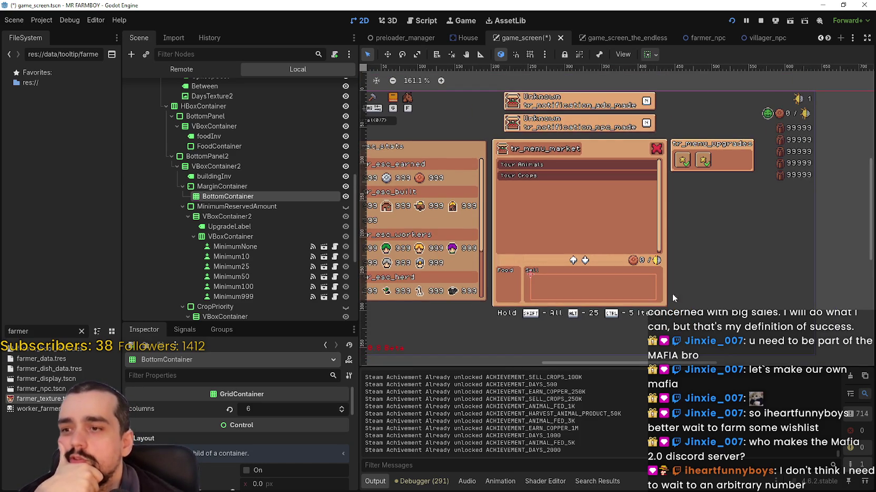
scroll(618, 276, "down", 1)
scroll(552, 273, "up", 5)
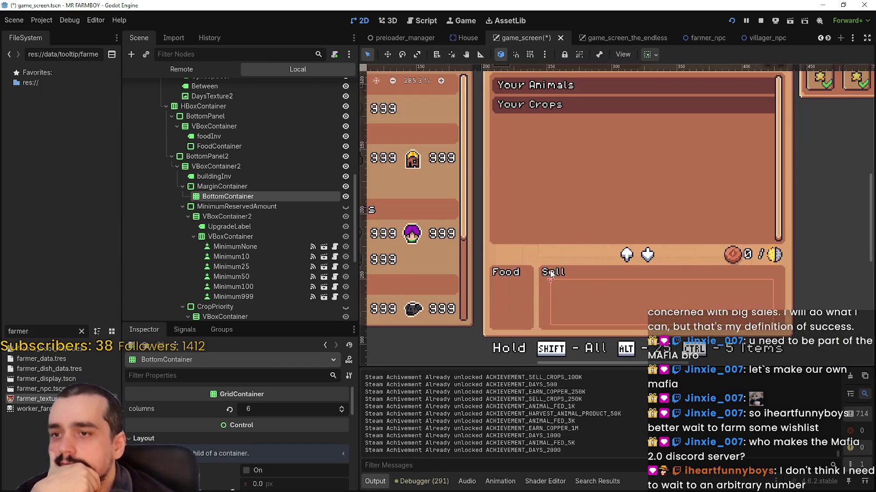
left_click(551, 273)
scroll(551, 274, "down", 4)
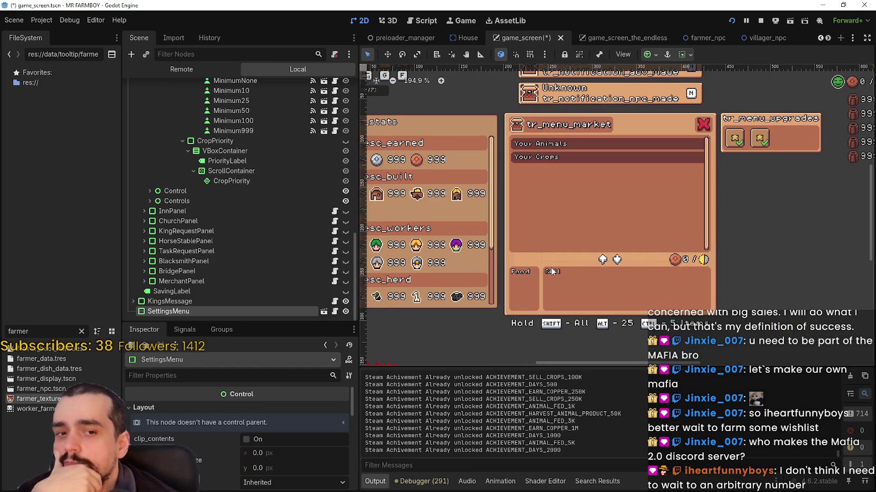
scroll(551, 272, "down", 3)
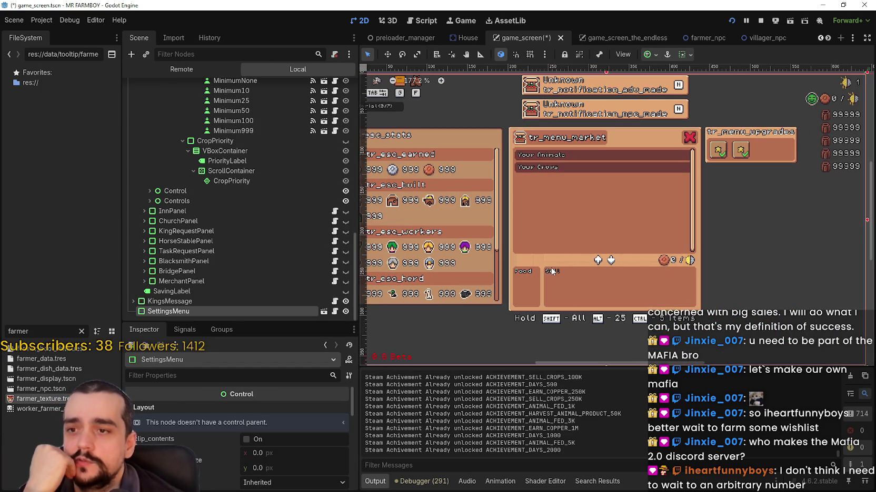
scroll(552, 269, "down", 2)
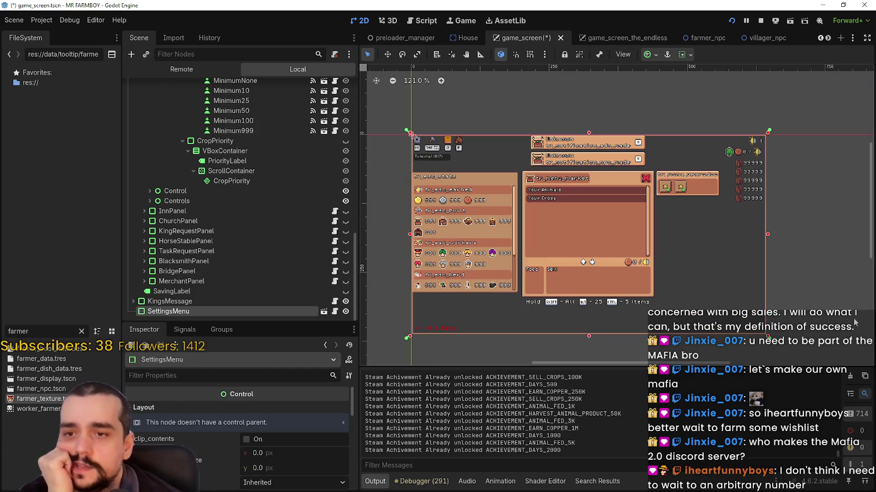
left_click(812, 290)
scroll(607, 302, "up", 4)
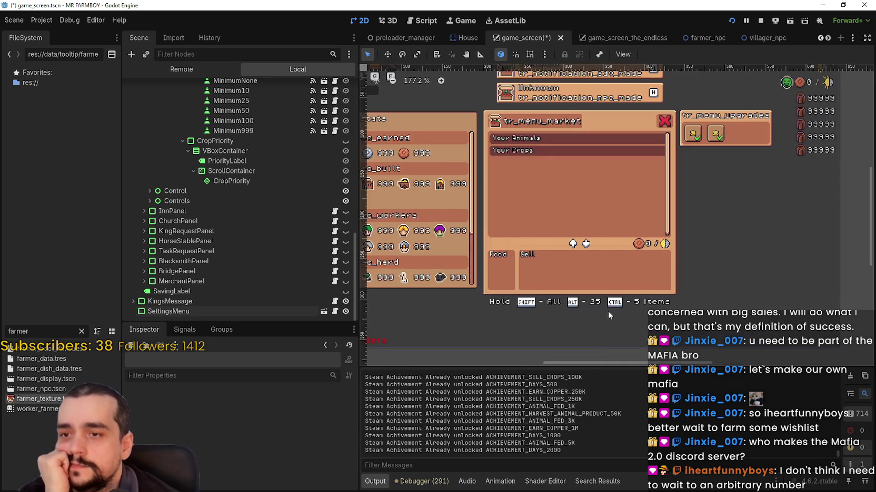
scroll(610, 302, "up", 3)
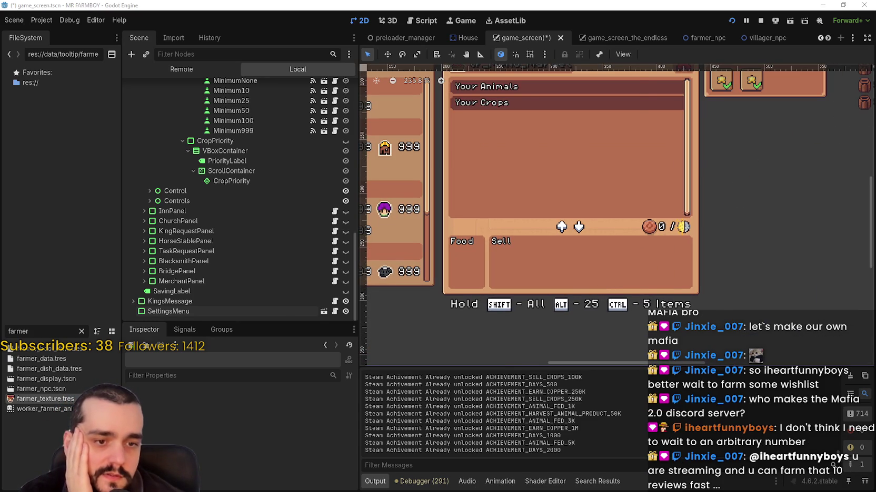
key("alt+Tab")
left_click(295, 75)
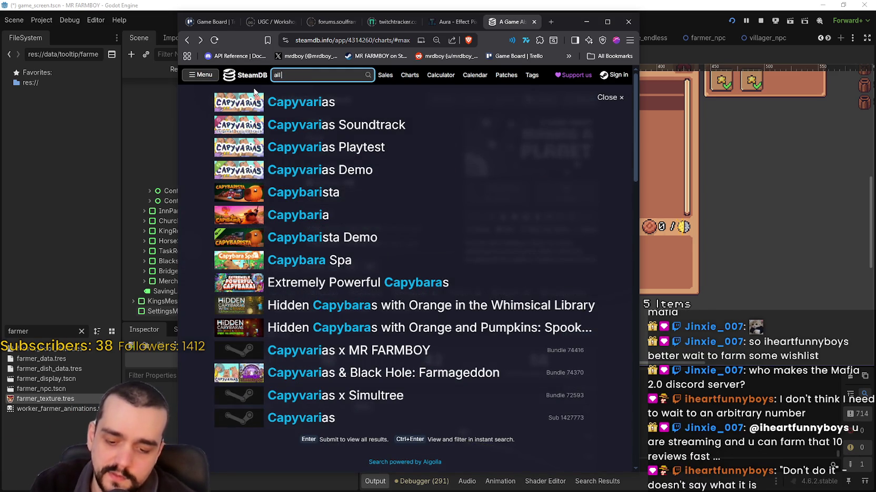
Step: Search SteamDB for 'hail the orb' and open the All Hail the Orb app page
type("hail the orbs")
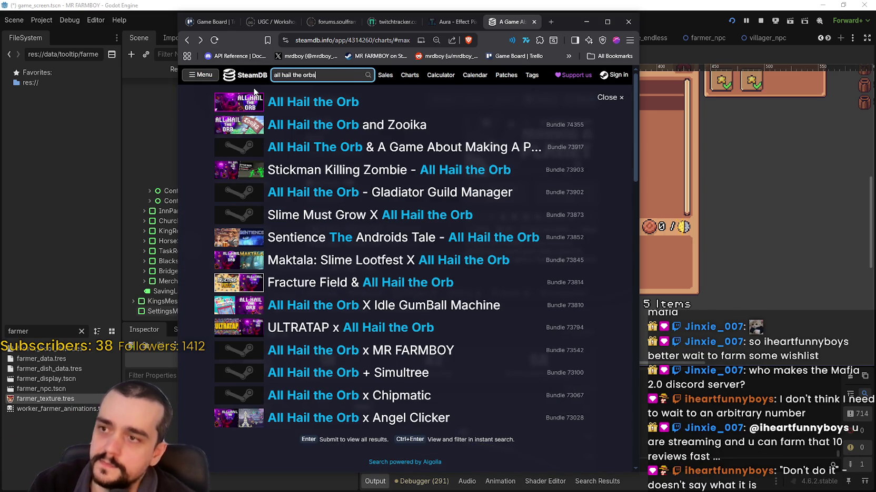
key("BackSpace")
left_click(303, 114)
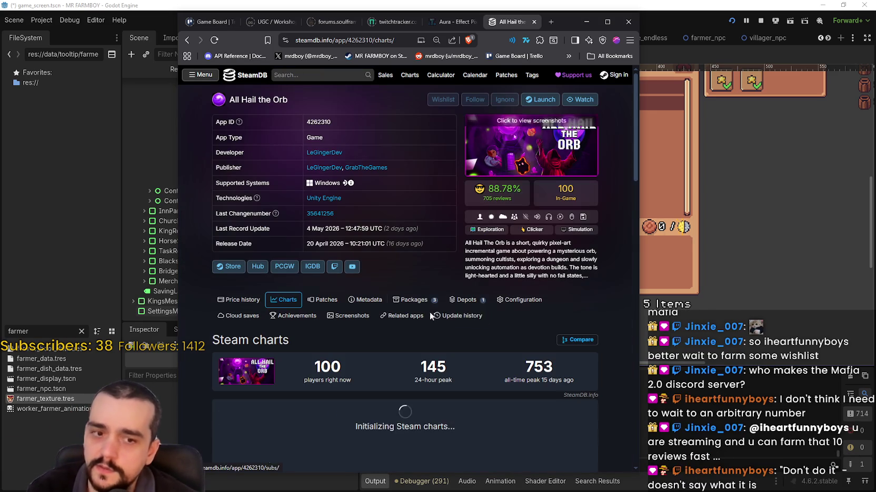
scroll(448, 263, "down", 2)
scroll(558, 268, "up", 2)
Step: Show the player chart's full history (753 all-time peak) and type 2590
left_click(363, 413)
scroll(368, 411, "down", 3)
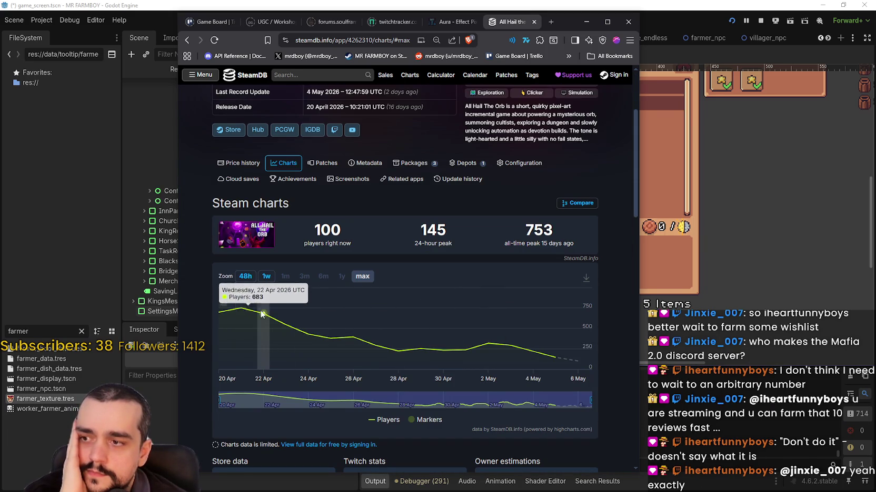
scroll(390, 313, "up", 2)
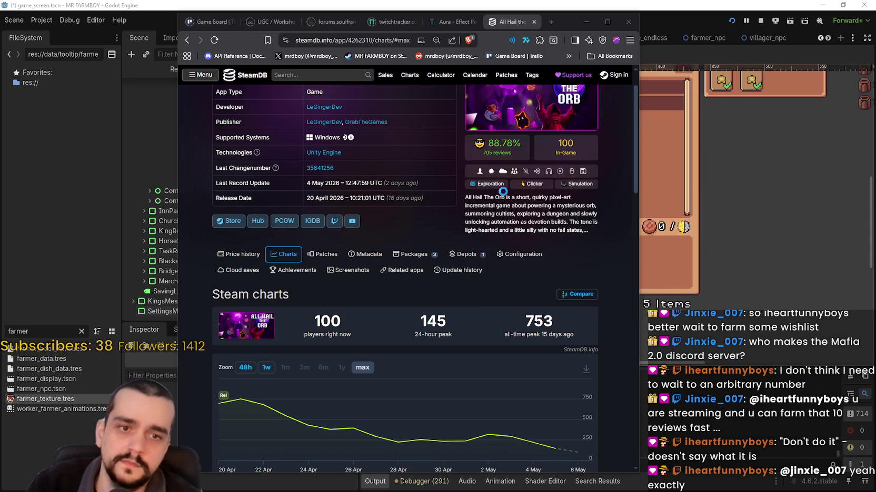
type("25")
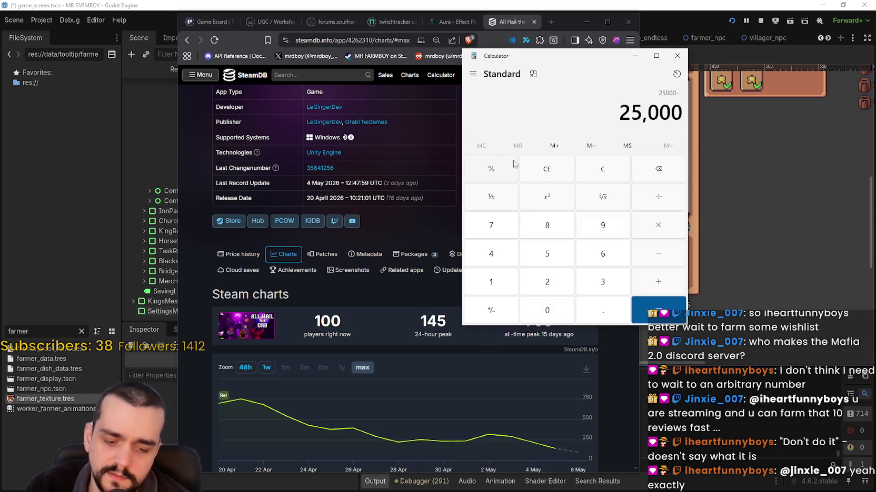
type("90")
Step: Calculate 25000 − 22500 = 2,500 in Calculator and move its window right
key("BackSpace")
key("BackSpace")
type("22500")
key("Return")
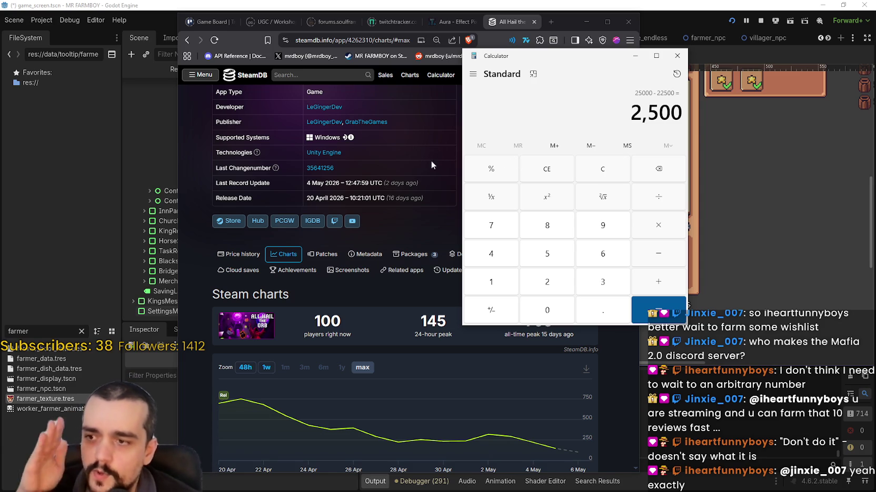
left_click_drag(545, 58, 602, 41)
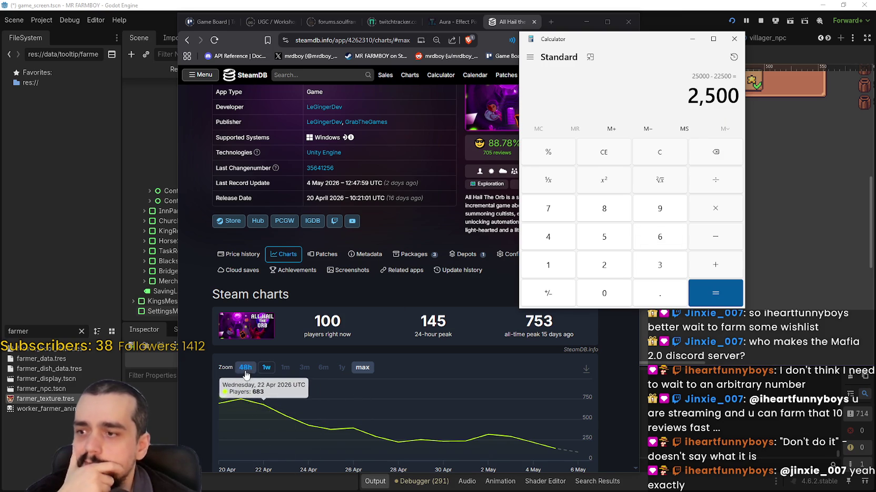
Step: View the SteamDB player chart over the last 48 hours and one week
left_click(246, 367)
left_click(272, 370)
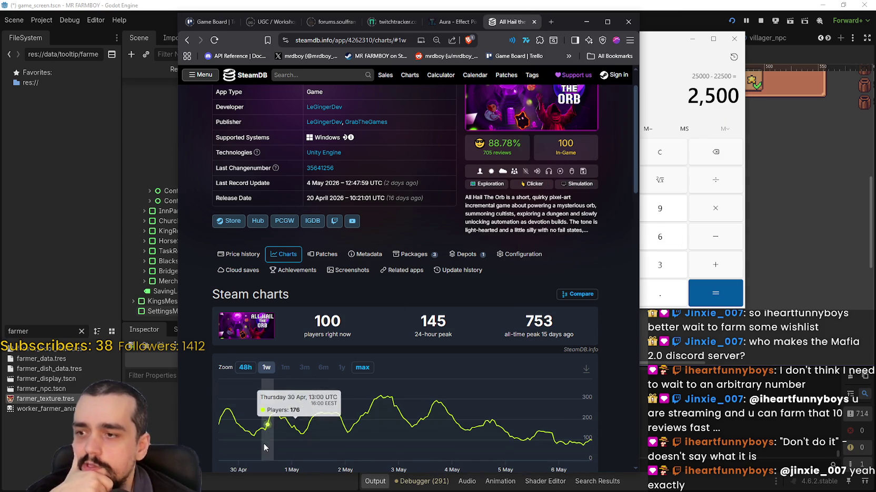
scroll(314, 350, "up", 1)
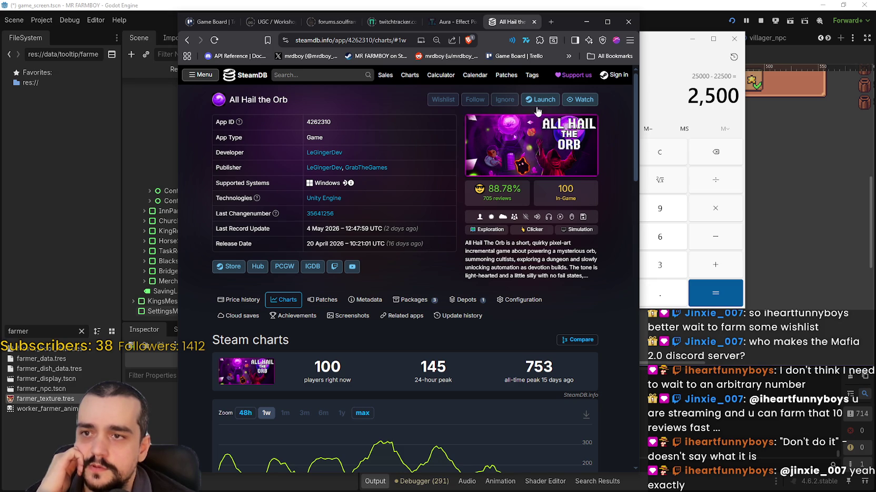
mouse_move(480, 243)
left_mouse_down()
mouse_move(571, 267)
mouse_move(466, 243)
left_mouse_up()
left_click(572, 268)
left_click(485, 254)
scroll(482, 252, "down", 2)
scroll(473, 221, "up", 1)
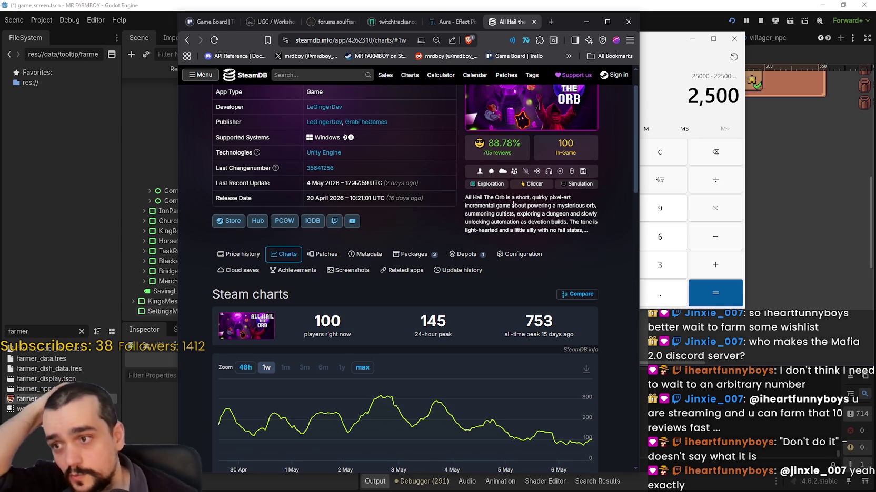
scroll(485, 184, "up", 1)
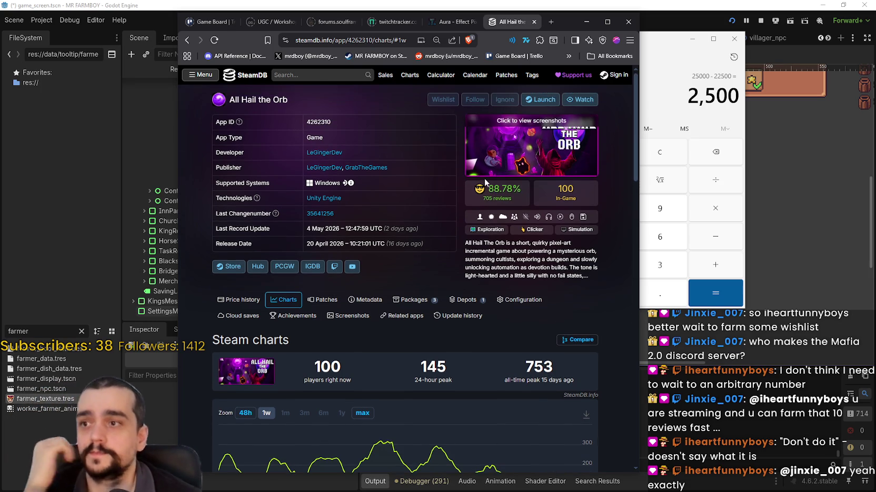
Step: Close Calculator, reload the MR FARMBOY SteamDB page, and return to the Godot editor
left_click(734, 38)
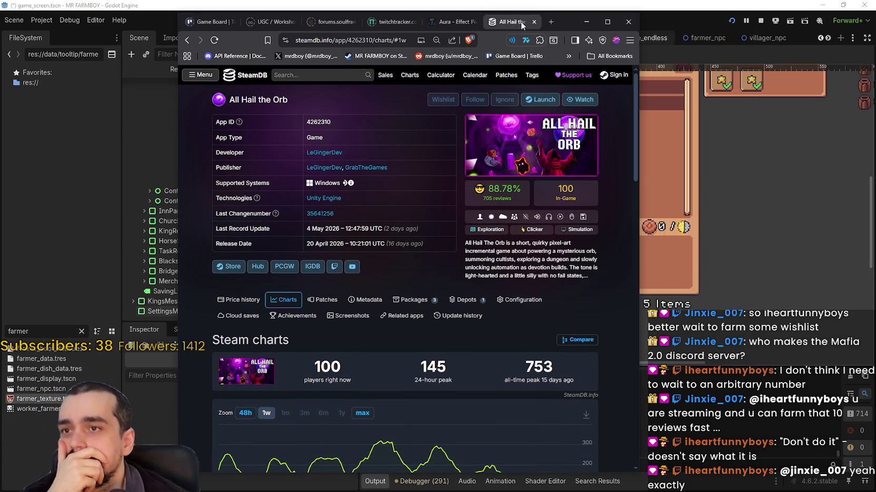
left_click(187, 40)
left_click(604, 135)
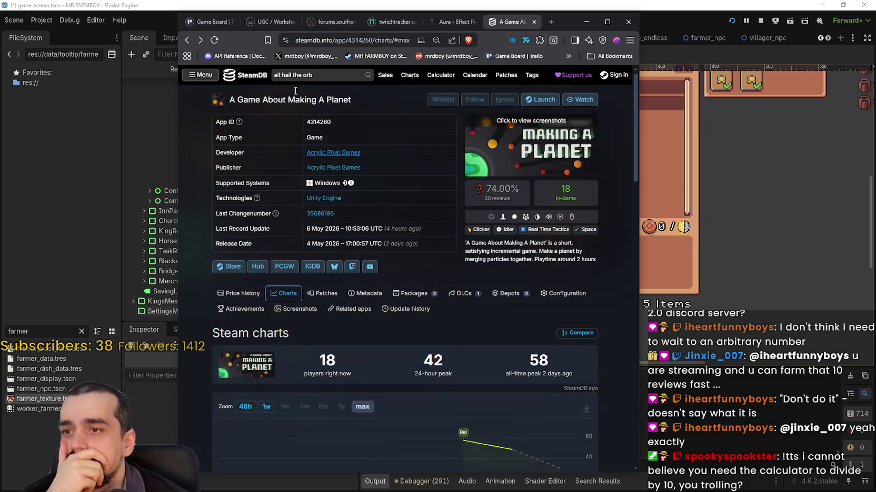
left_click(188, 40)
left_click(619, 143)
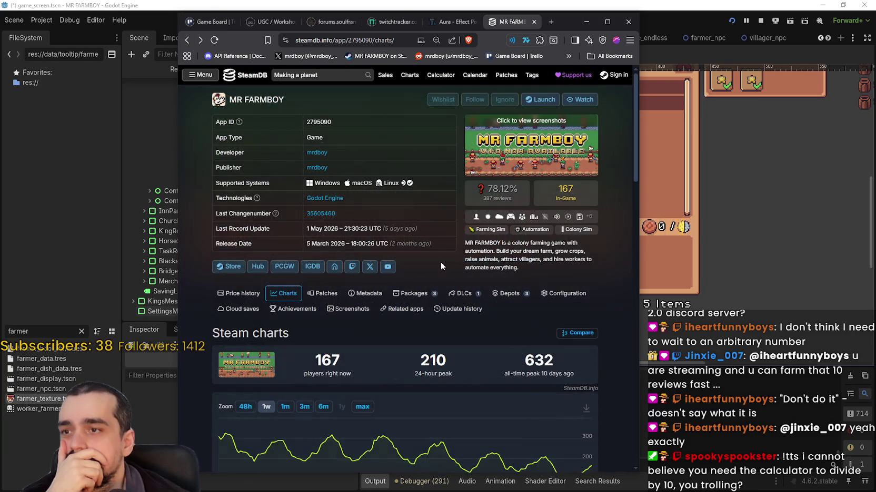
key("F5")
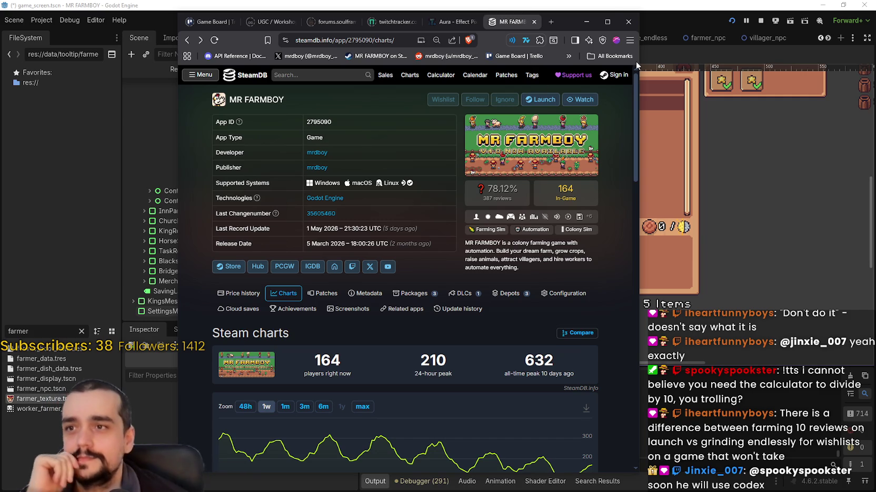
left_click(611, 11)
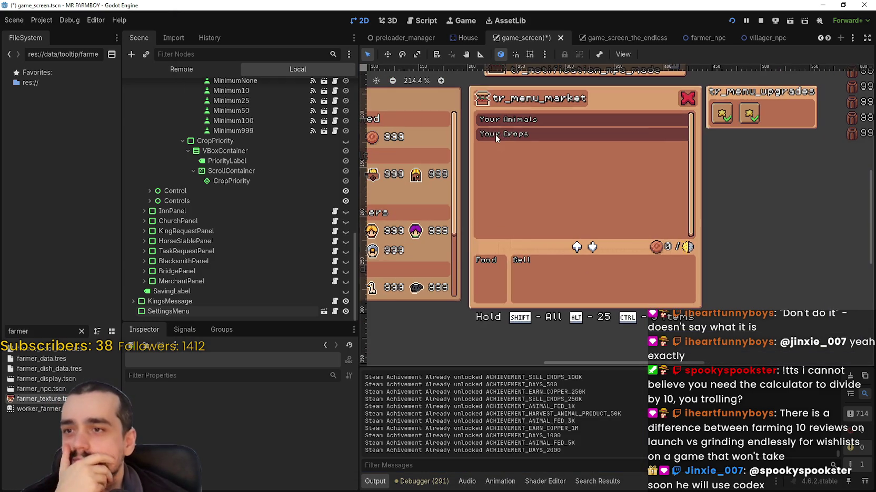
Step: Inspect the BottomPanel's VBoxContainer, the Between label and HBoxContainer4 properties
scroll(257, 231, "up", 6)
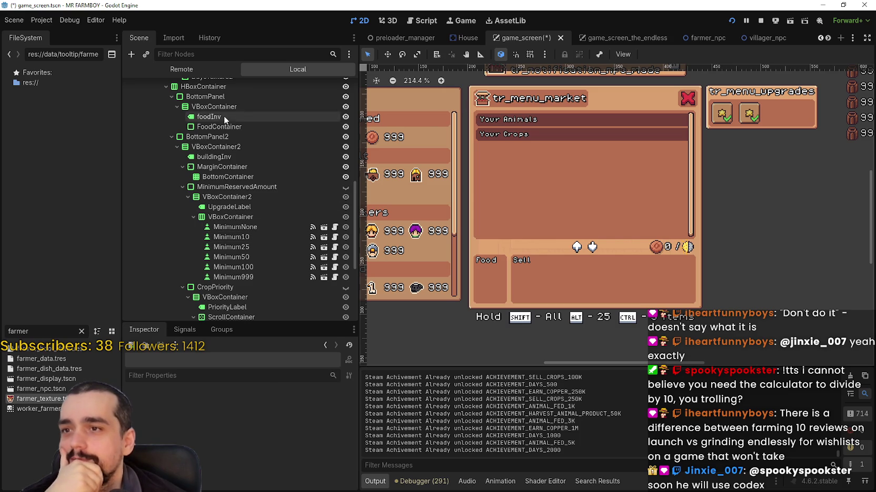
scroll(261, 169, "up", 4)
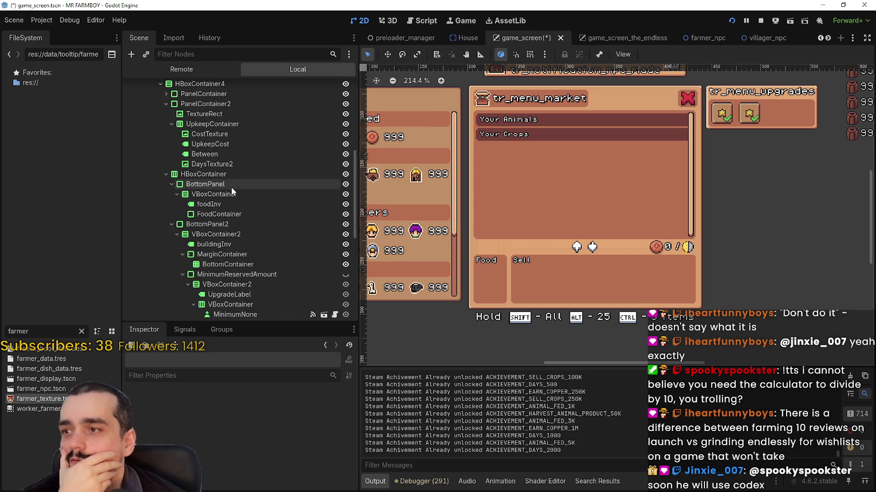
left_click(231, 194)
left_click(240, 152)
scroll(252, 171, "up", 4)
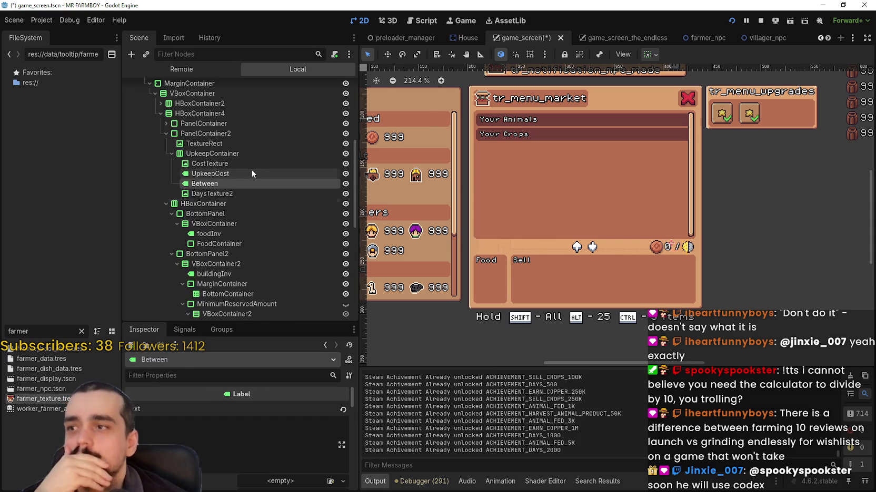
left_click(226, 181)
left_click(234, 172)
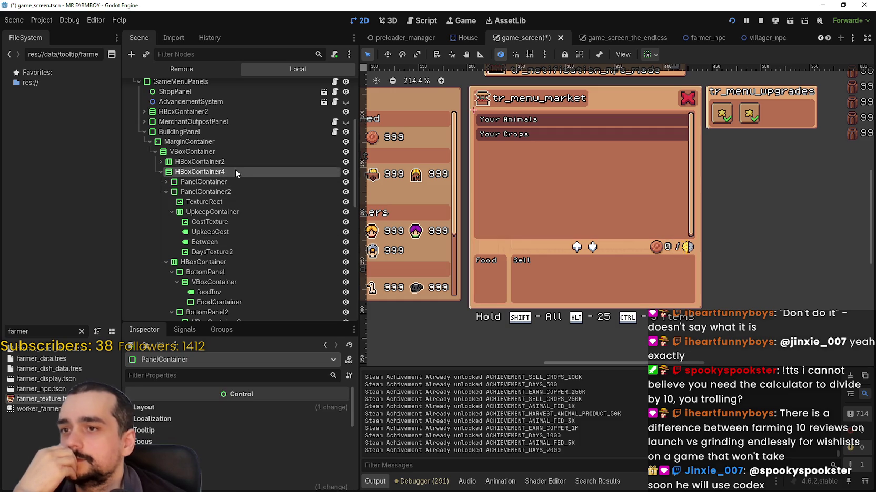
Step: Expand HBoxContainer2 and inspect the closeButton's NinePatchRect2 background
left_click(239, 161)
left_click(160, 162)
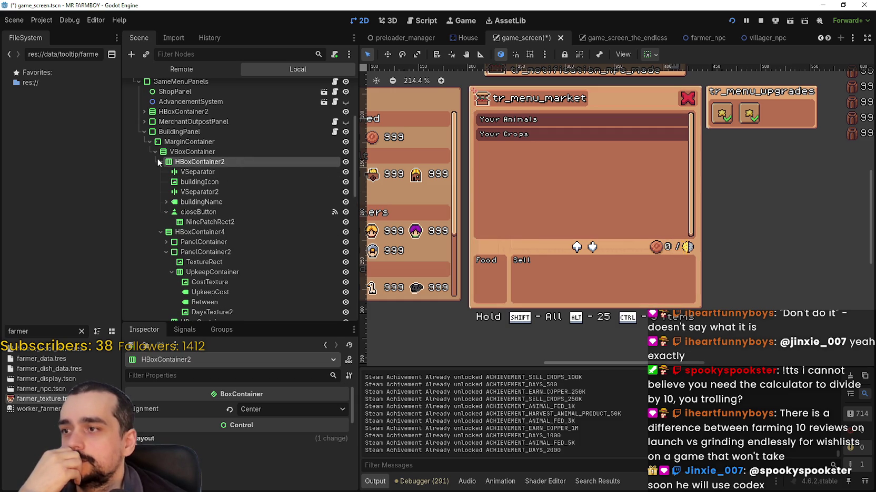
left_click(218, 214)
left_click(217, 222)
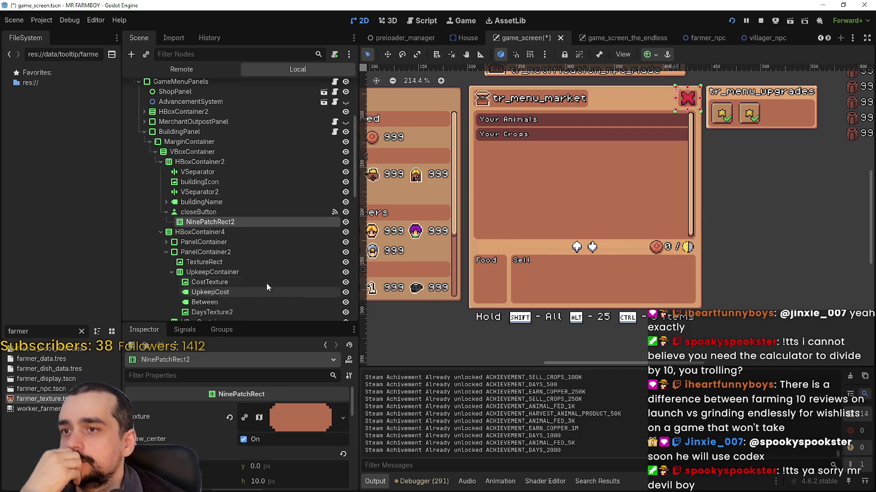
scroll(258, 269, "down", 3)
Step: Expand HBoxContainer4's PanelContainer to reveal VBoxContainer3 and the scroll area nodes
left_click(236, 184)
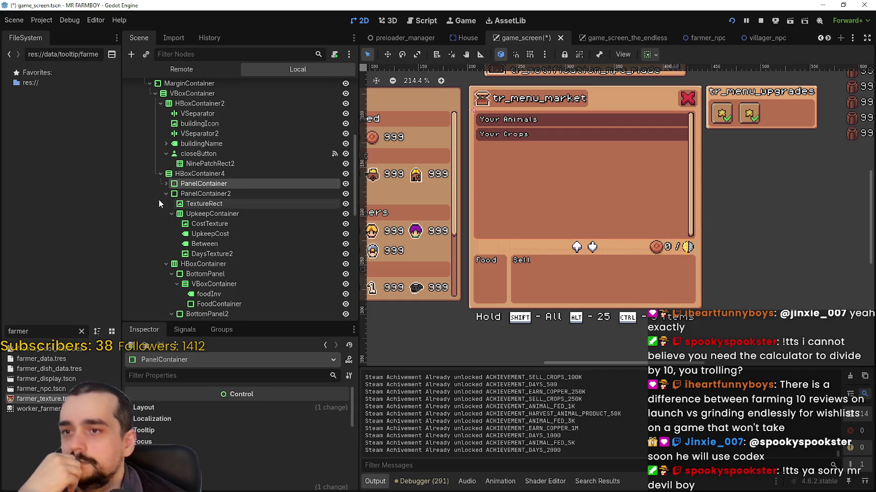
left_click(166, 183)
left_click(165, 183)
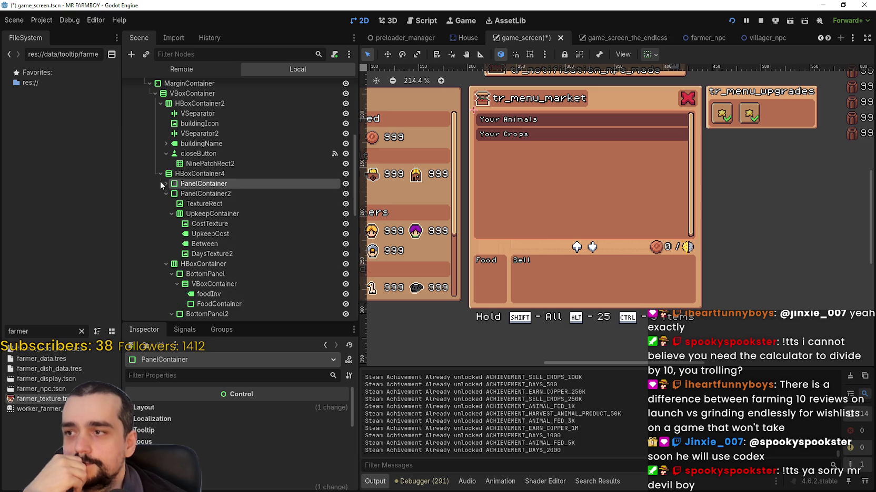
left_click(186, 175)
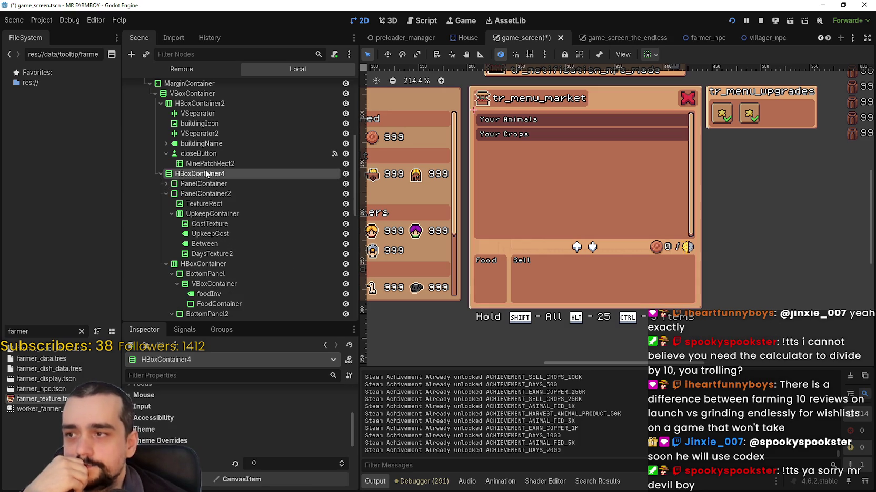
scroll(451, 199, "up", 2)
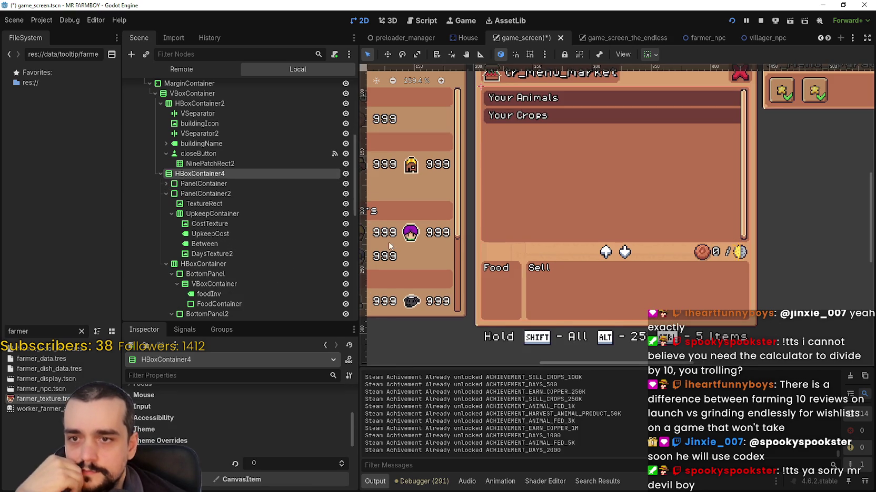
left_click(169, 184)
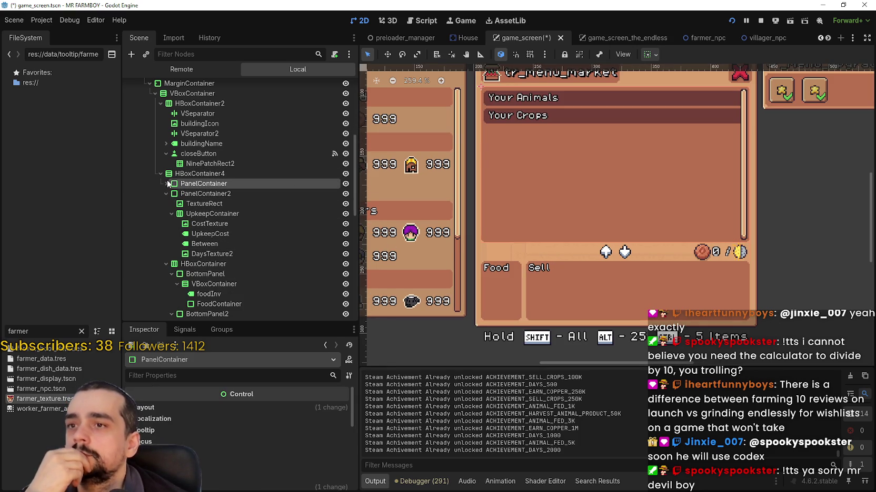
left_click(168, 184)
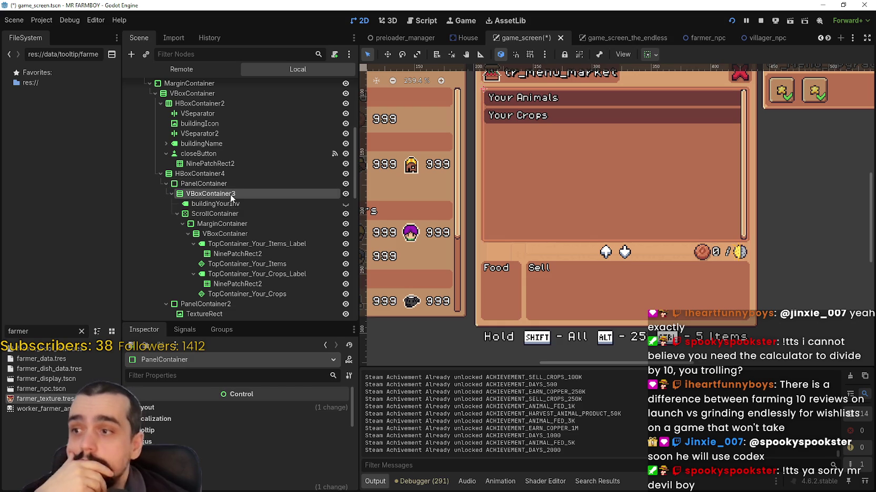
Step: Inspect the ScrollContainer, Your Items header and TopContainer_Your_Items grid's spacing overrides
left_click(231, 214)
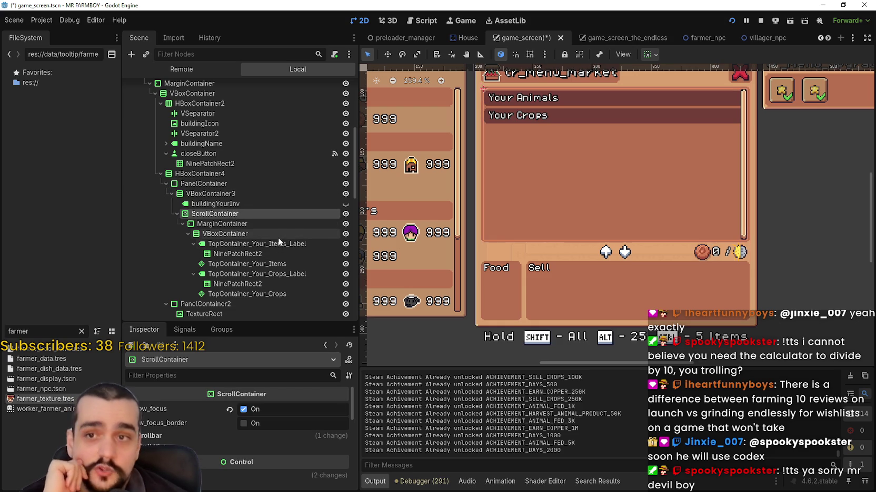
scroll(533, 105, "up", 2)
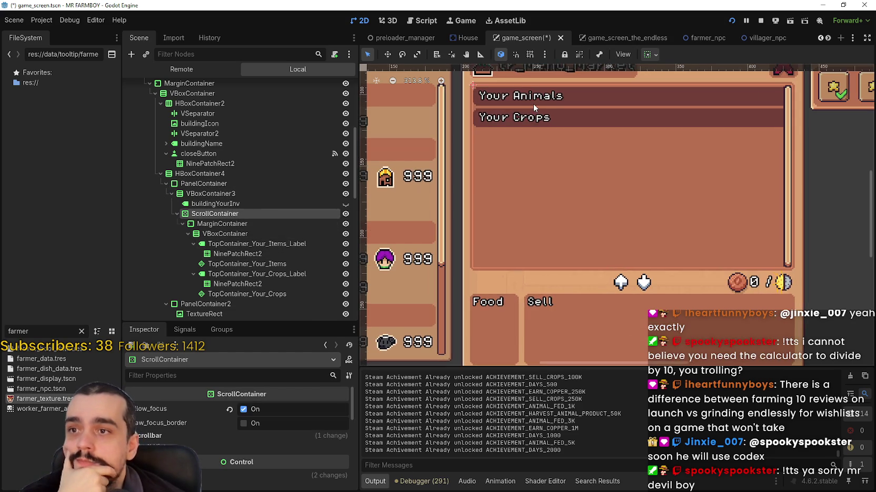
scroll(533, 104, "down", 2)
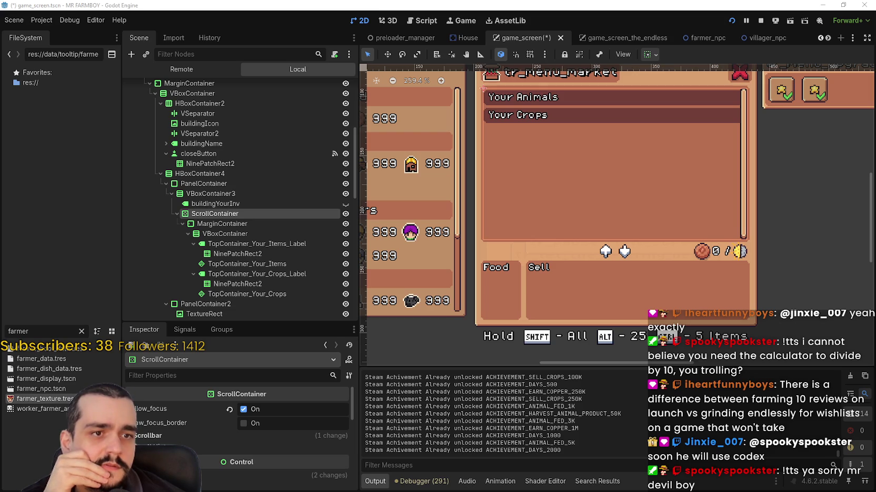
left_click(227, 245)
left_click(232, 255)
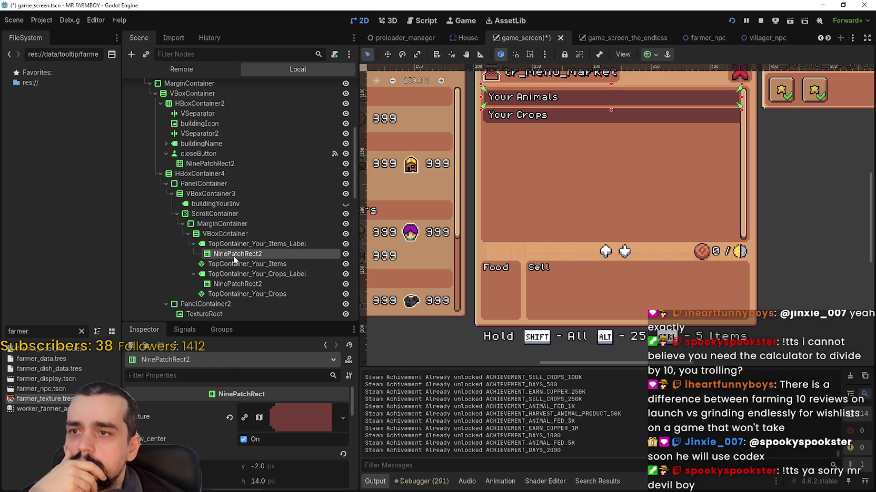
left_click(227, 265)
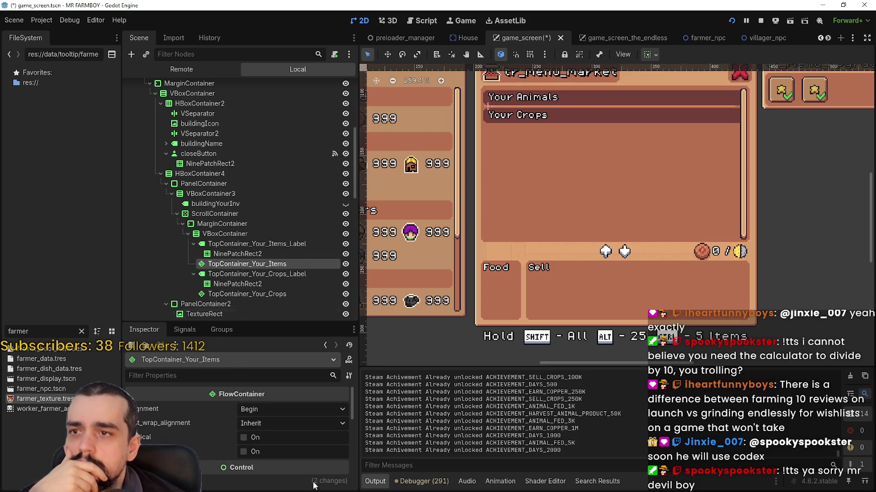
scroll(278, 473, "down", 3)
scroll(193, 416, "down", 5)
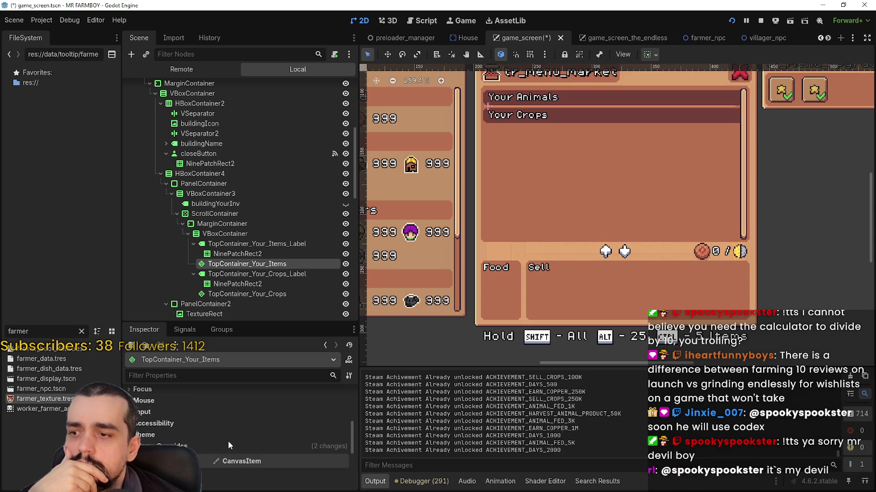
left_click(232, 445)
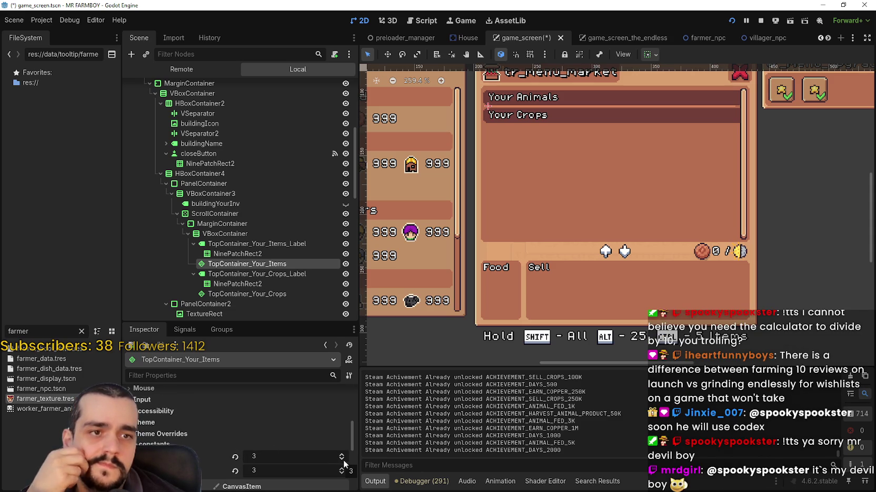
left_click(245, 287)
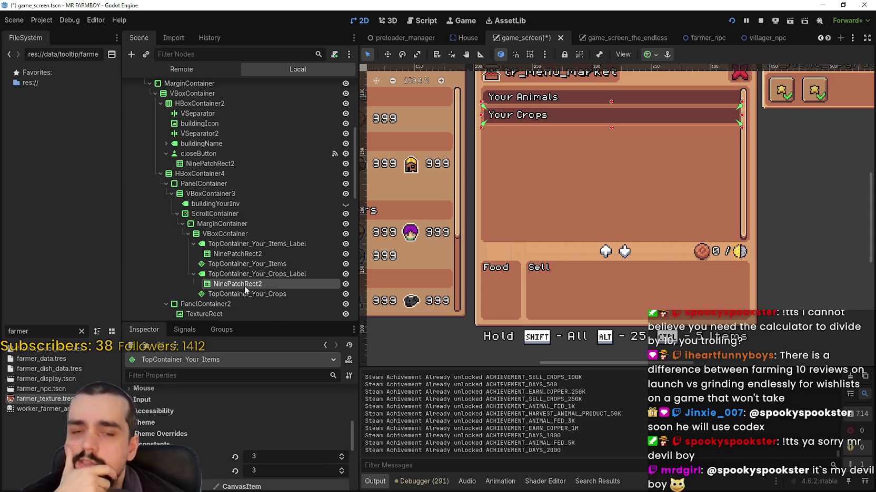
Step: Check the ScrollContainer's minimum size, then switch to game_screen_the_endless for comparison
left_click(211, 193)
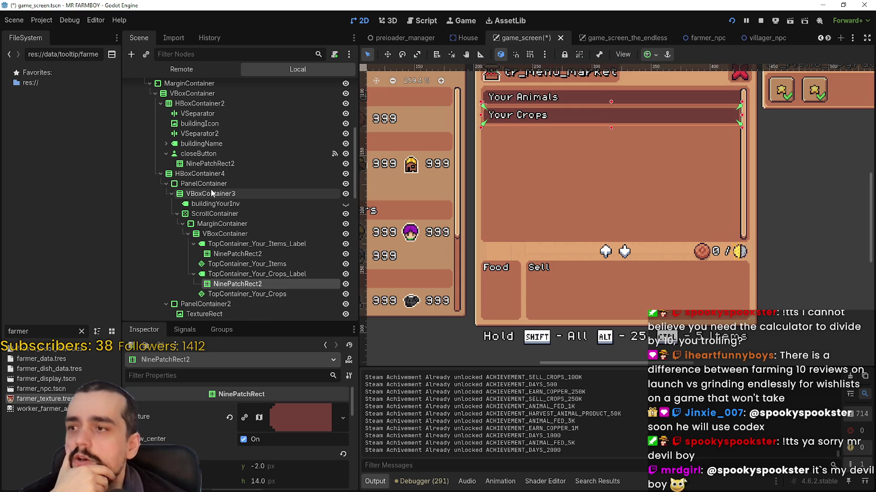
left_click(231, 184)
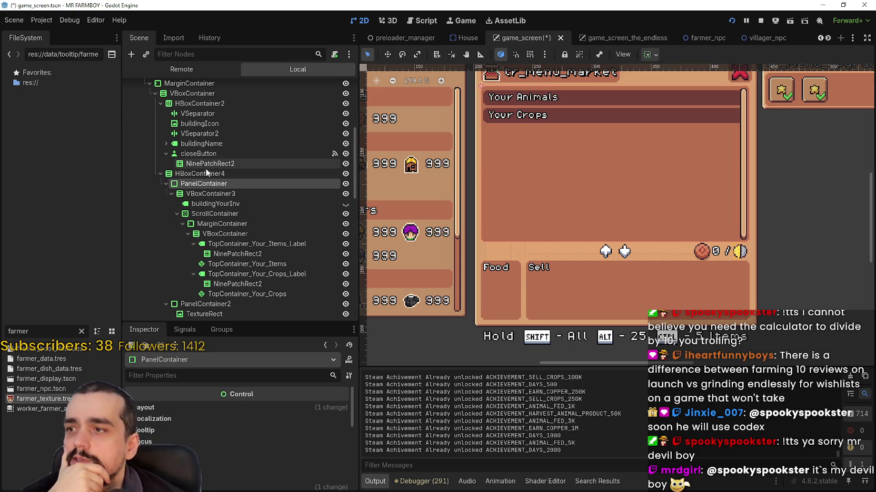
left_click(213, 214)
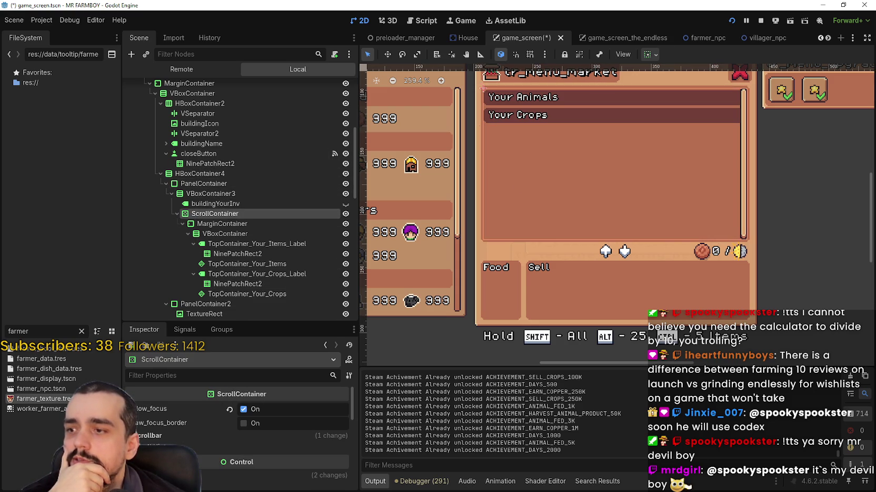
scroll(174, 435, "down", 2)
left_click(184, 426)
scroll(184, 425, "down", 2)
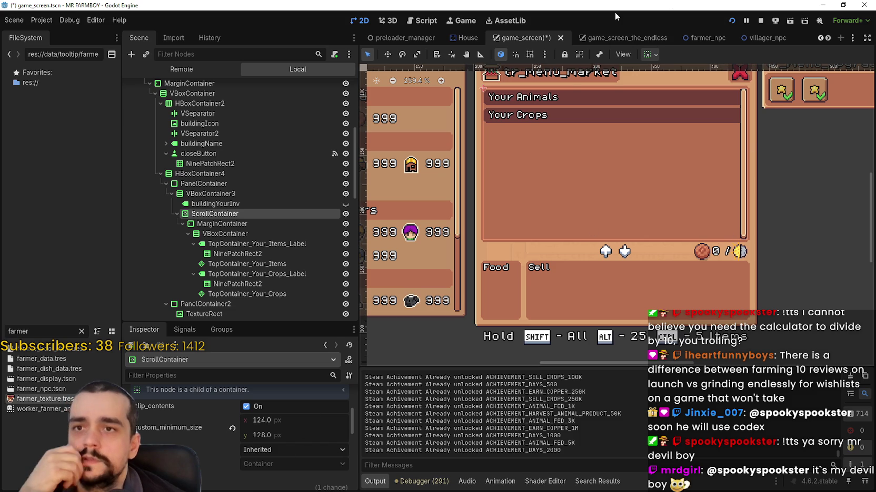
left_click(613, 35)
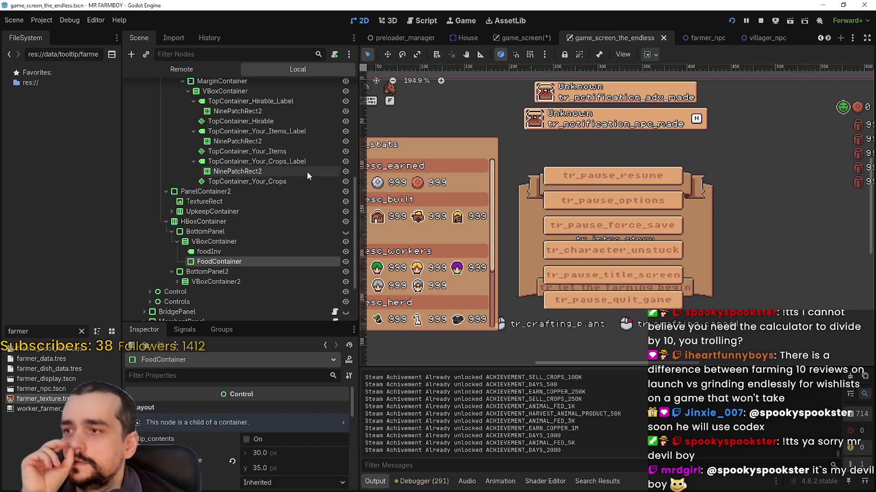
Step: Compare the endless scene's ScrollContainer minimum size, then set game_screen's scroll area height to 88
left_click(218, 130)
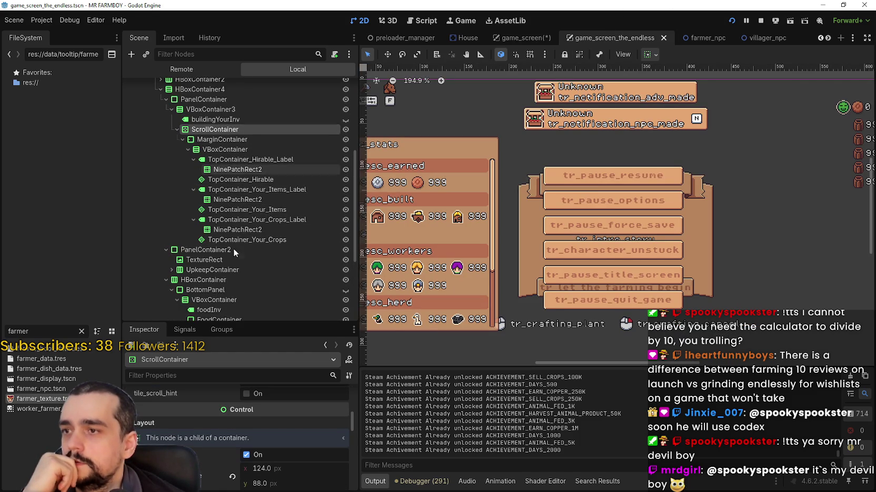
scroll(246, 474, "down", 1)
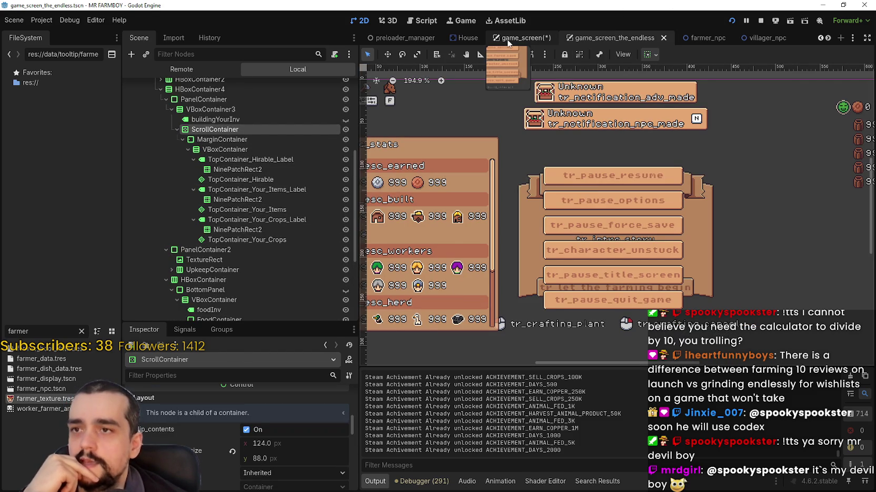
key("ctrl+shift+Tab")
scroll(208, 436, "down", 1)
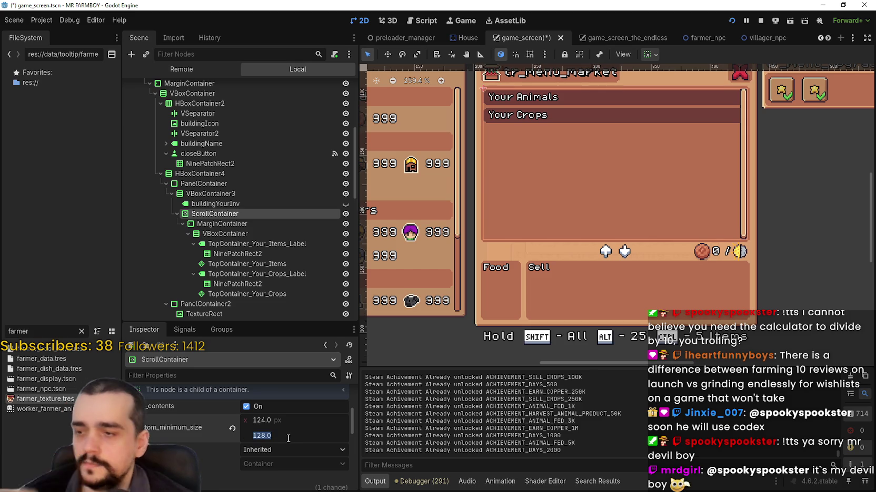
left_click(286, 436)
type("88")
key("Return")
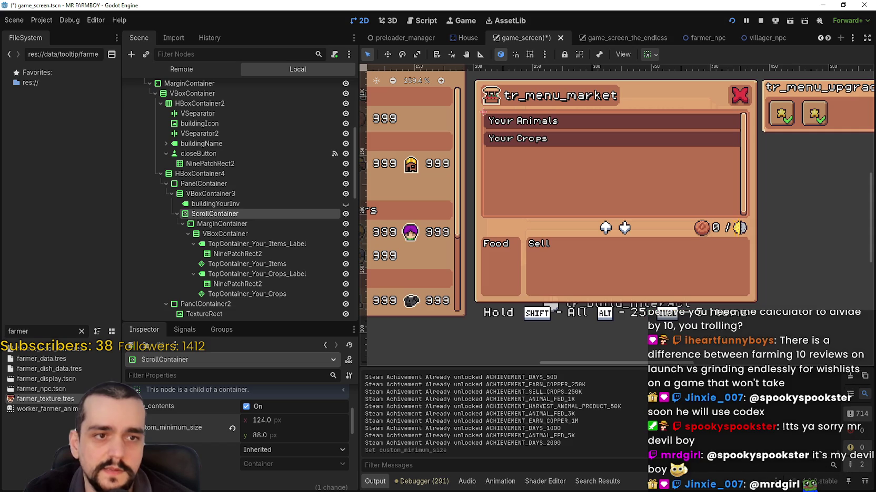
Step: Reduce VBoxContainer3's separation override from 4 down to 0
left_click(228, 202)
left_click(208, 195)
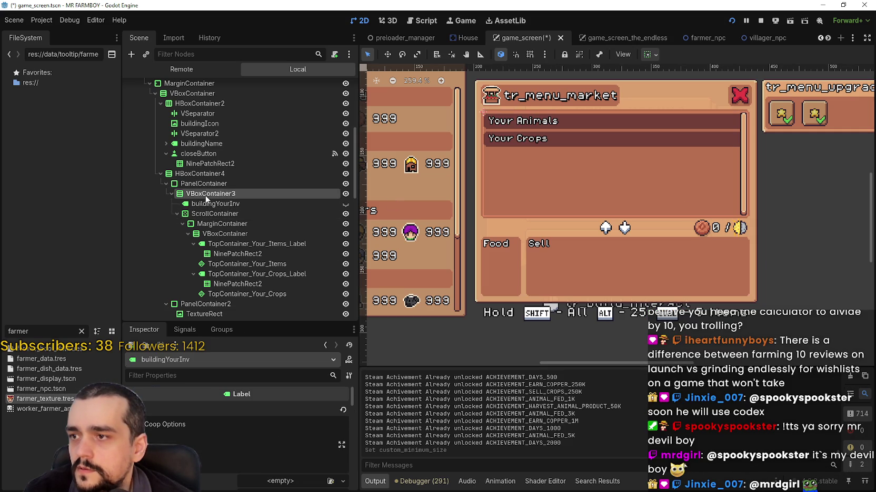
scroll(255, 443, "down", 5)
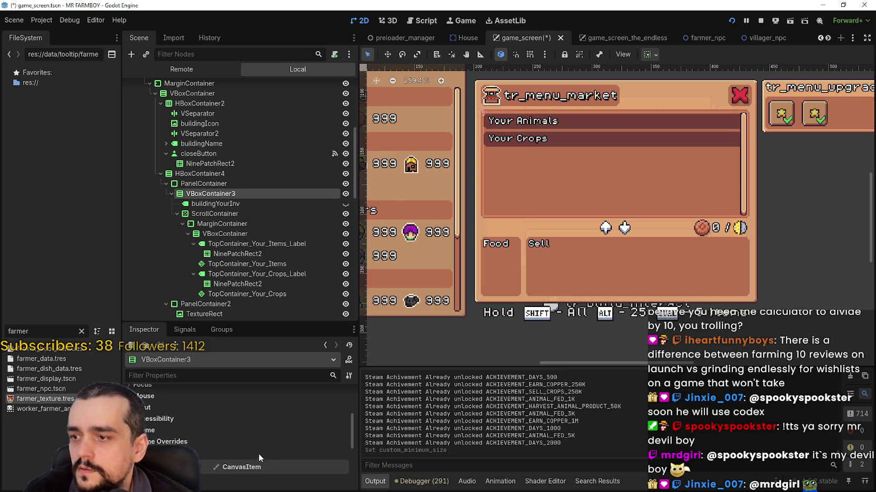
left_click(342, 467)
left_click(341, 467)
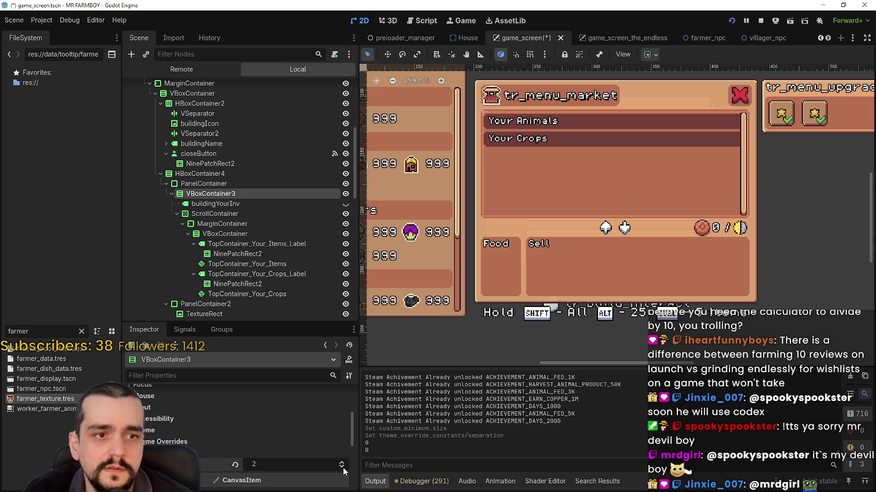
left_click(343, 467)
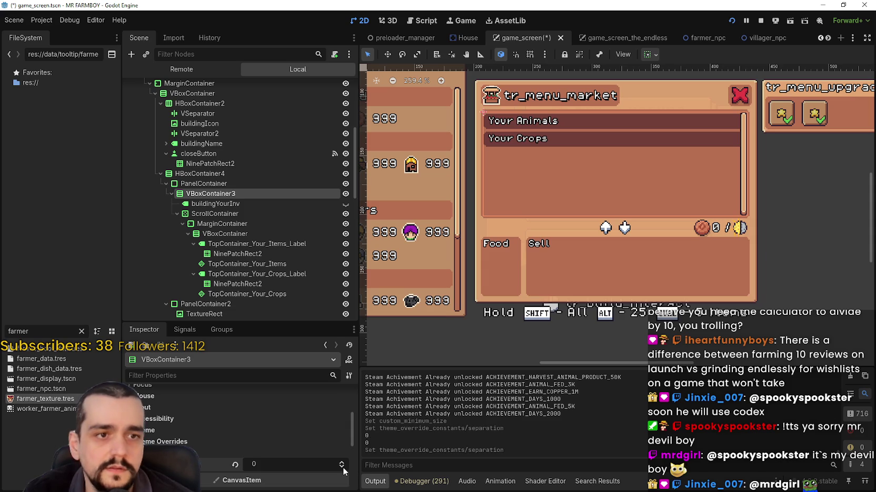
left_click(611, 32)
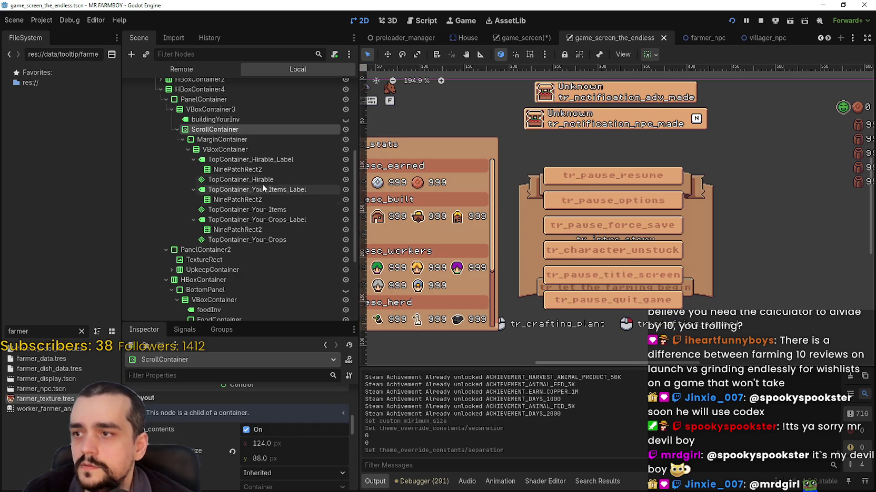
Step: Enable the separation override (4) on the inventory scroll area's VBoxContainer
left_click(224, 148)
scroll(243, 438, "down", 2)
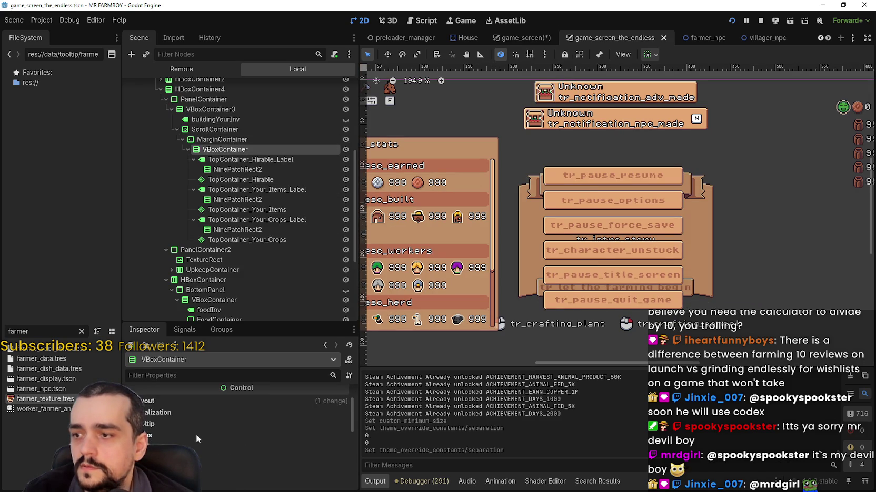
scroll(200, 434, "down", 2)
left_click(192, 441)
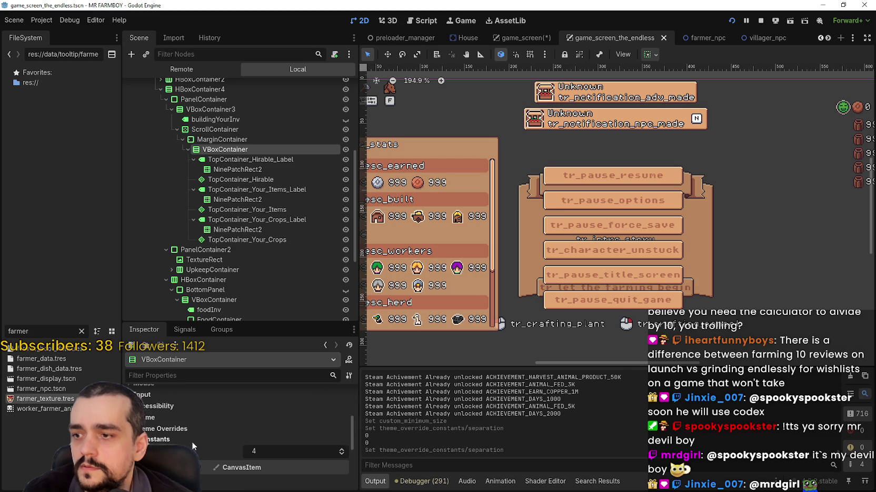
left_click(231, 445)
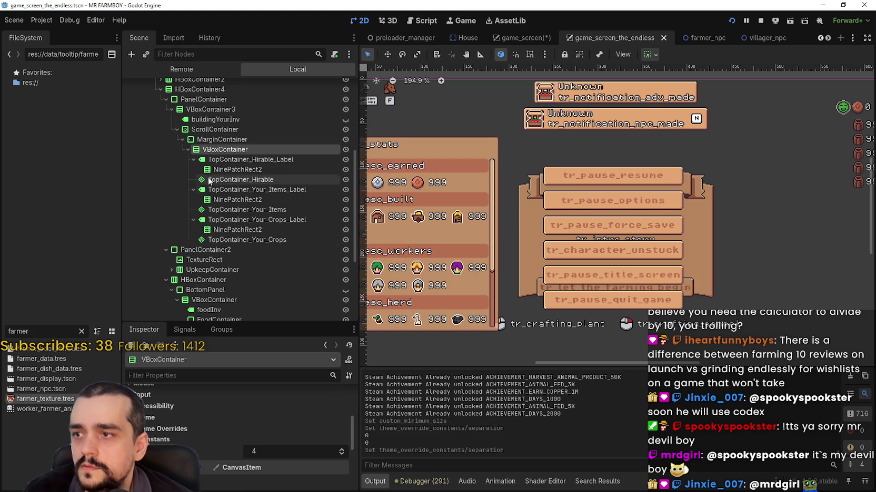
Step: Raise VBoxContainer3's separation from 0 to 1
left_click(198, 110)
scroll(200, 421, "down", 2)
scroll(200, 431, "down", 3)
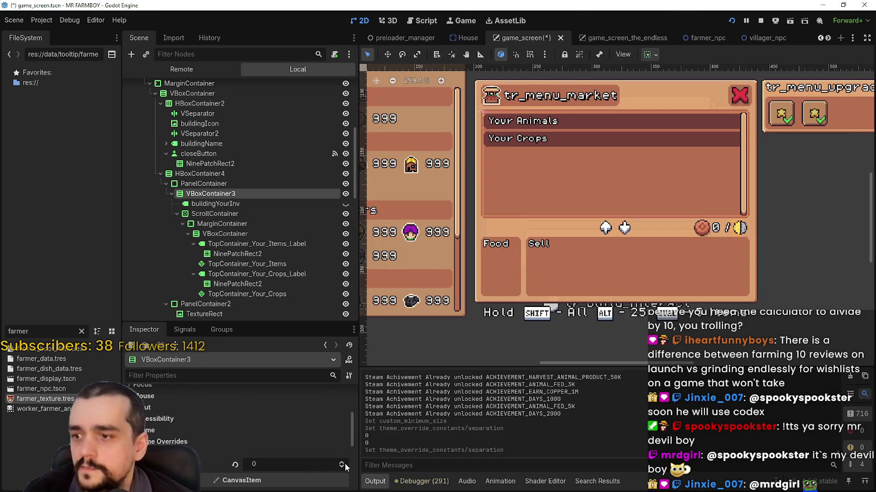
left_click(344, 463)
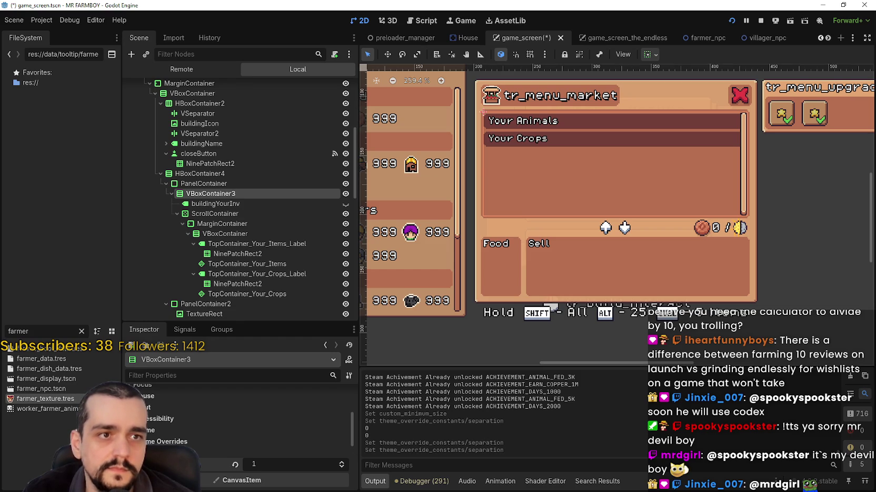
Step: Launch the game to test the panel, then leave fullscreen and return to the editor
key("alt+Tab")
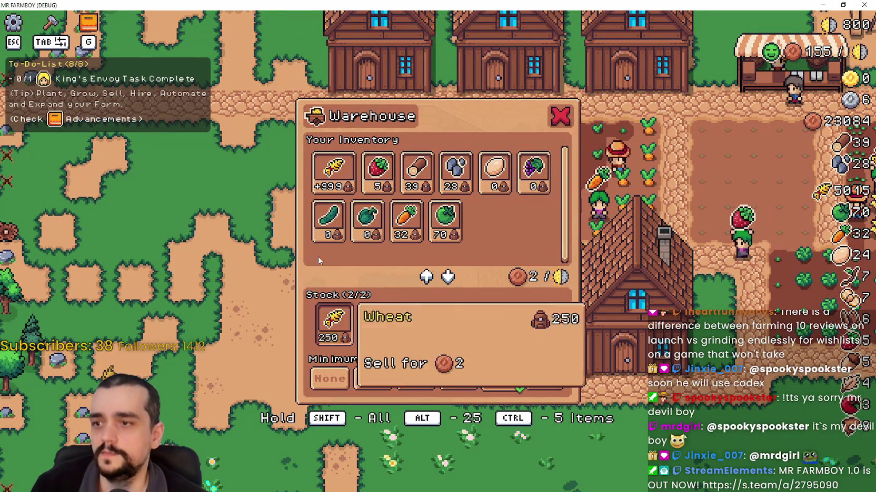
left_click(842, 4)
left_click(158, 176)
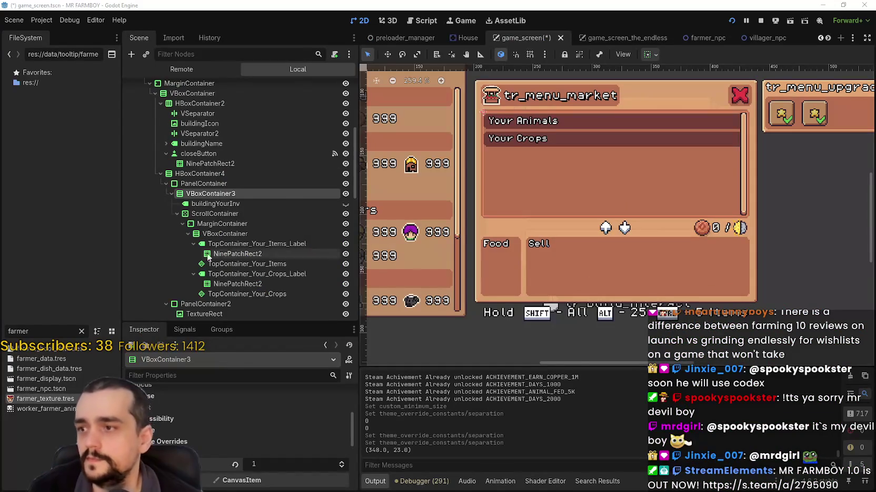
scroll(200, 258, "down", 10)
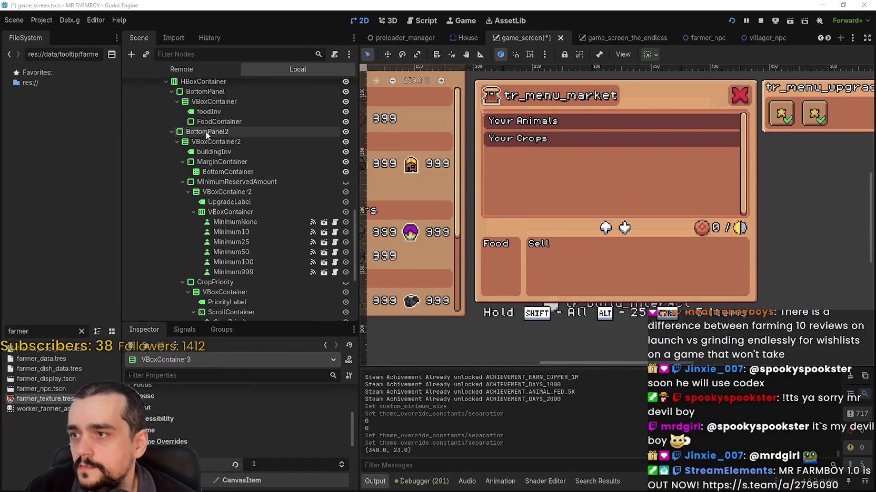
Step: Expand VBoxContainer2's theme override constants to check its separation
left_click(200, 141)
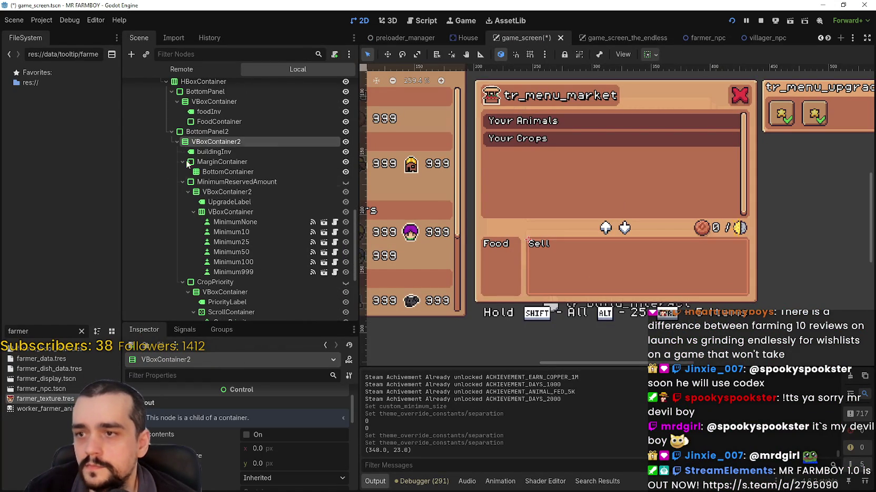
scroll(263, 442, "down", 6)
left_click(252, 419)
left_click(284, 429)
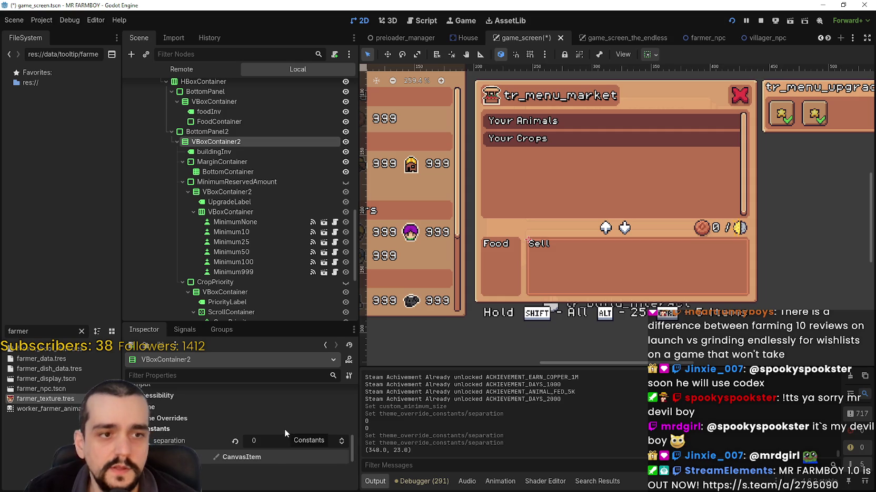
scroll(559, 257, "up", 3)
scroll(560, 257, "down", 2)
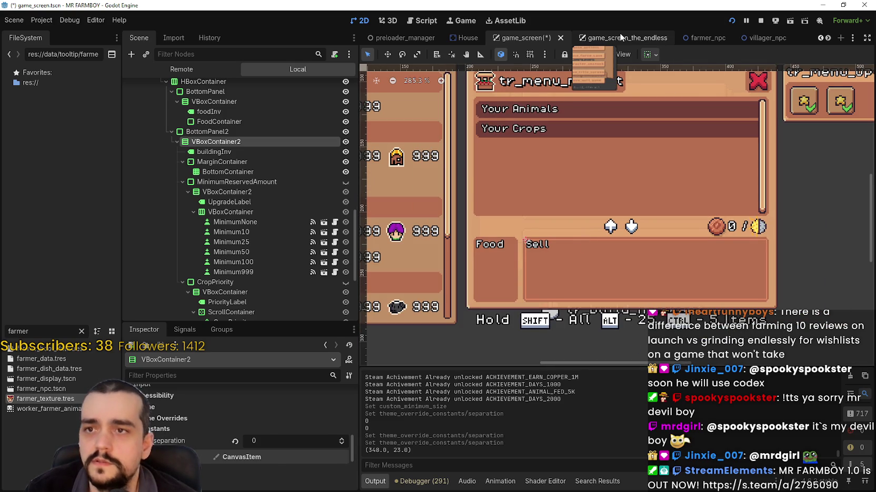
Step: Inspect the reserved-amount VBoxContainer2, BottomPanel2 and BottomPanel, then save the scene
left_click(248, 192)
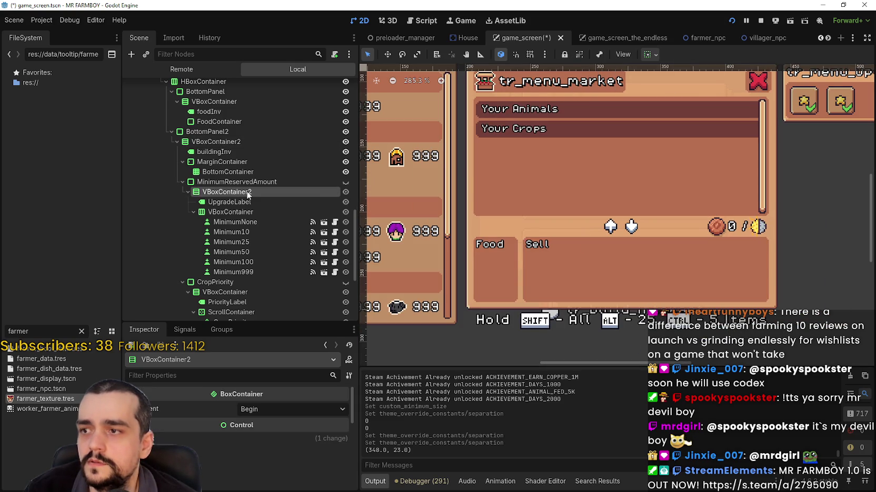
scroll(226, 427, "down", 10)
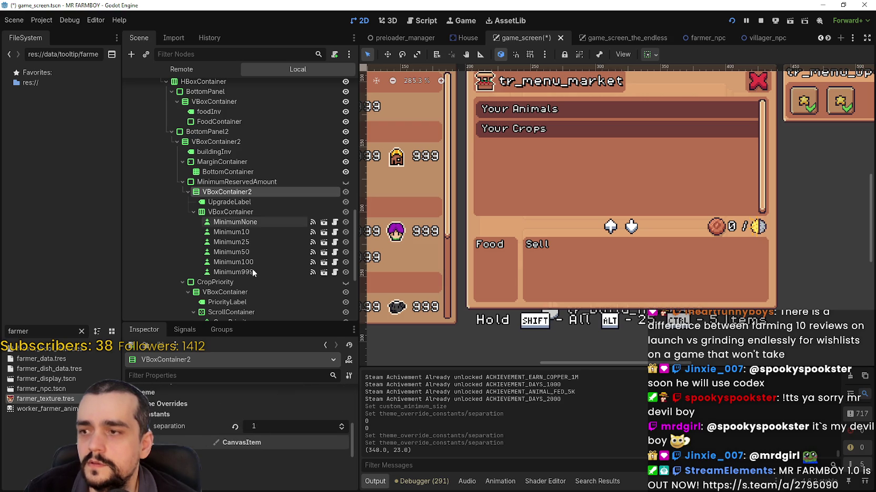
scroll(253, 247, "up", 3)
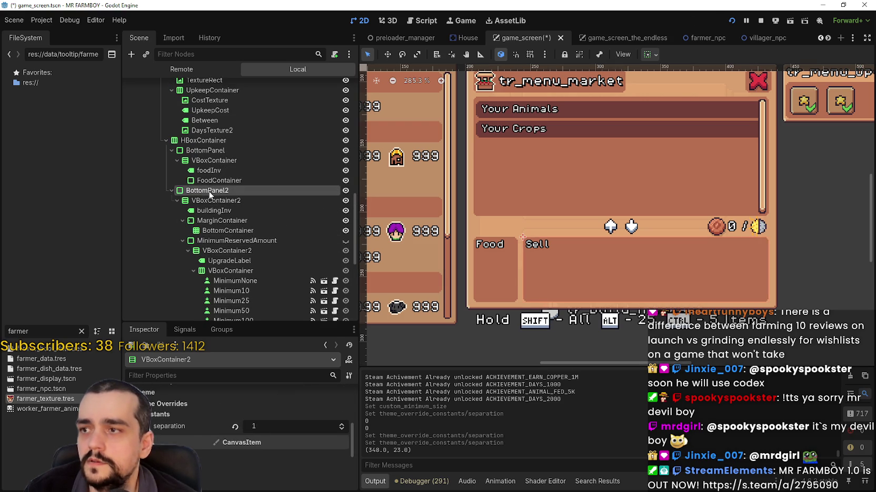
left_click(207, 190)
left_click(207, 151)
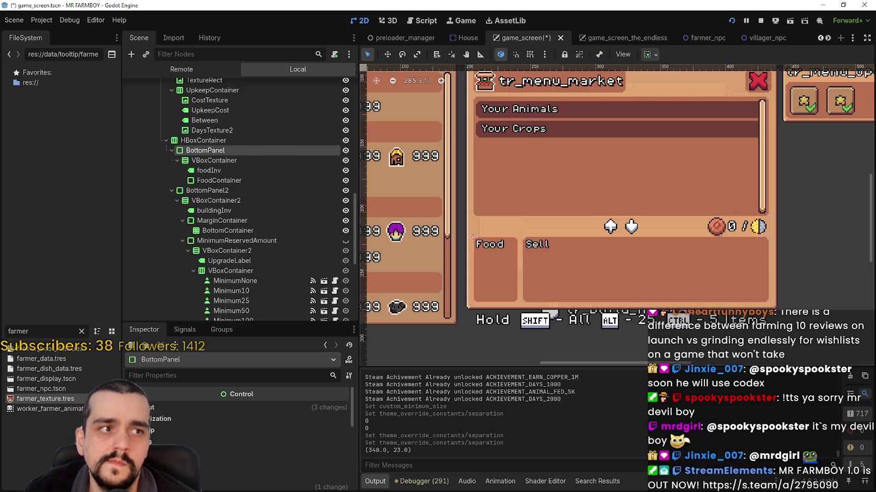
key("ctrl+s")
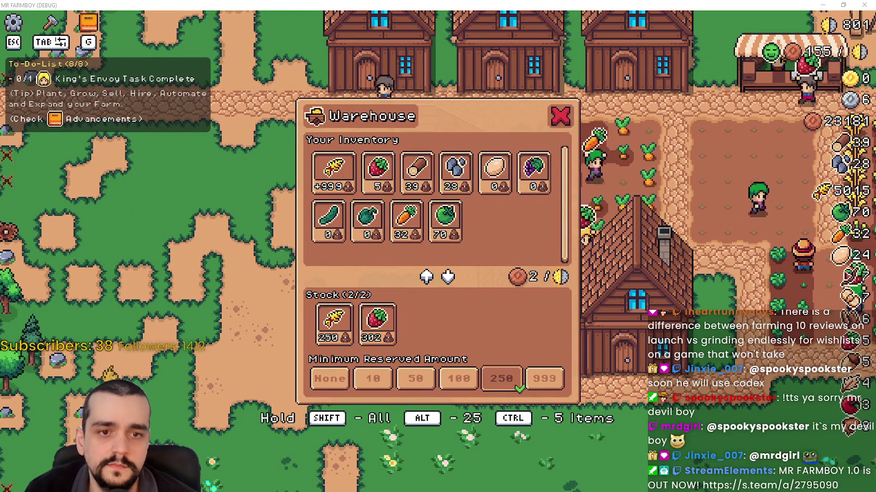
Step: Place the old Warehouse screenshot beside the live panel to compare them
key("alt+Tab")
mouse_move(300, 23)
left_mouse_down()
mouse_move(631, 33)
mouse_move(533, 35)
mouse_move(646, 22)
mouse_move(519, 24)
left_mouse_up()
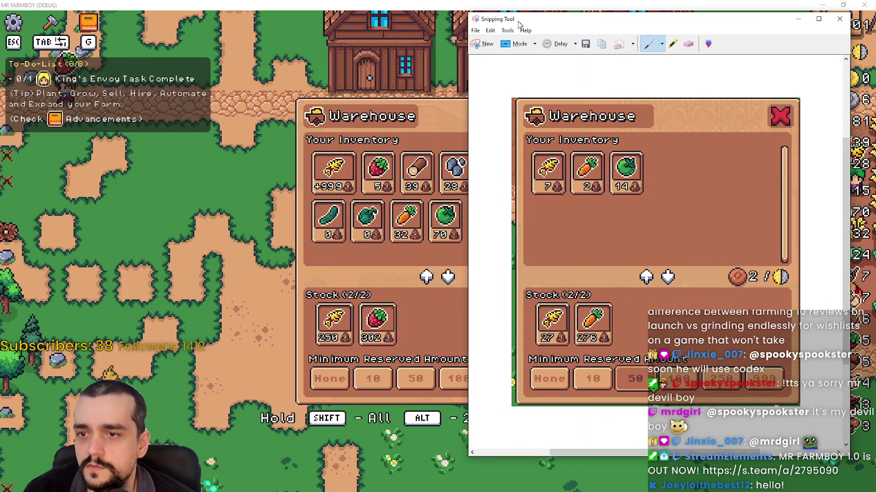
mouse_move(518, 23)
left_mouse_down()
mouse_move(625, 23)
mouse_move(484, 23)
mouse_move(555, 23)
left_mouse_up()
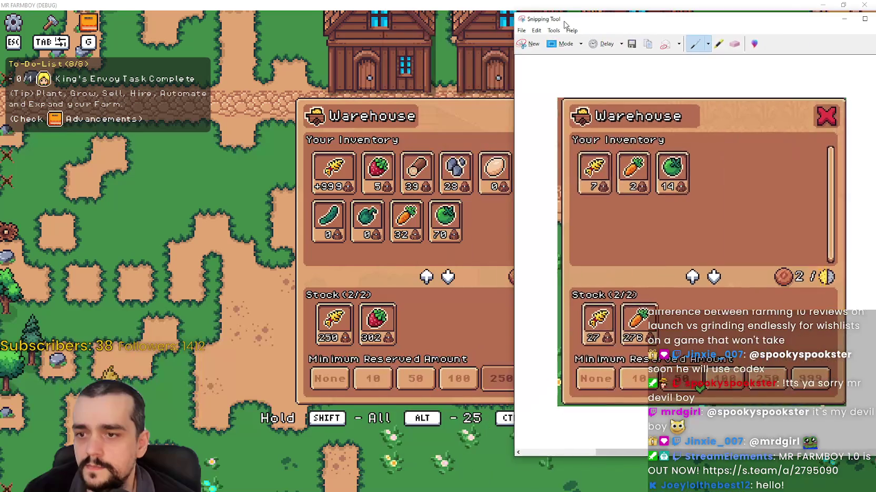
left_click(558, 157)
Step: Close the Warehouse panel, check the House panel, then pause and minimize the game
left_click(561, 112)
left_click_drag(577, 137, 623, 279)
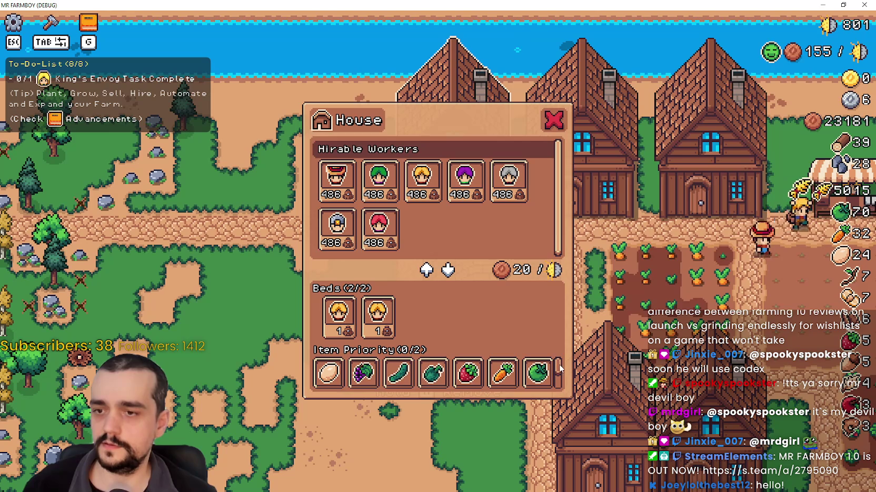
left_click(613, 356)
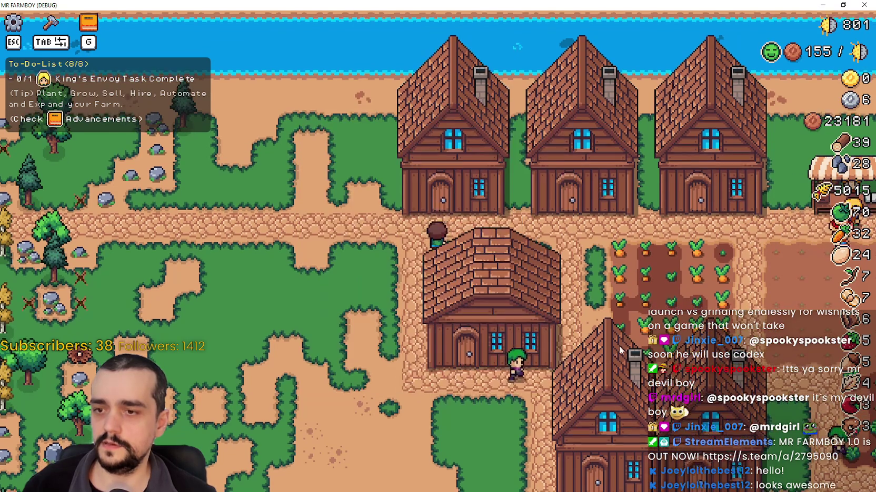
left_click(620, 345)
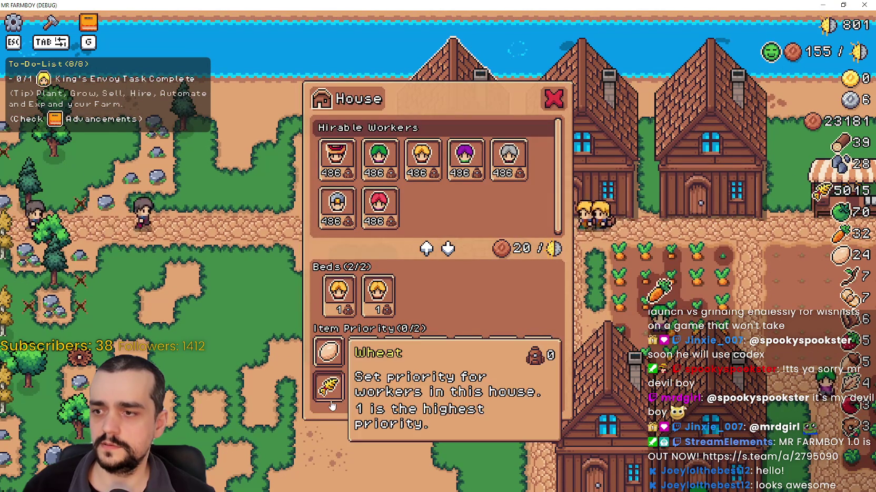
key("Escape")
key("Escape")
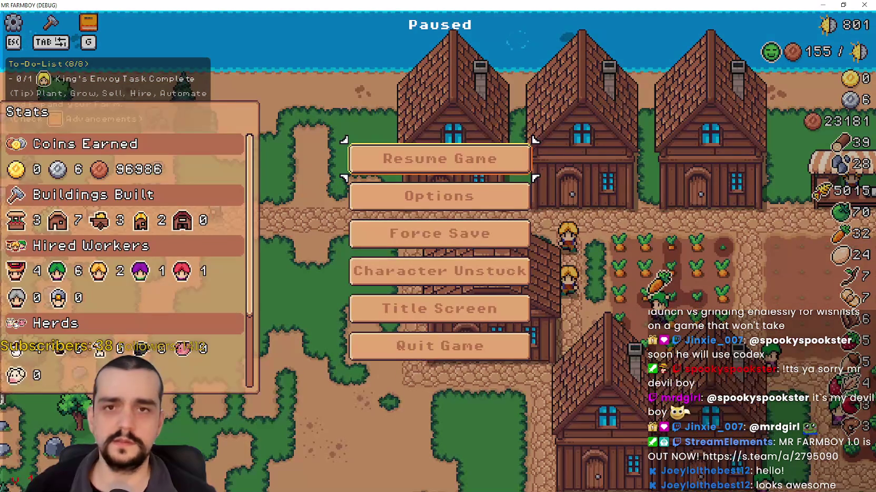
left_click(822, 5)
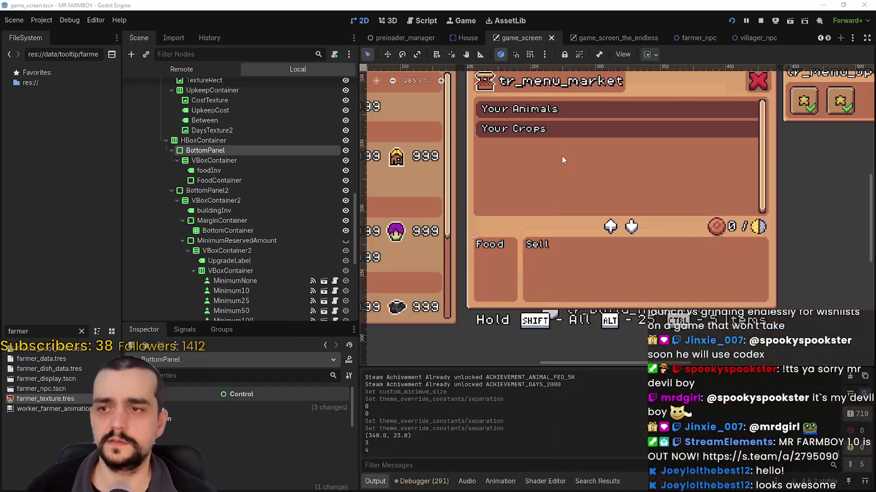
Step: Open building_panel.gd and select the crop priority height code on lines 193–194
left_click_drag(355, 214, 351, 135)
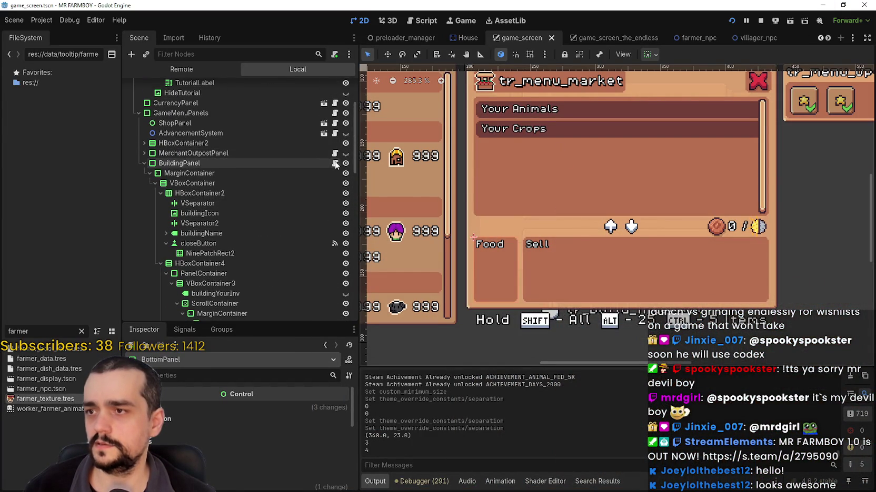
left_click(334, 163)
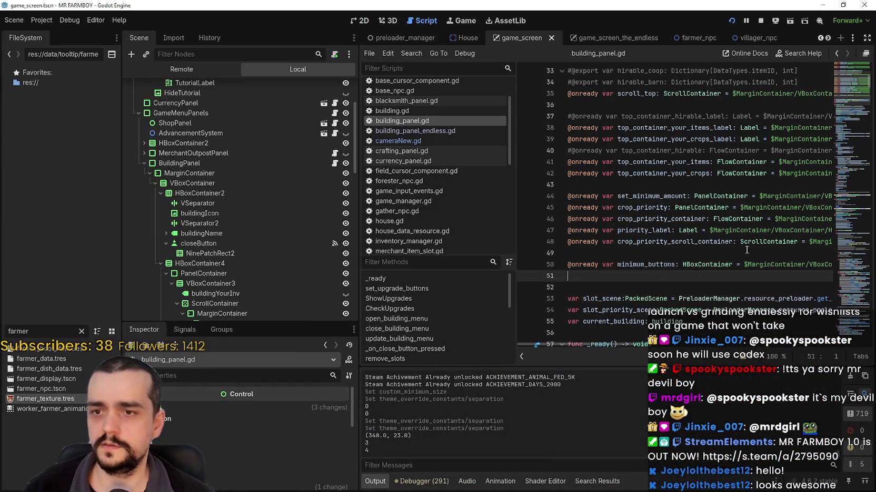
left_click_drag(846, 92, 848, 138)
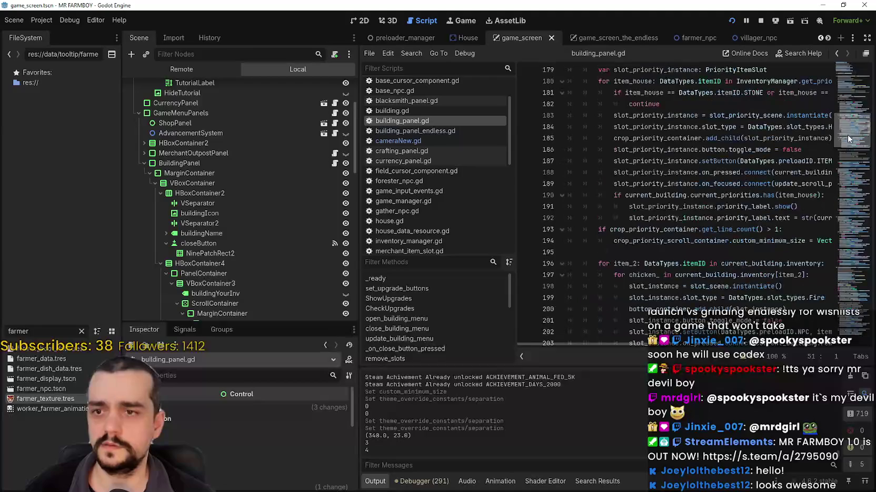
left_click_drag(679, 257, 547, 229)
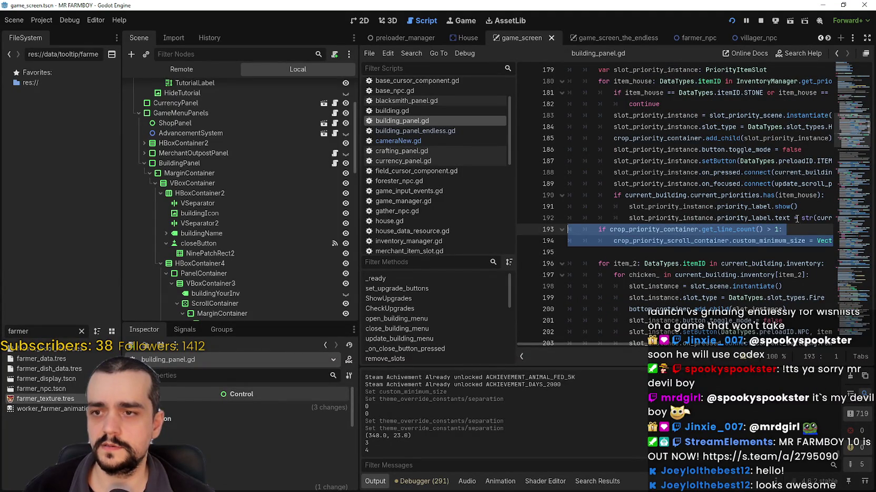
left_click(797, 219)
scroll(608, 180, "up", 3)
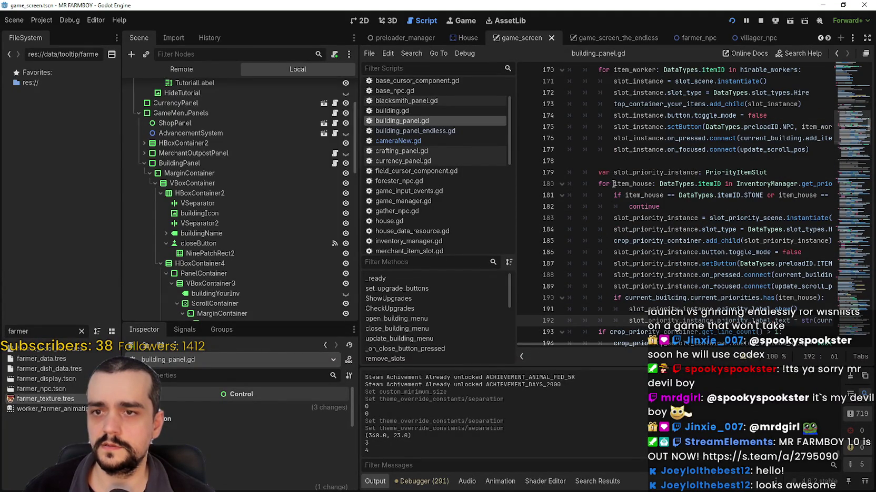
scroll(612, 167, "down", 1)
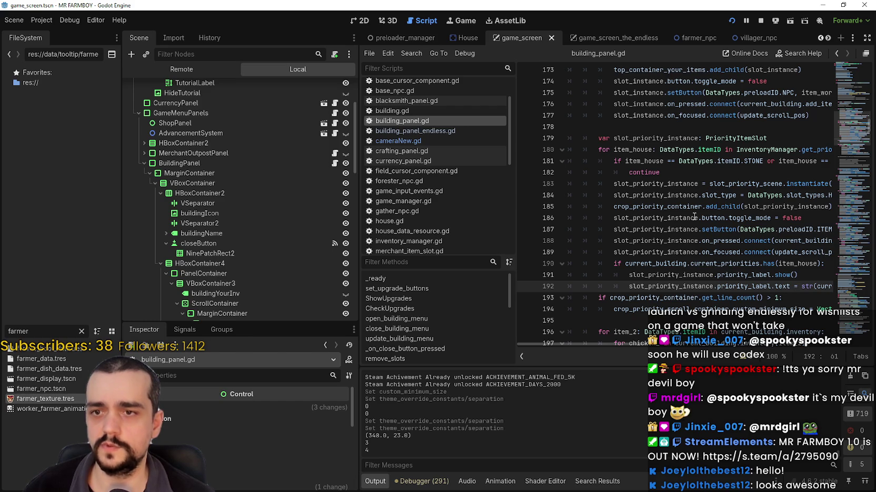
Step: Select crop_priority_container and crop_priority_scroll_container on lines 185–194, then relaunch with F5
double_click(665, 206)
left_click_drag(771, 303, 617, 295)
double_click(627, 306)
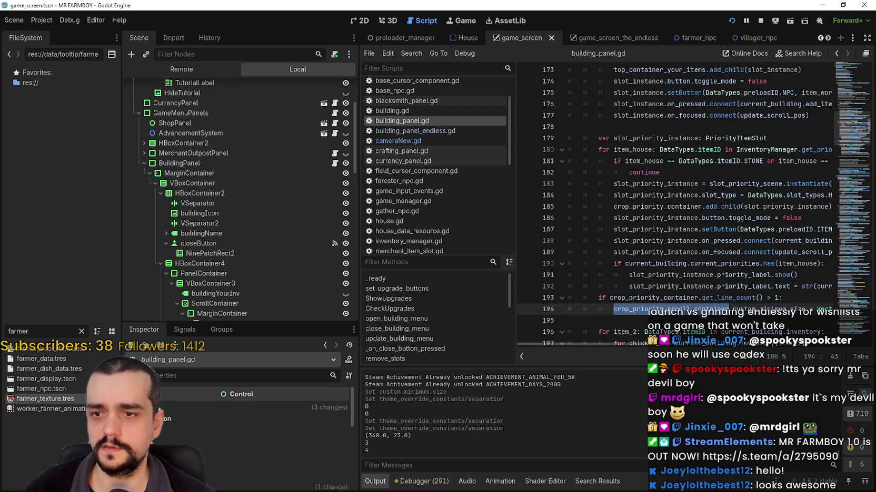
left_click_drag(630, 347, 691, 346)
triple_click(671, 299)
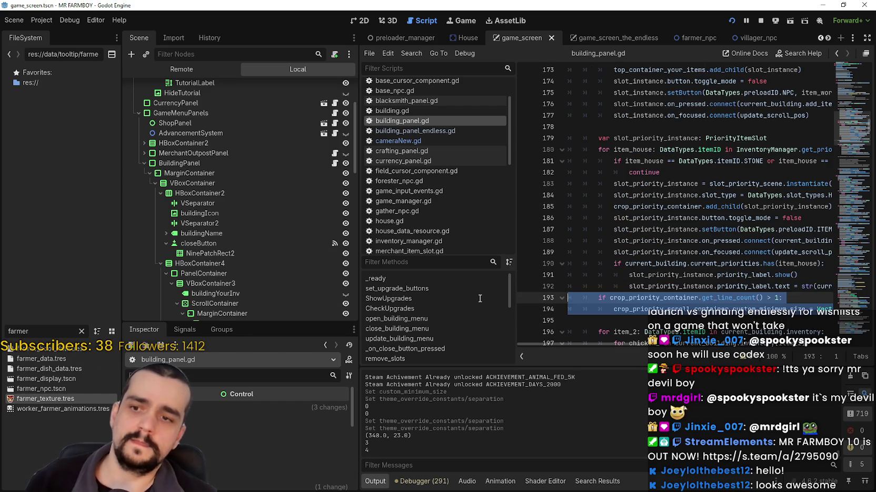
key("F5")
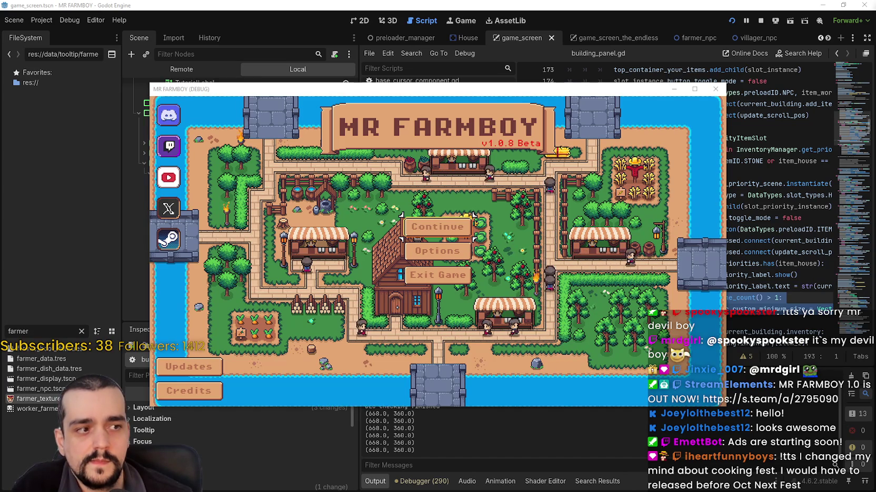
Step: From Continue, pick Save 4 in the save list and load it
left_click(424, 235)
scroll(473, 250, "down", 5)
left_click(468, 227)
scroll(467, 263, "up", 1)
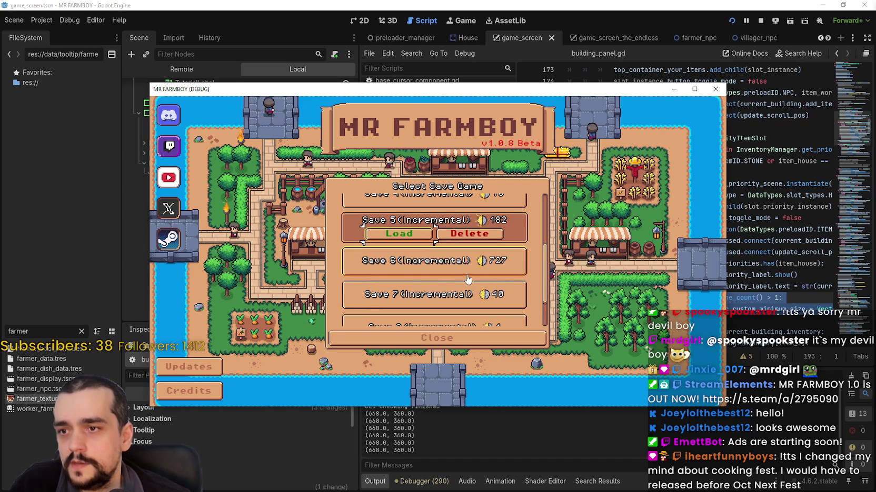
scroll(466, 274, "up", 2)
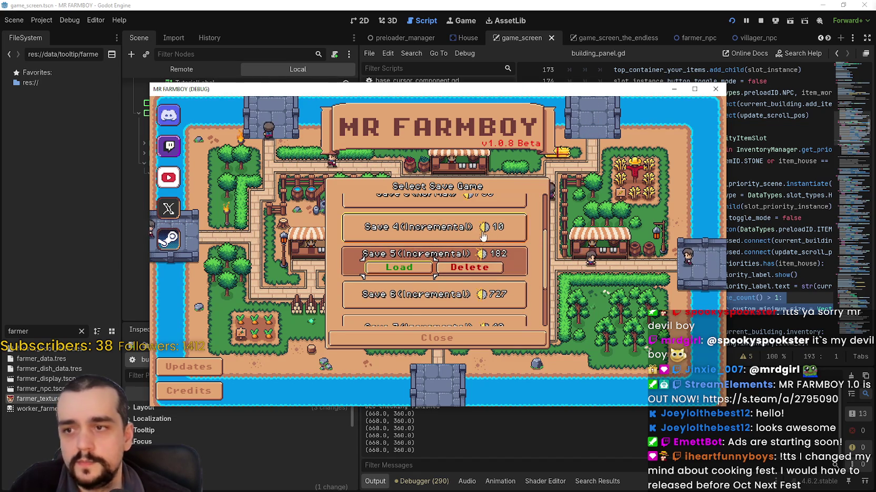
scroll(485, 236, "up", 1)
left_click(437, 241)
left_click(399, 251)
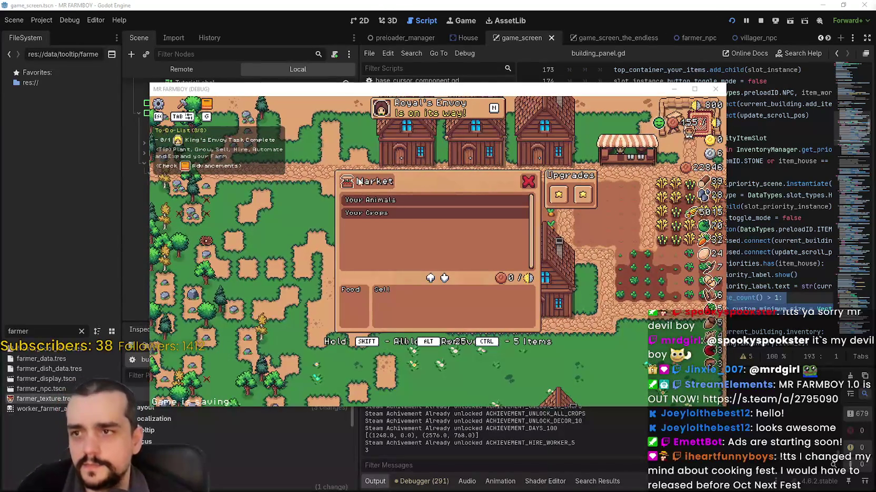
Step: Back in the editor, hide the BuildingPanel node and stop the running game
left_click(368, 74)
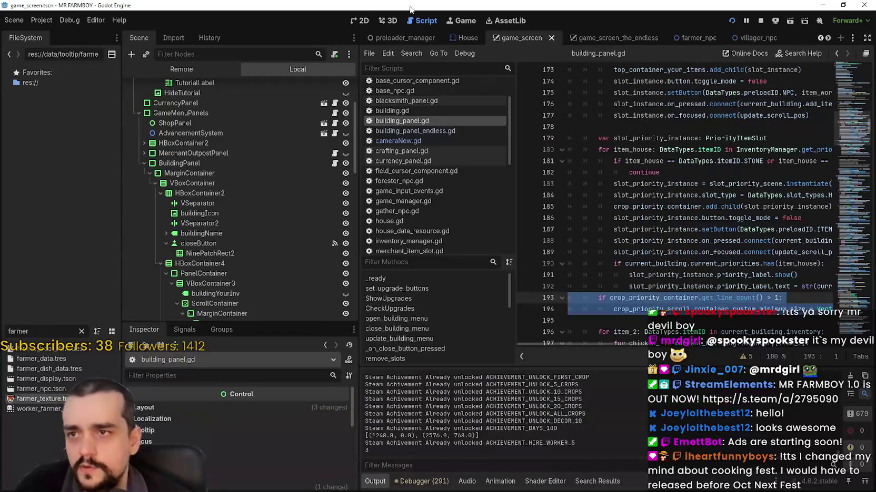
left_click(345, 164)
left_click(758, 161)
left_click(758, 21)
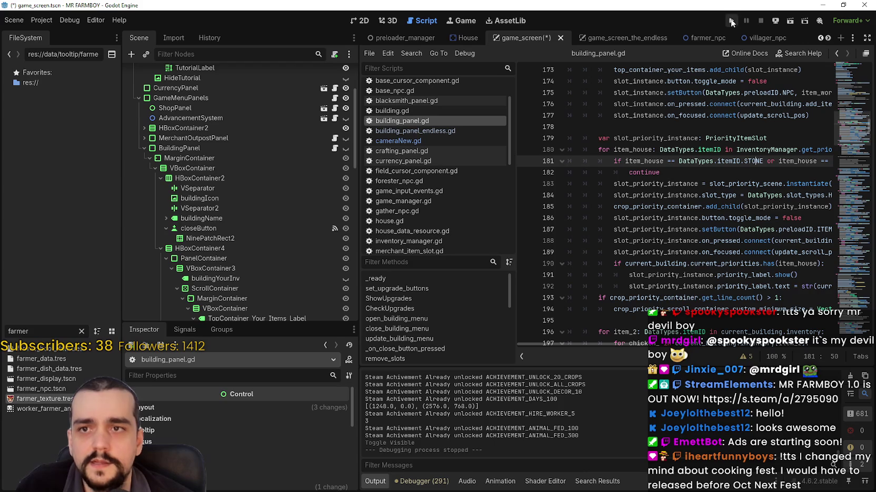
Step: Save the edited scene
left_click(731, 20)
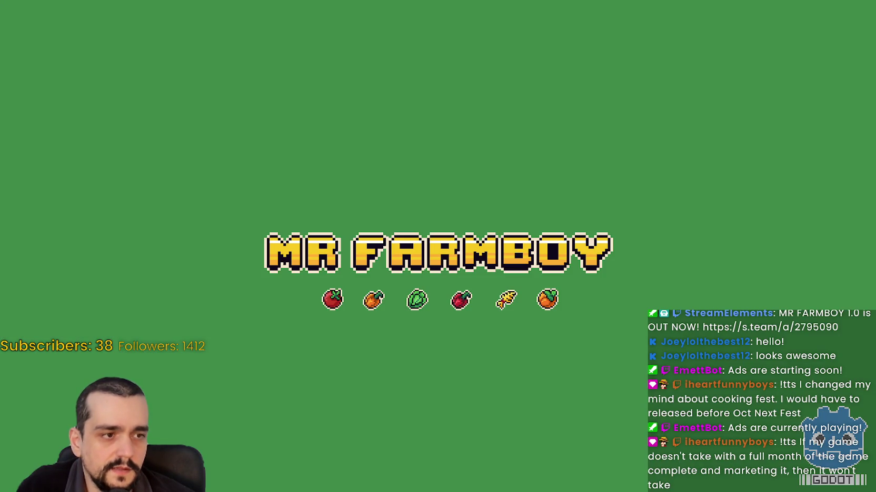
Step: Drag the Discord image viewer over the game window
mouse_move(875, 31)
left_mouse_down()
mouse_move(481, 30)
mouse_move(407, 12)
mouse_move(371, 18)
left_mouse_up()
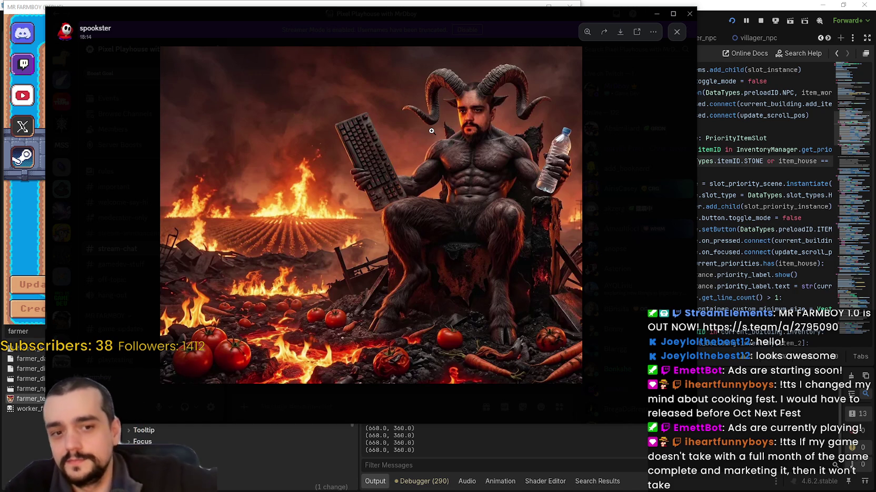
Step: Zoom in and out on the horned-figure image several times, then drag Discord off to the right
left_click(476, 86)
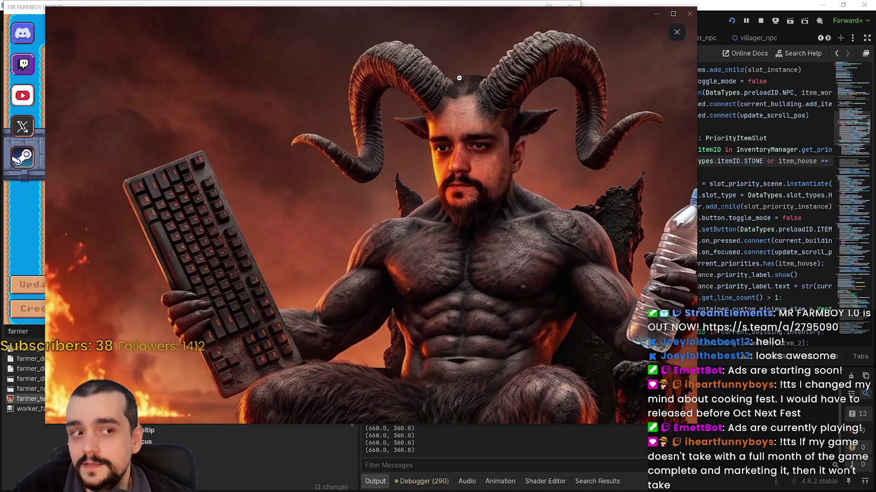
left_click(454, 244)
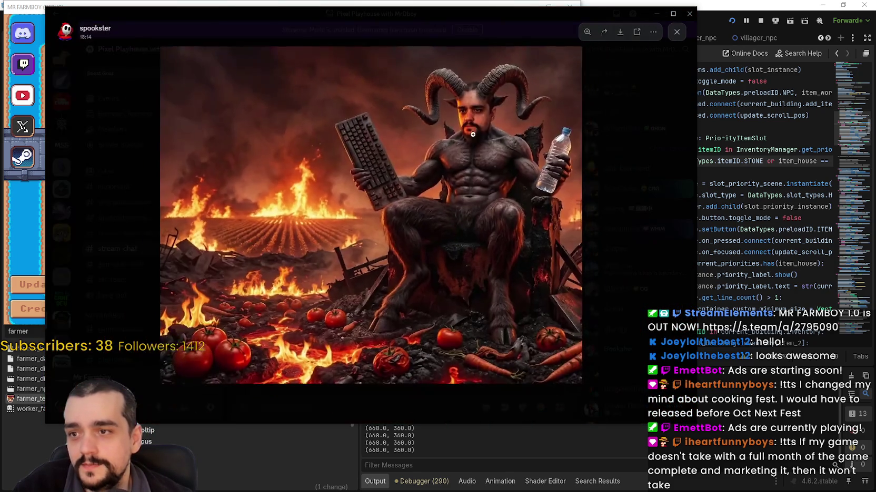
left_click(493, 131)
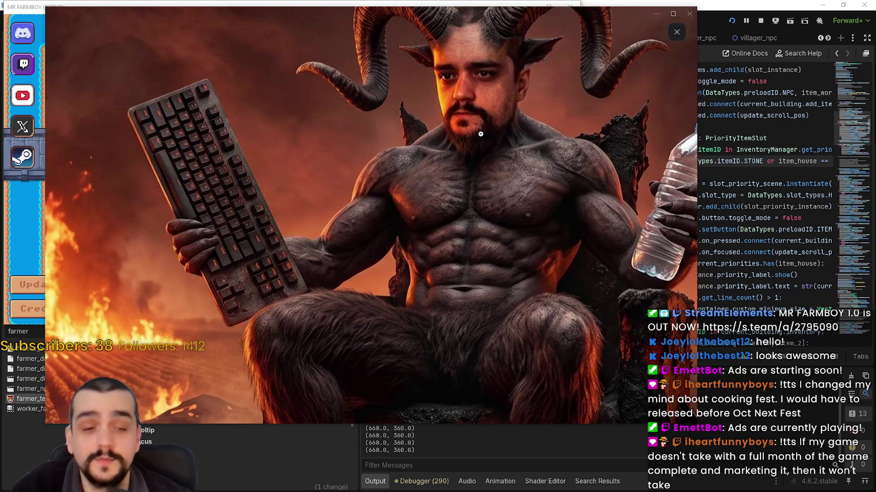
left_click(510, 164)
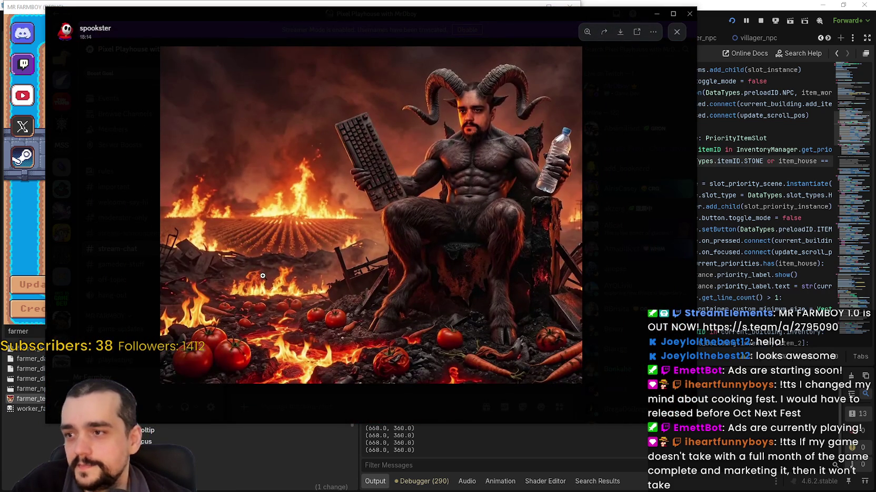
left_click(264, 276)
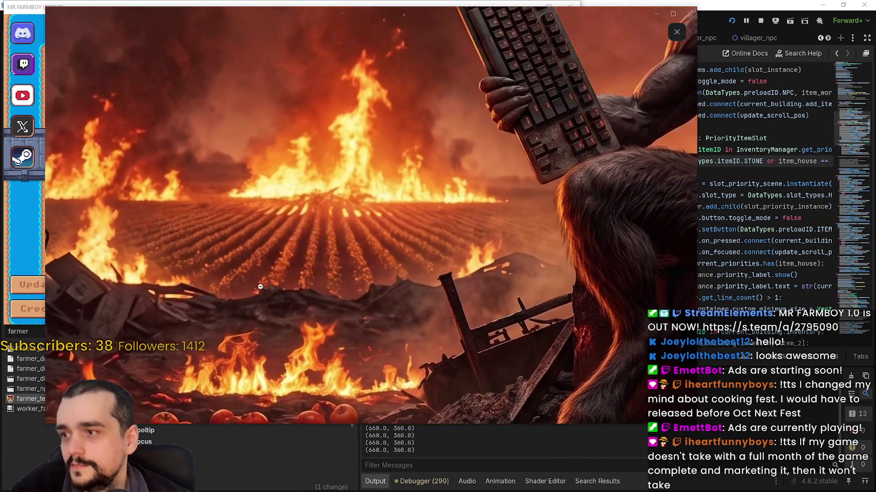
left_click(262, 286)
left_click(294, 168)
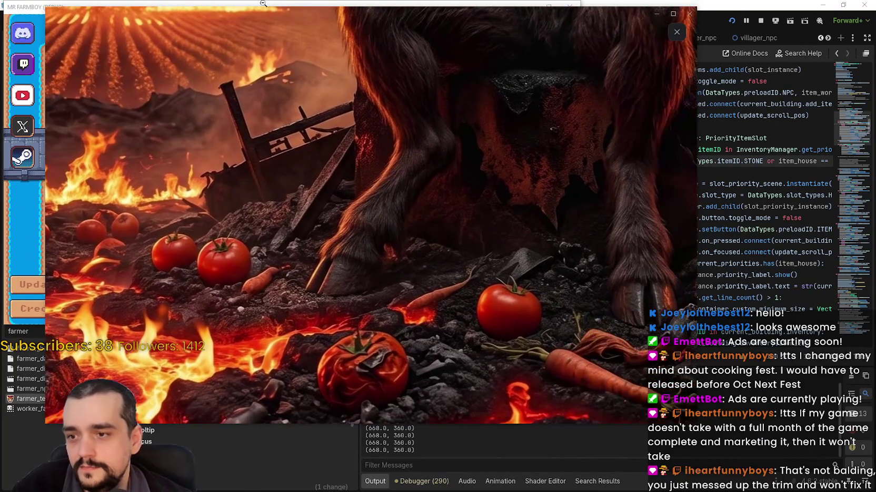
left_click(377, 176)
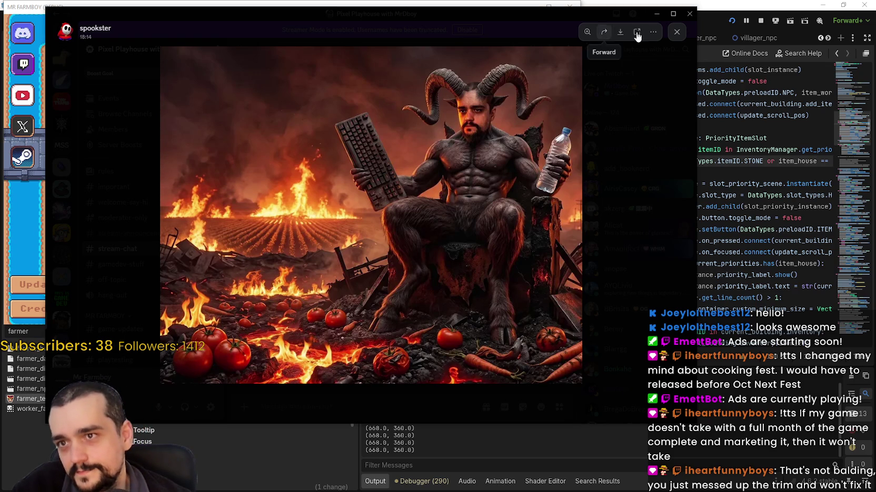
mouse_move(592, 17)
left_mouse_down()
mouse_move(609, 44)
mouse_move(875, 34)
left_mouse_up()
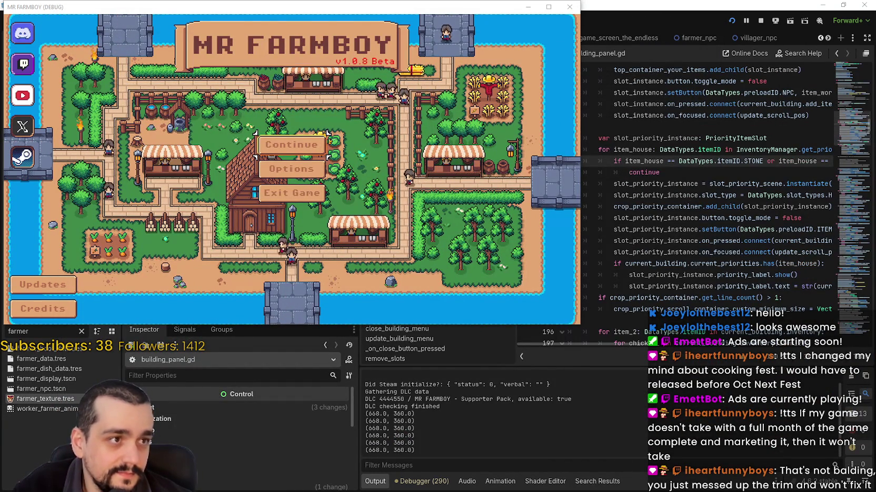
Step: Open Continue, maximize the game window, and load a save from the scrolled list
left_click(302, 145)
left_click(548, 6)
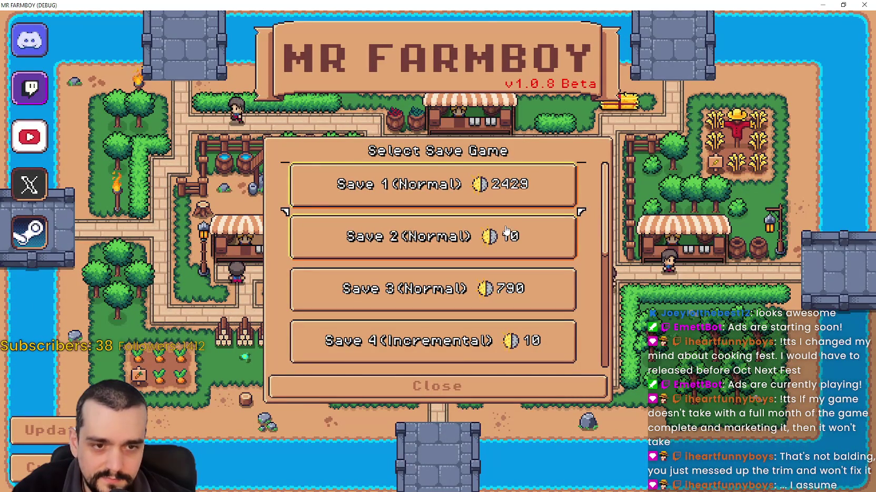
scroll(472, 257, "down", 1)
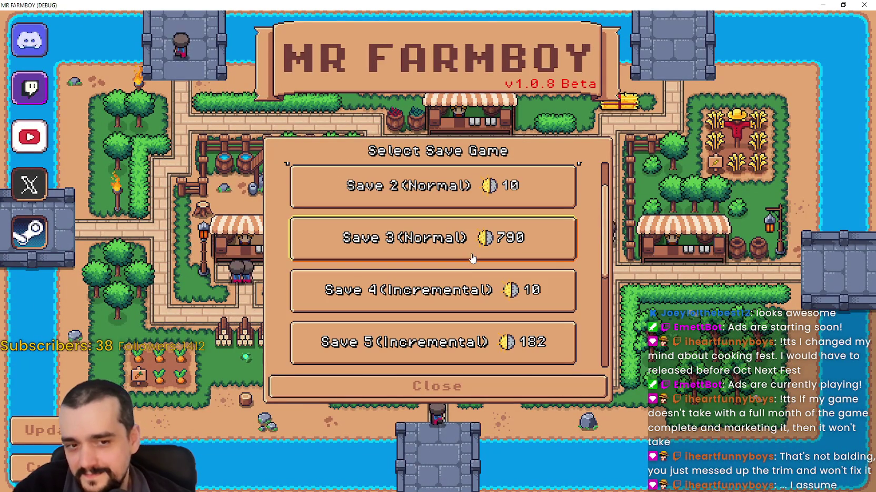
scroll(472, 258, "down", 1)
left_click(367, 207)
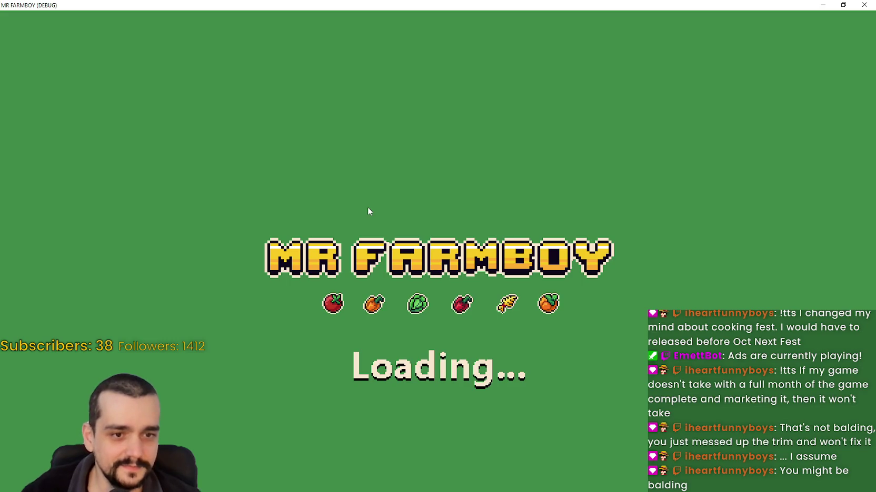
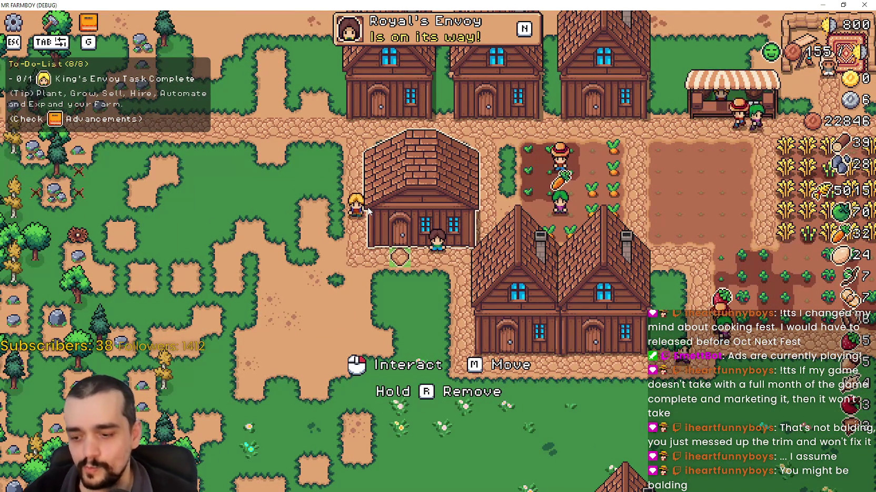
Step: Zoom in on the farm and open the warehouse inventory, which holds a 250 minimum reserve
scroll(388, 267, "up", 2)
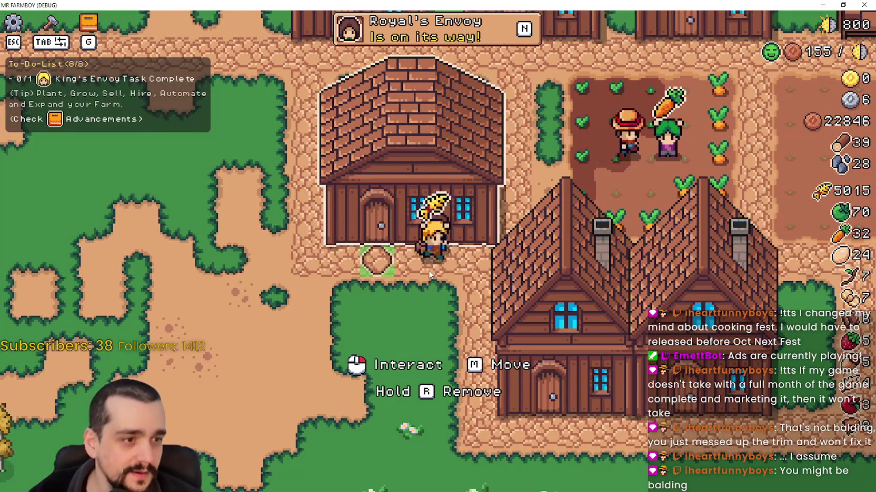
scroll(429, 274, "down", 2)
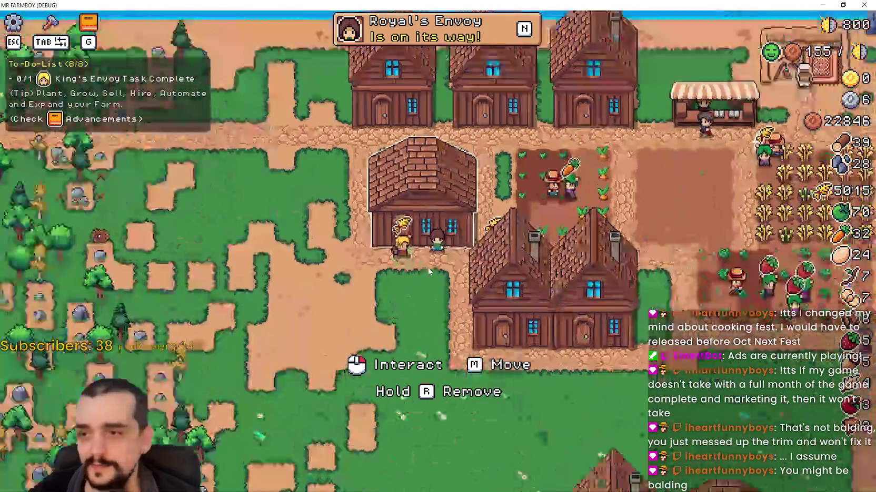
scroll(428, 271, "up", 1)
scroll(428, 265, "down", 3)
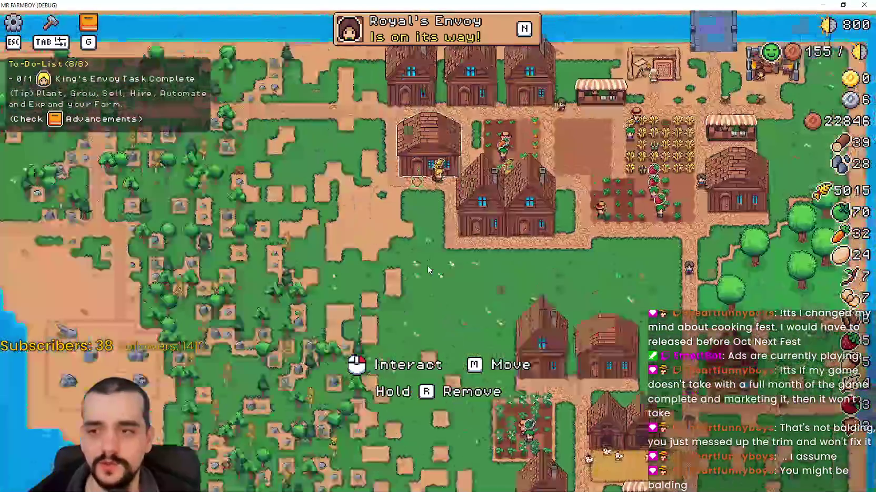
scroll(431, 260, "up", 3)
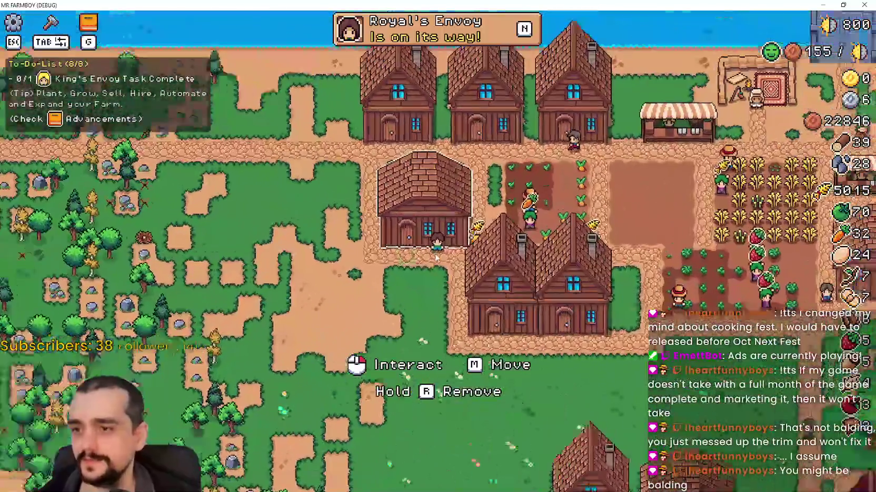
scroll(435, 256, "up", 1)
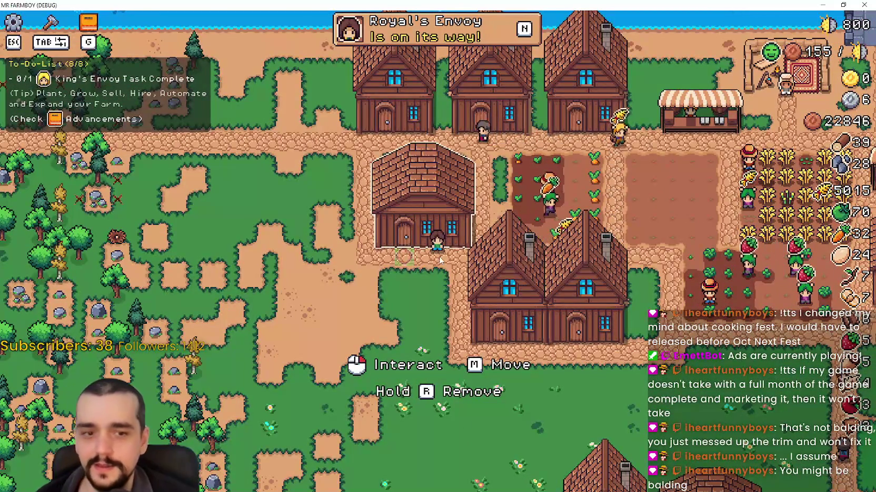
left_click(440, 260)
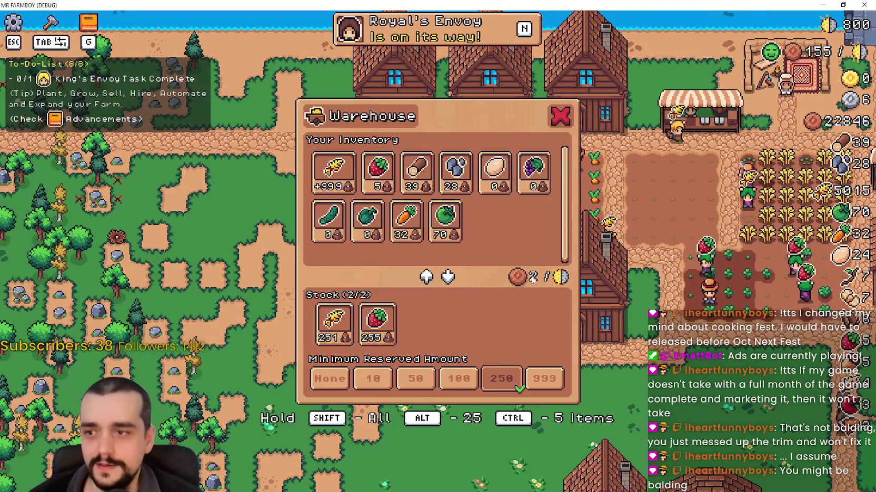
Step: Close the warehouse dialog and return to building_panel.gd in the Godot editor
left_click(580, 284)
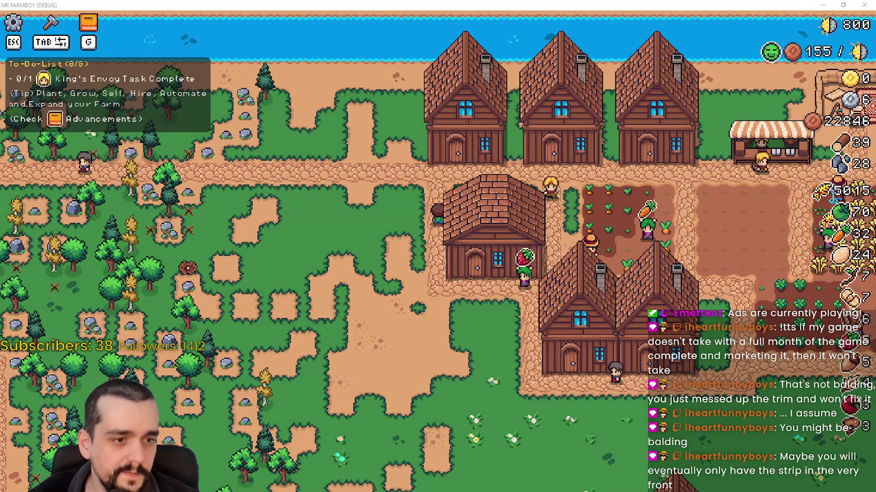
key("alt+Tab")
scroll(684, 175, "down", 2)
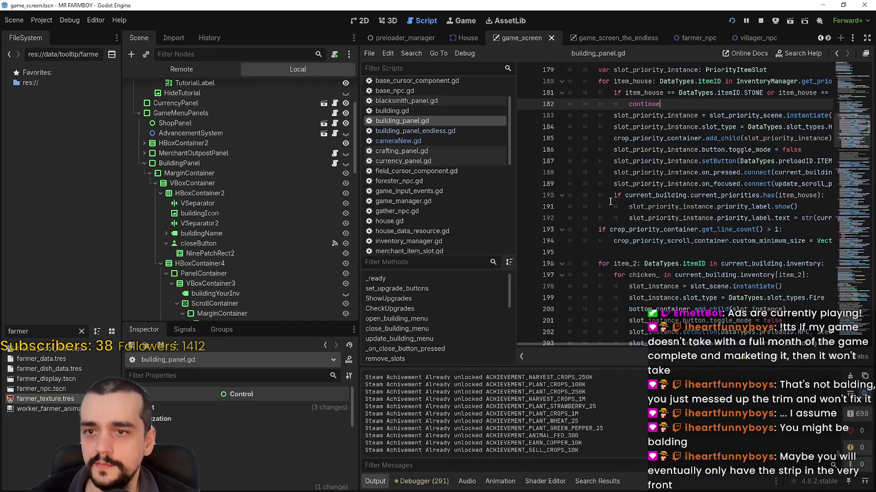
Step: Set a breakpoint on line 194 of building_panel.gd
left_click(601, 252)
left_click(525, 241)
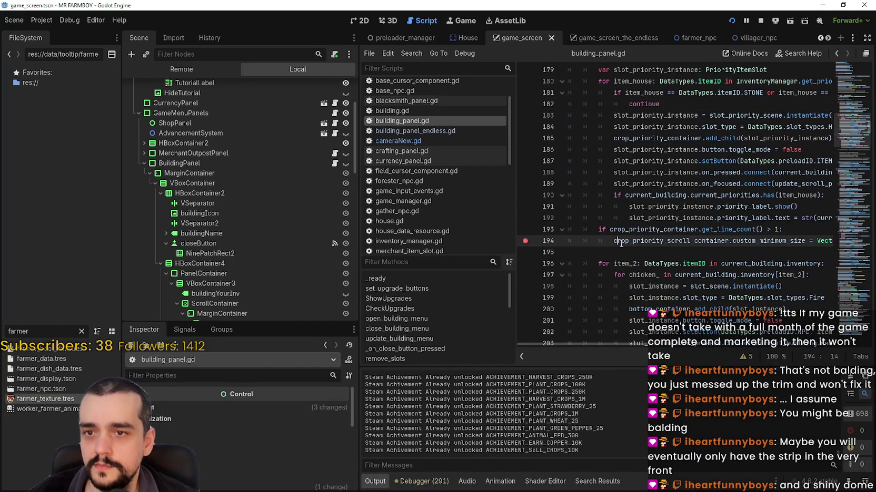
key("alt+Tab")
Step: Open the lower house's panel in the game so execution pauses at line 194
left_click(623, 270)
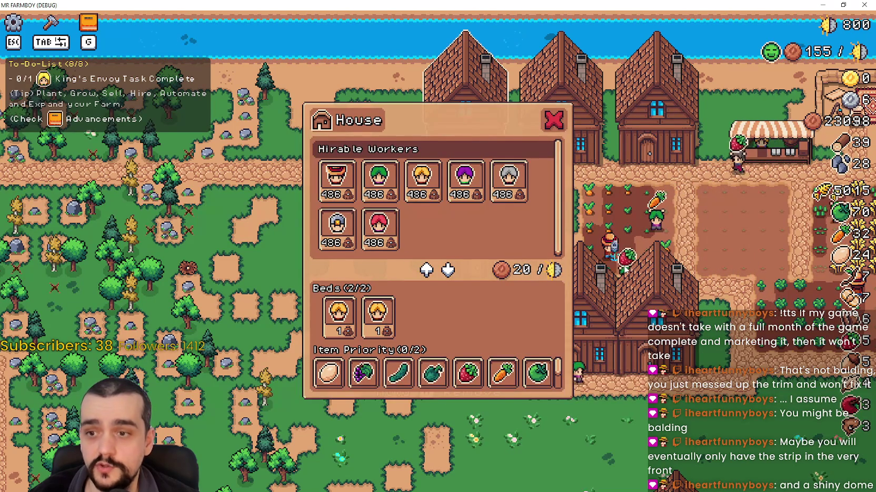
key("Escape")
left_click(625, 263)
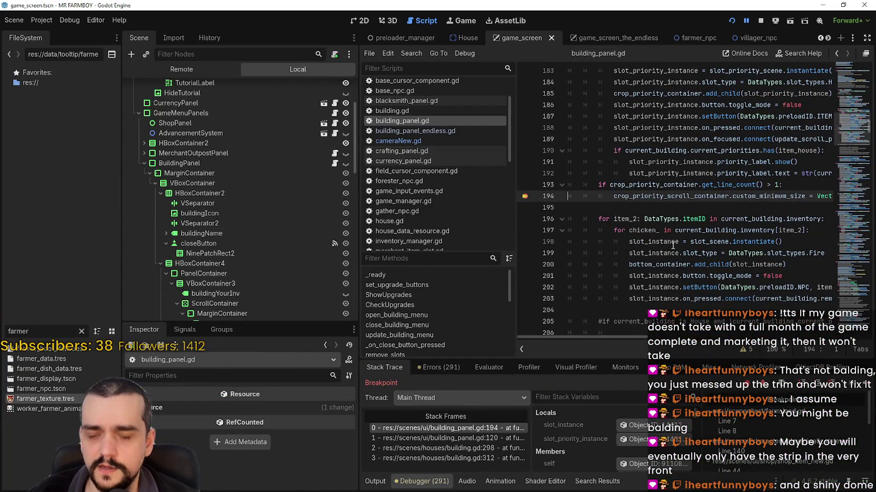
Step: Scroll through the paused script and highlight the uses of crop_priority_container
left_click(641, 206)
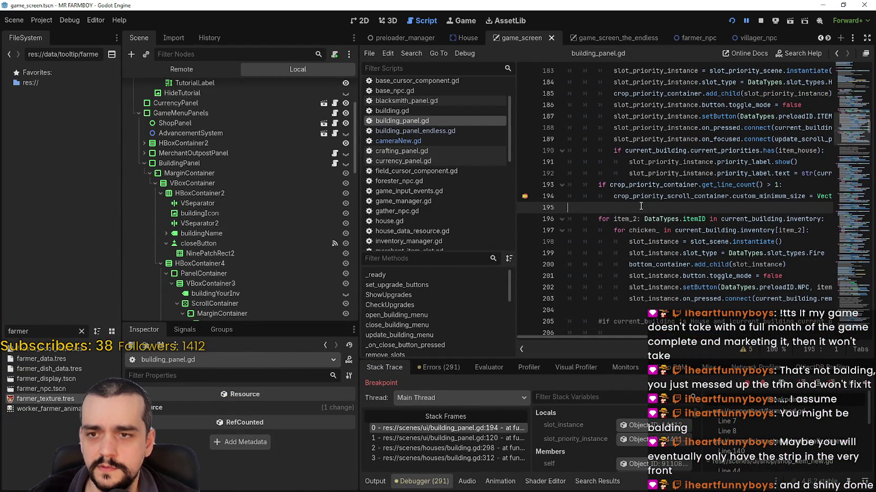
scroll(641, 205, "up", 1)
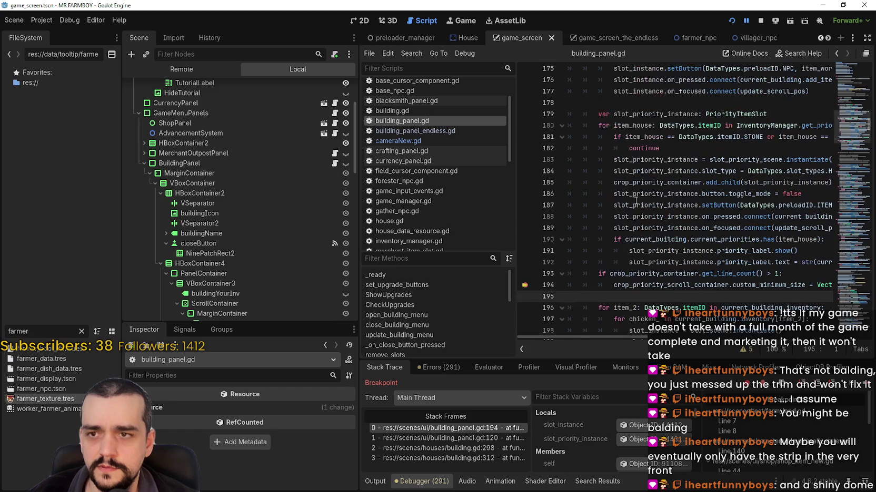
scroll(602, 191, "up", 5)
scroll(602, 191, "up", 5)
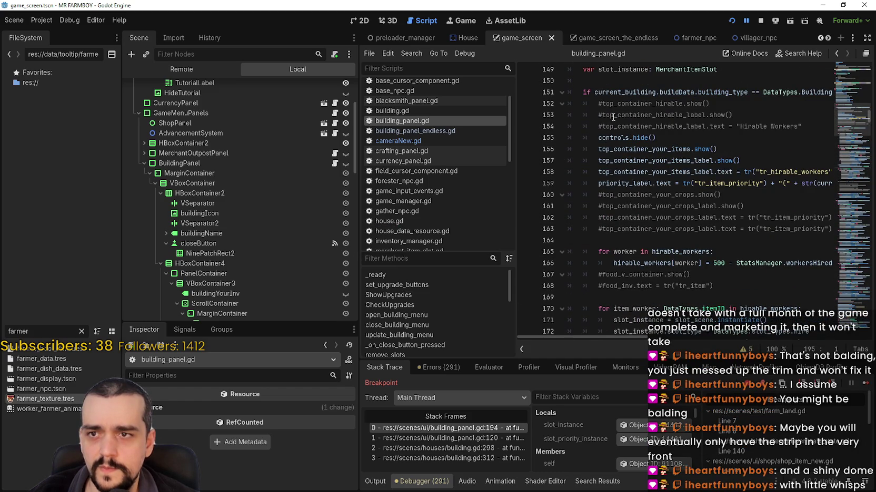
scroll(613, 115, "up", 1)
scroll(610, 162, "down", 8)
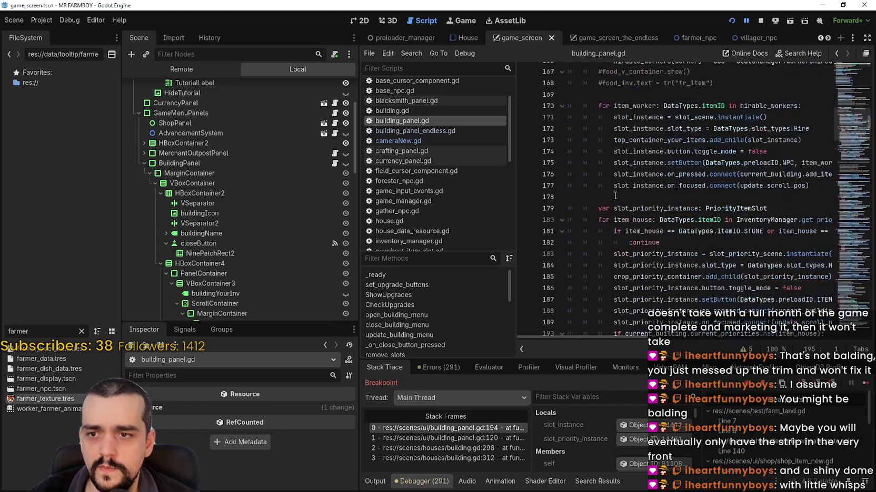
double_click(676, 195)
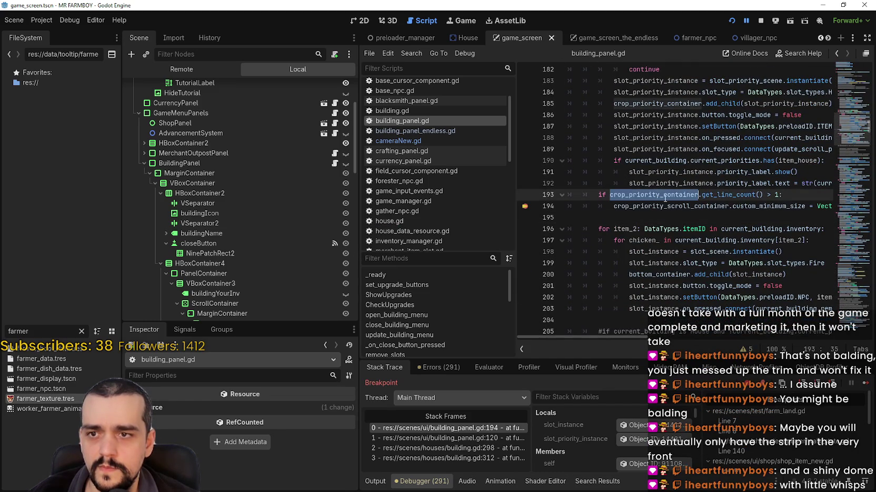
scroll(662, 188, "up", 2)
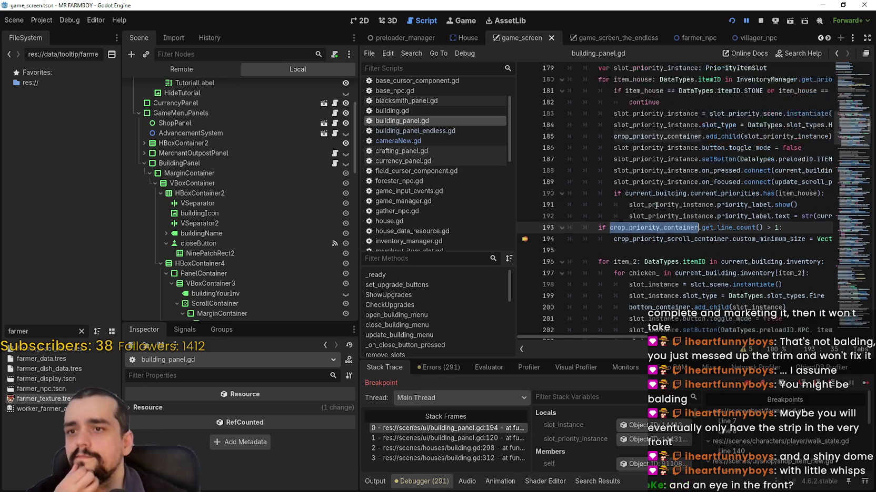
left_click(597, 265)
mouse_move(613, 283)
left_mouse_down()
mouse_move(571, 263)
mouse_move(569, 251)
left_mouse_up()
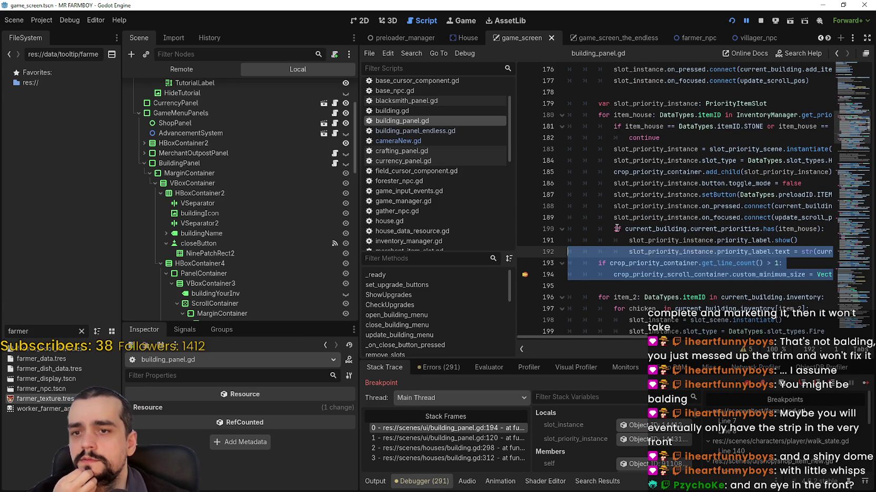
double_click(642, 262)
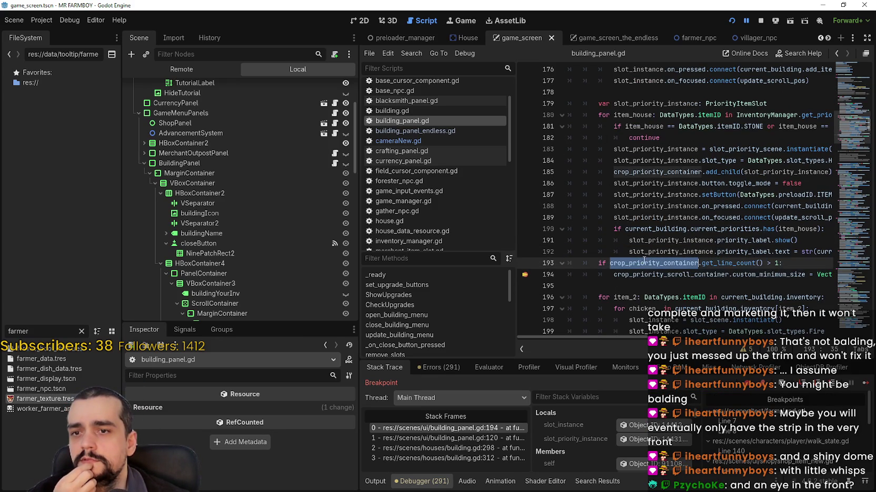
left_click_drag(613, 160, 762, 172)
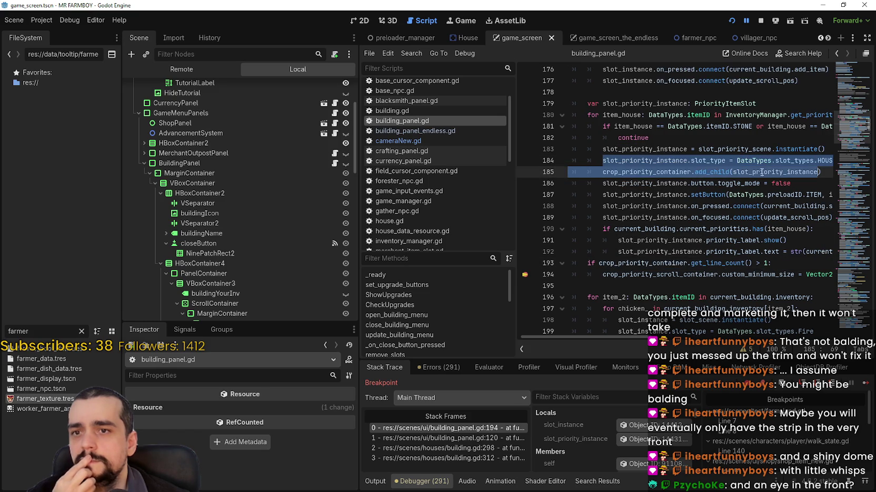
left_click(699, 170)
double_click(642, 173)
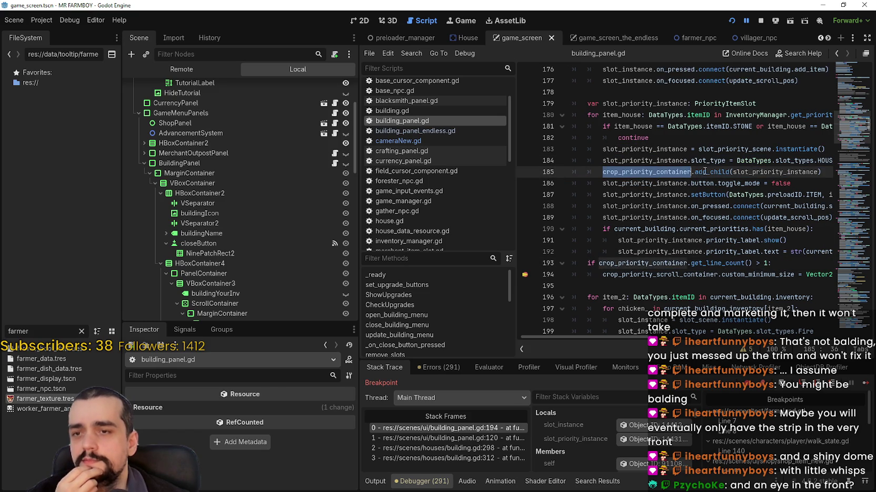
left_click_drag(642, 172, 832, 176)
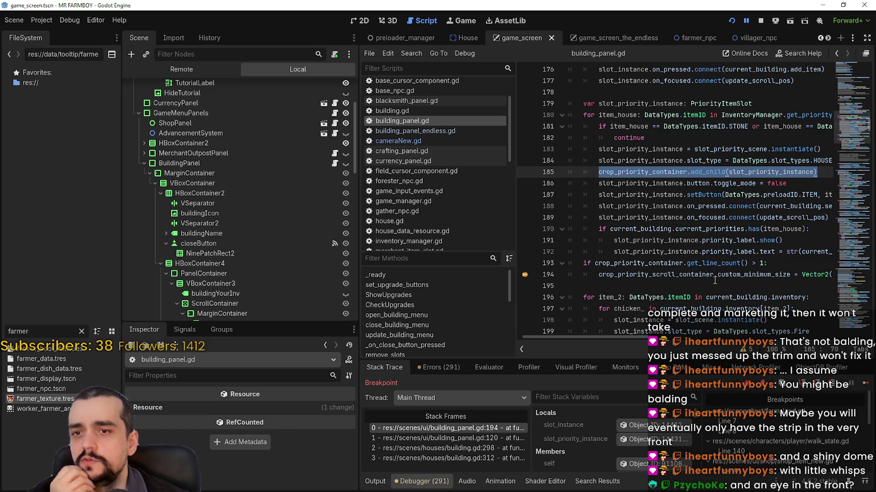
left_click_drag(630, 274, 567, 265)
left_click_drag(630, 275, 567, 265)
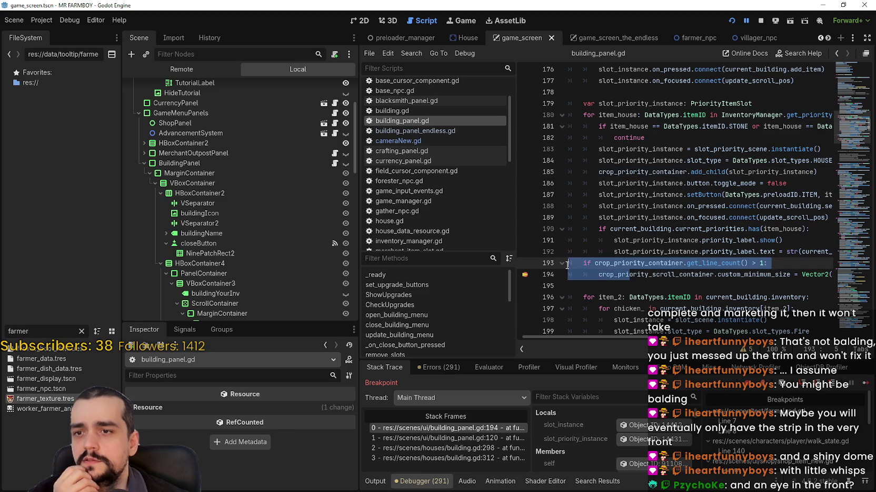
key("Tab")
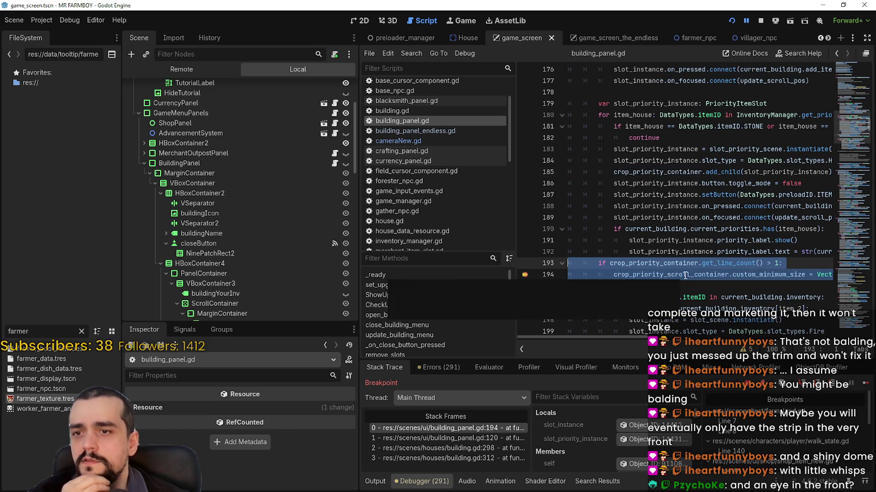
mouse_move(686, 274)
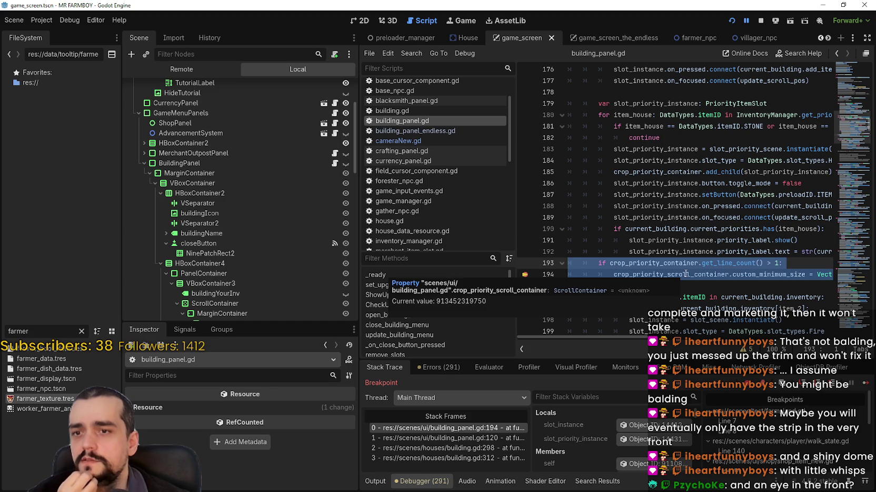
mouse_move(647, 250)
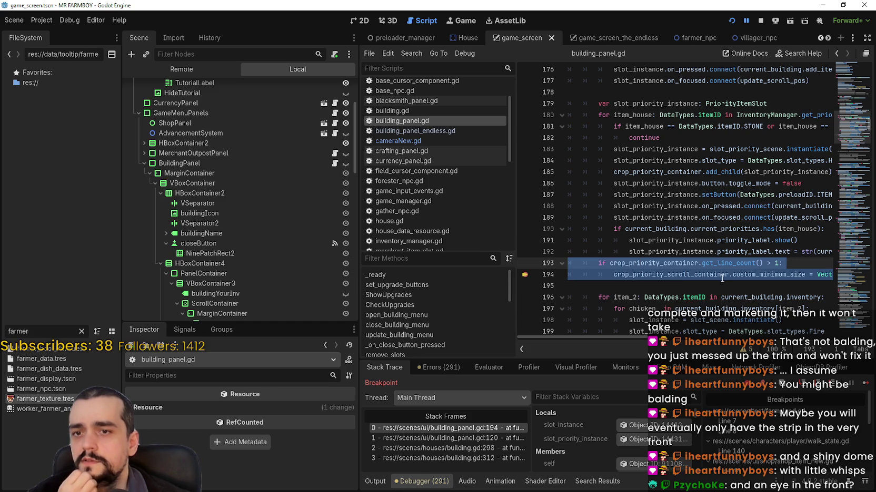
left_click_drag(613, 172, 838, 167)
key("Up")
key("End")
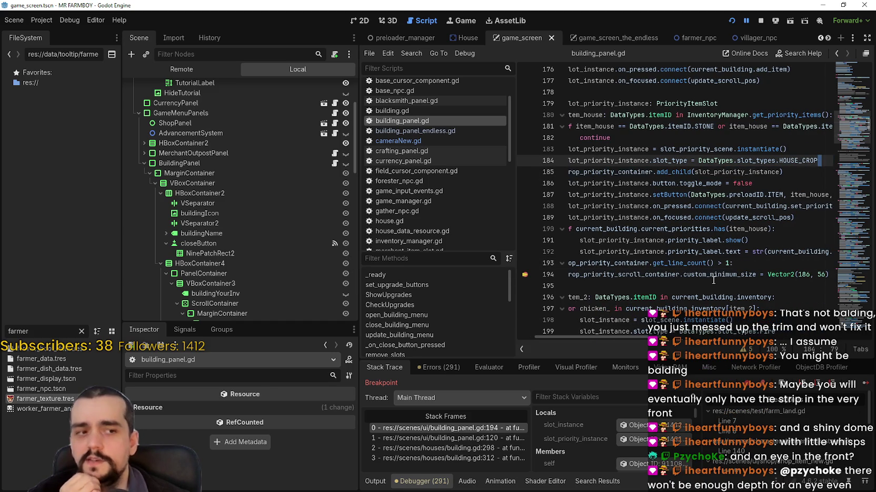
left_click(713, 279)
scroll(705, 271, "down", 1)
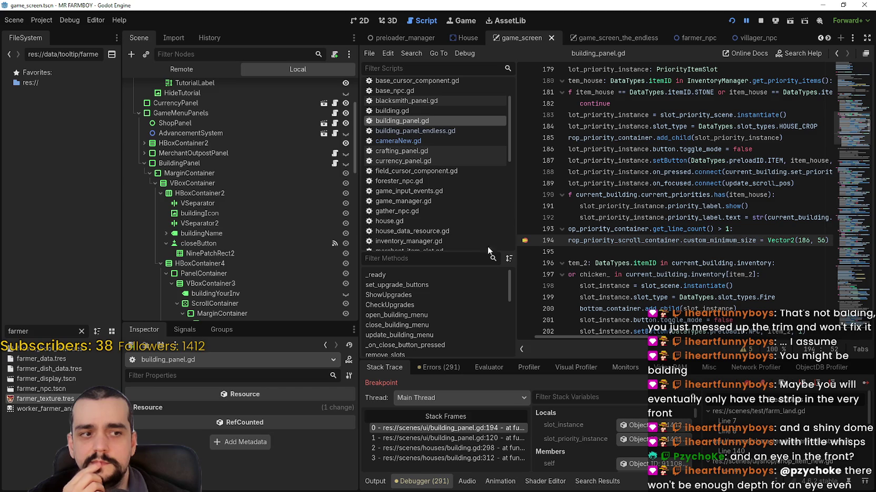
Step: Widen the code editor, select lines 193–194 and remove the line-194 breakpoint
left_click_drag(358, 261, 271, 260)
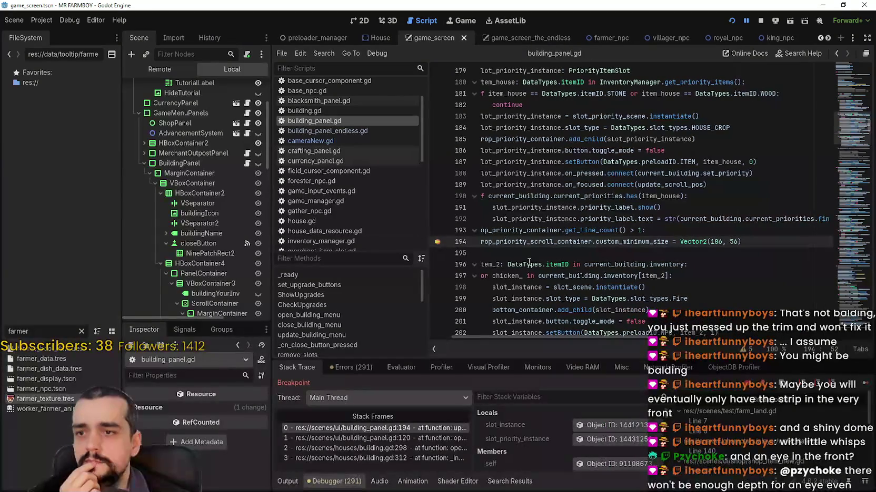
key("End")
key("shift+Up")
key("shift+Home")
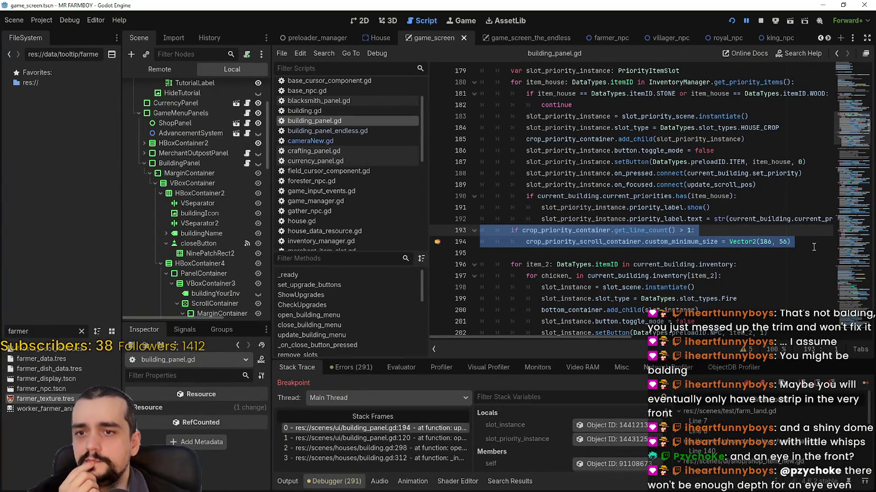
left_click_drag(804, 239, 477, 228)
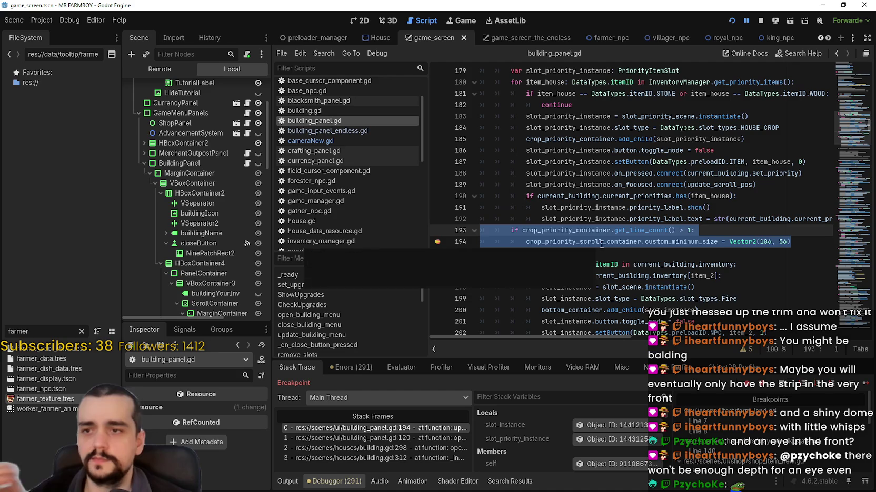
left_click(439, 242)
Step: Review the loop body from line 180 through the get_line_count() check on line 193
left_click_drag(476, 253, 462, 225)
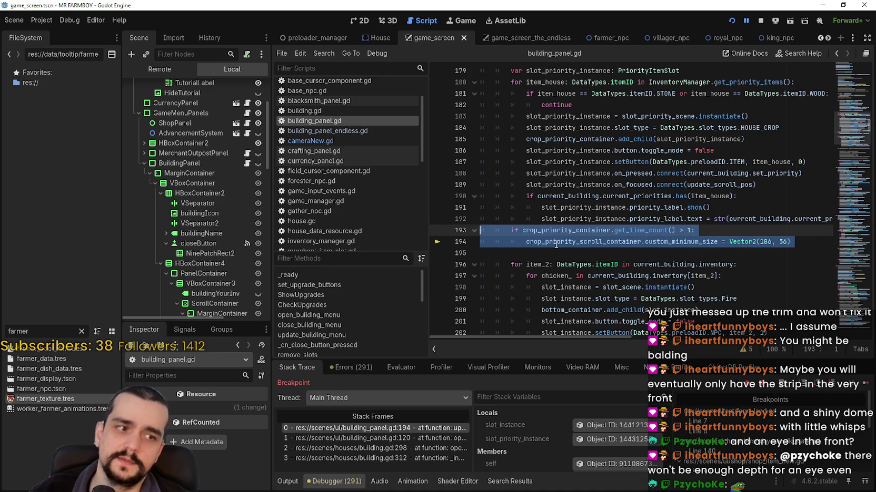
left_click_drag(525, 138, 770, 137)
mouse_move(511, 82)
left_mouse_down()
mouse_move(737, 119)
mouse_move(733, 196)
mouse_move(754, 223)
left_mouse_up()
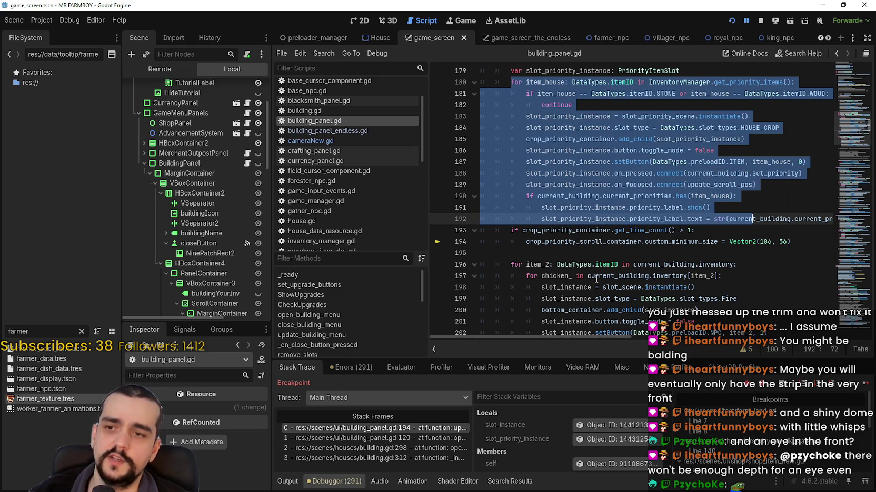
left_click_drag(803, 241, 469, 232)
left_click_drag(522, 230, 673, 230)
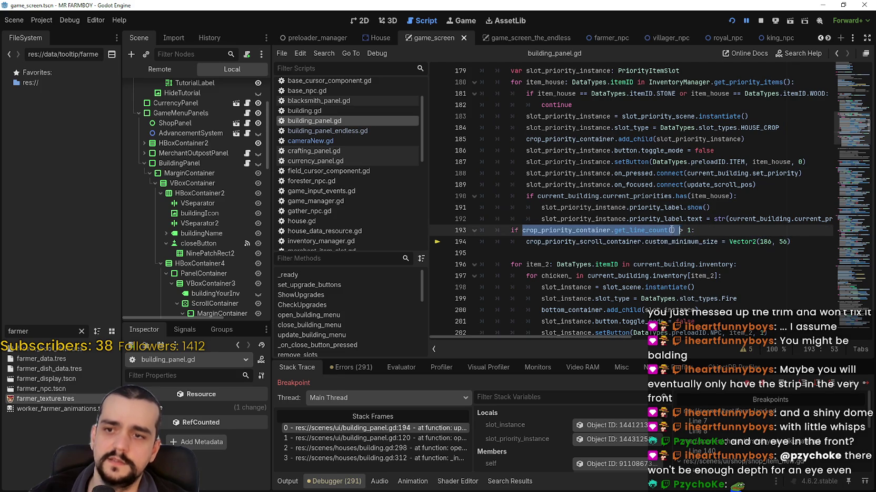
left_click_drag(646, 259, 503, 223)
left_click_drag(538, 94, 558, 207)
Step: Check line 194's size value, then resume the paused game and close the House panel
left_click(561, 242)
left_click_drag(790, 242, 740, 241)
left_click(478, 228, "shift")
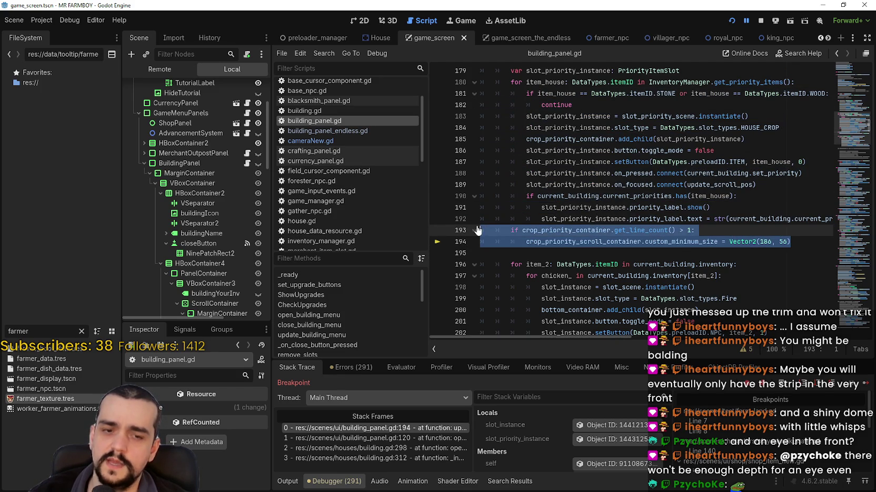
left_click_drag(480, 253, 486, 227)
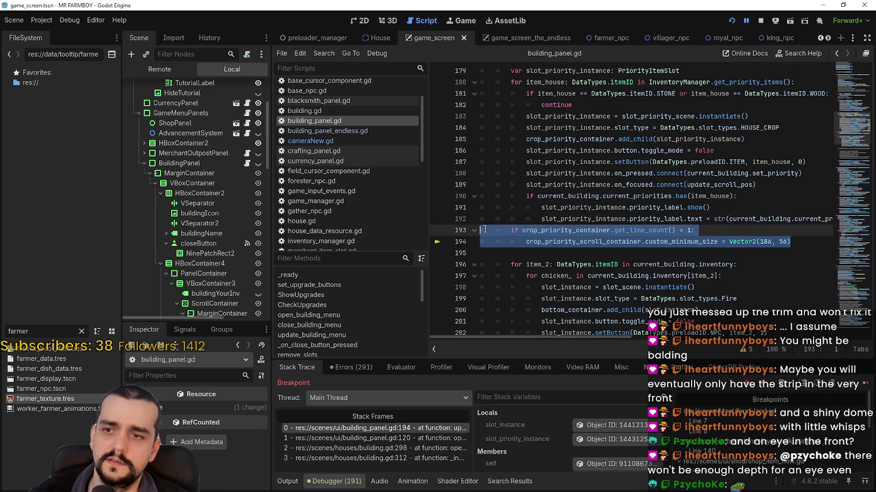
left_click(544, 244)
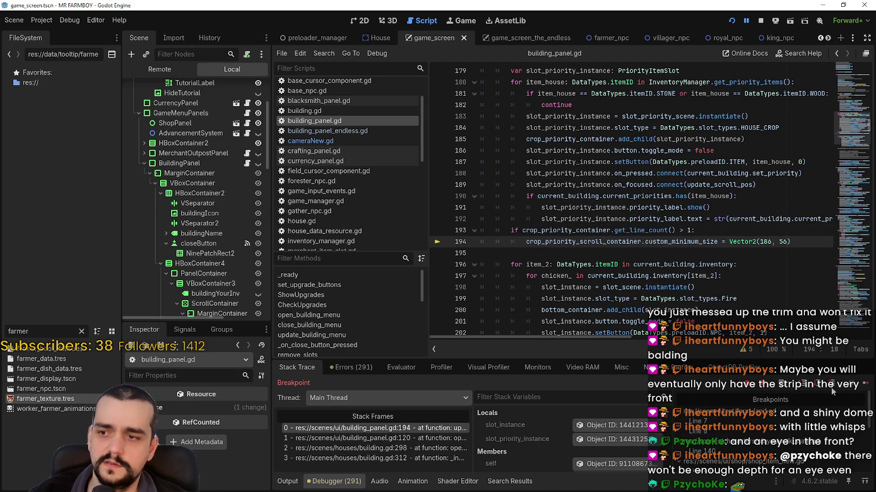
left_click(861, 377)
key("Escape")
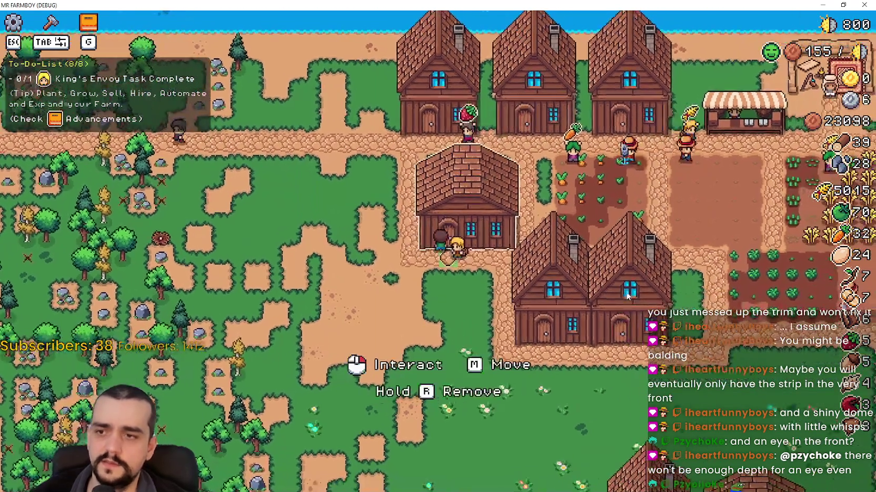
left_click(614, 272)
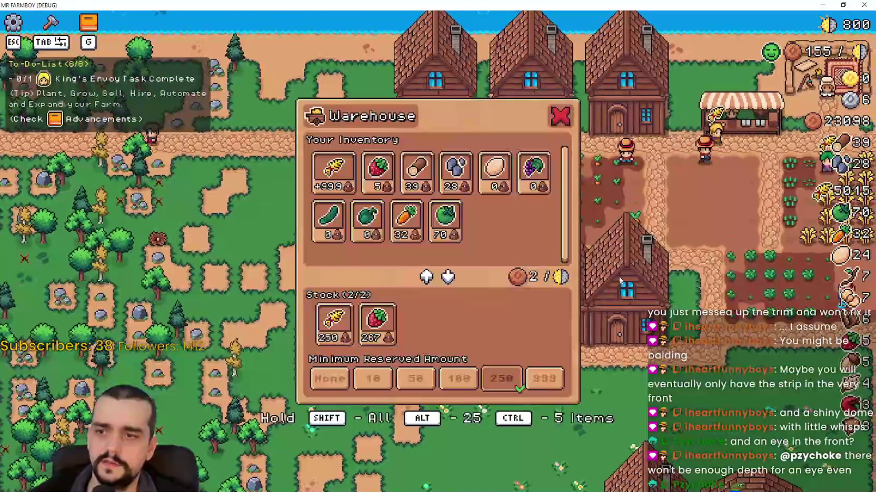
left_click(613, 272)
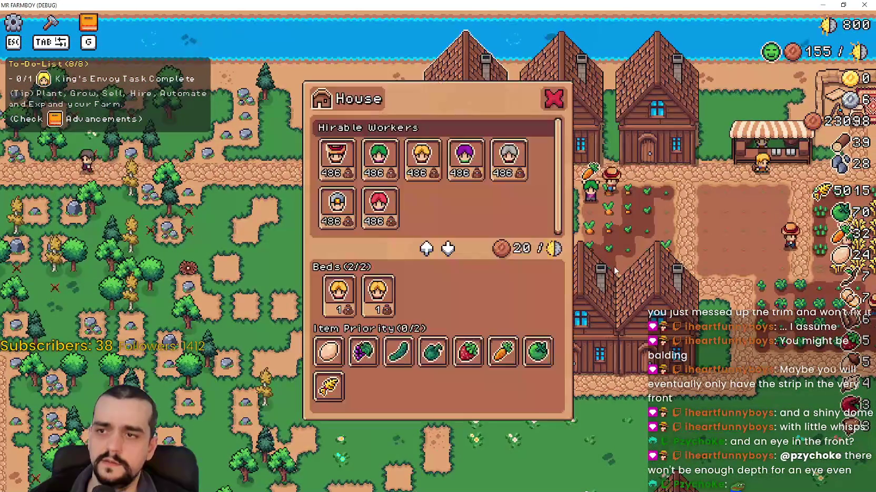
key("Escape")
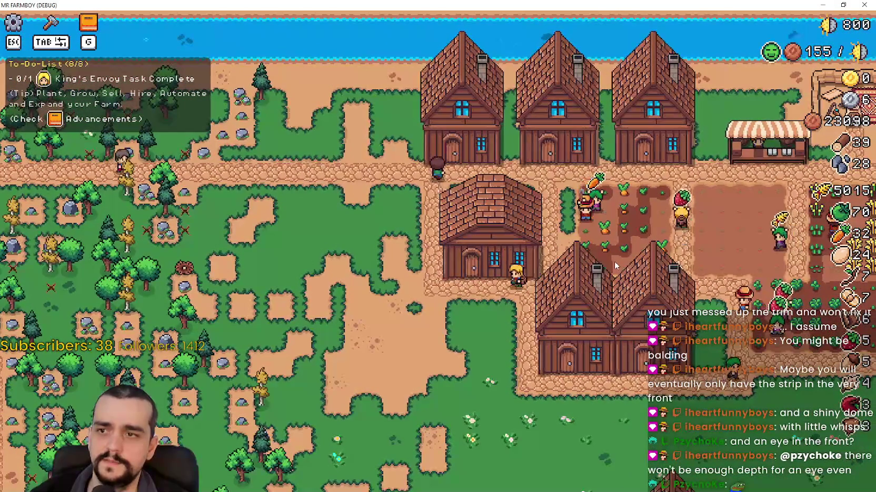
left_click(614, 261)
key("Escape")
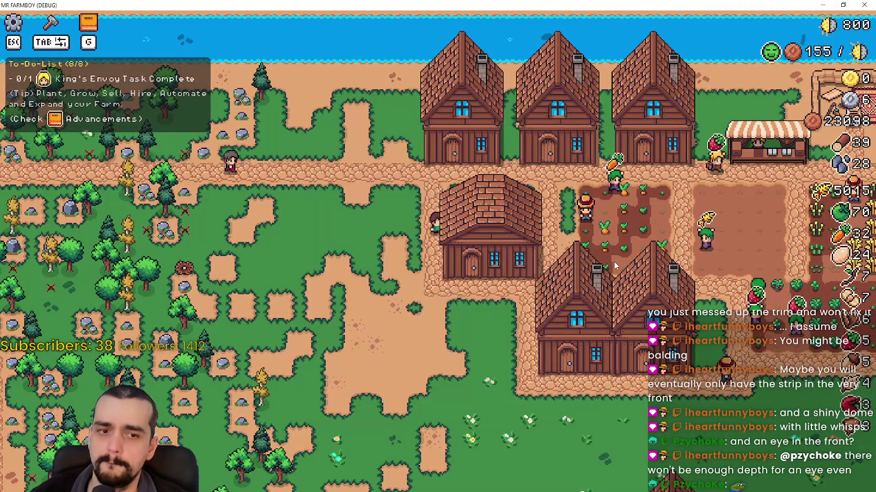
left_click(614, 261)
key("Escape")
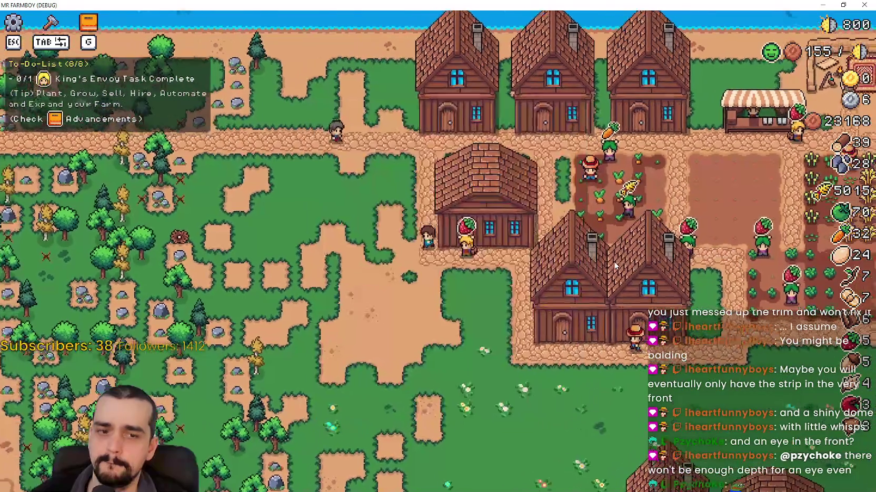
left_click(614, 262)
key("Escape")
left_click(640, 244)
key("Escape")
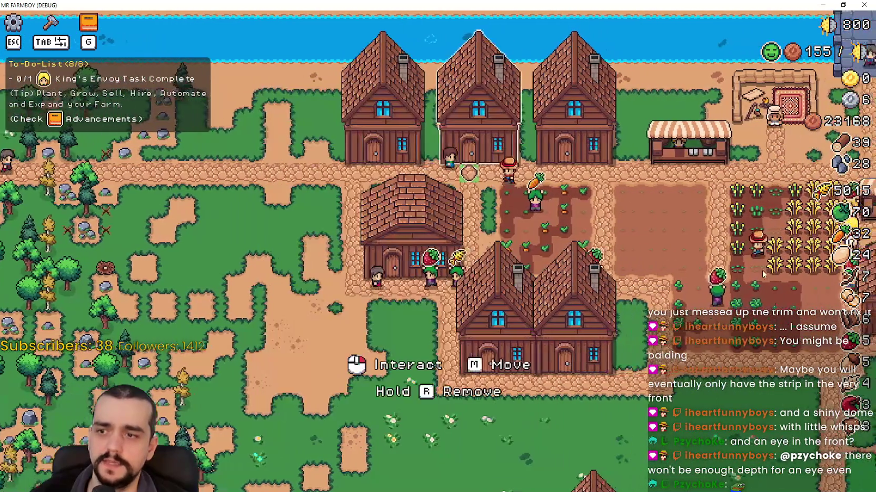
left_click(683, 257)
key("Escape")
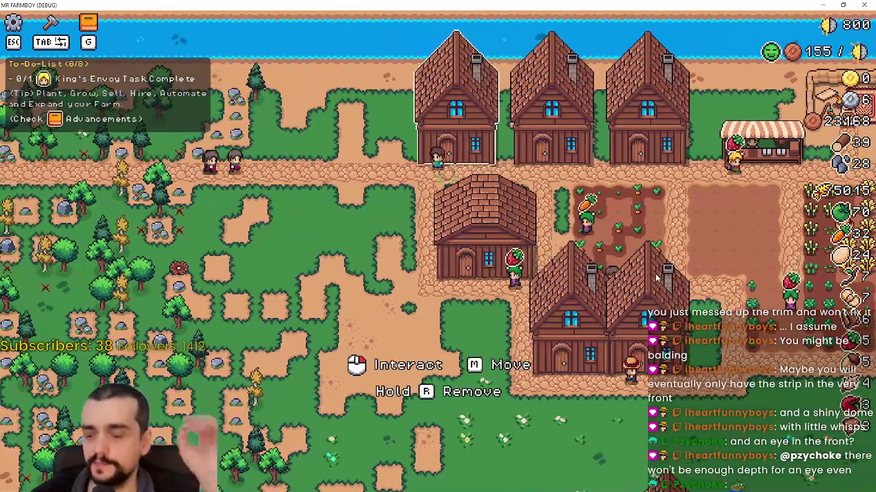
left_click(655, 274)
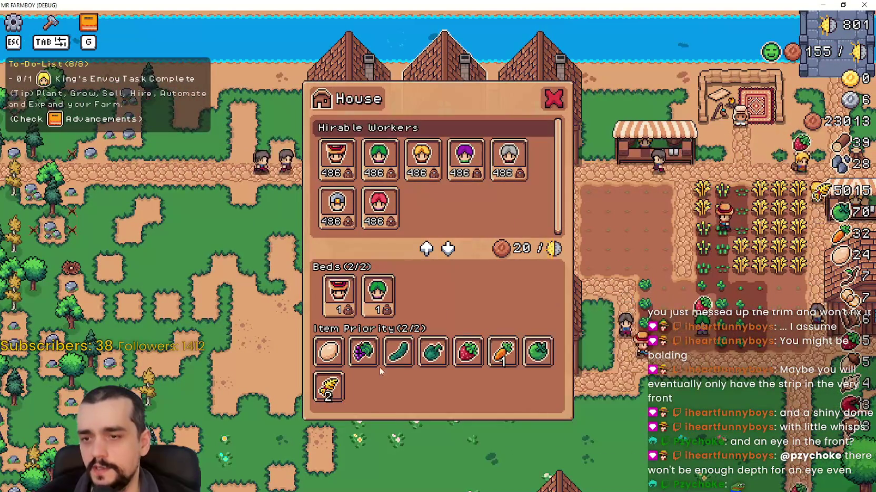
key("Escape")
left_click(591, 330)
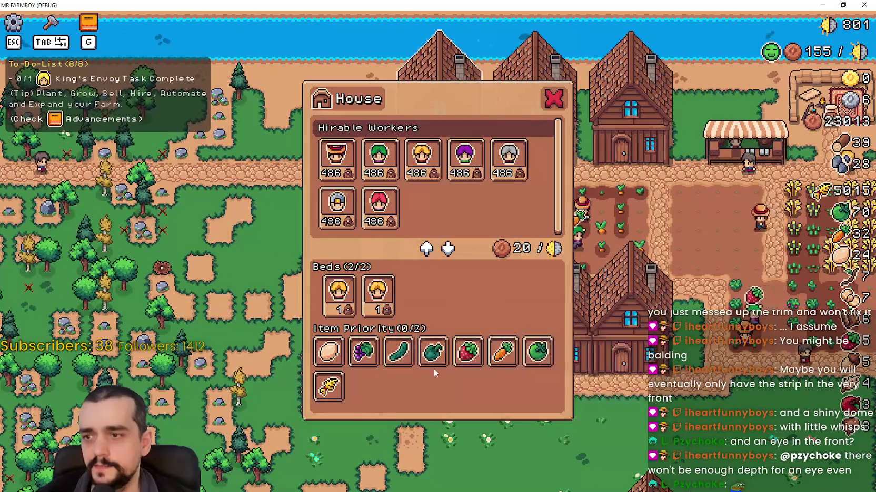
key("Escape")
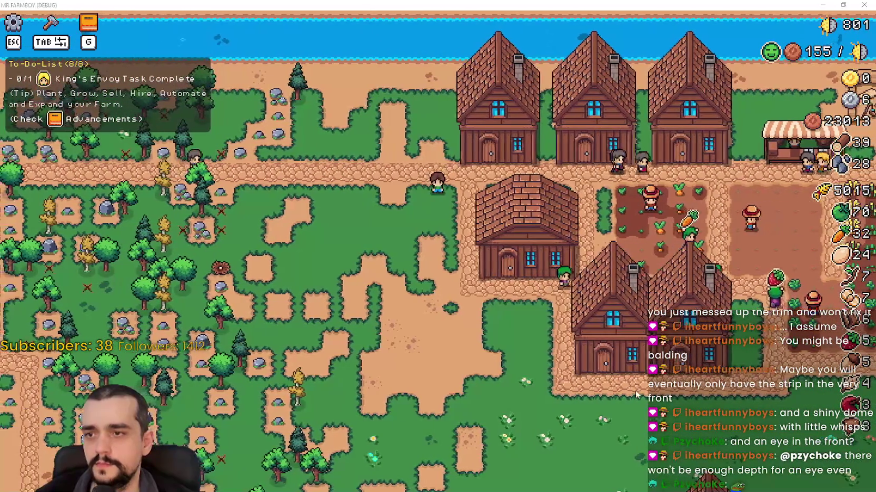
key("alt+Tab")
left_click(692, 230)
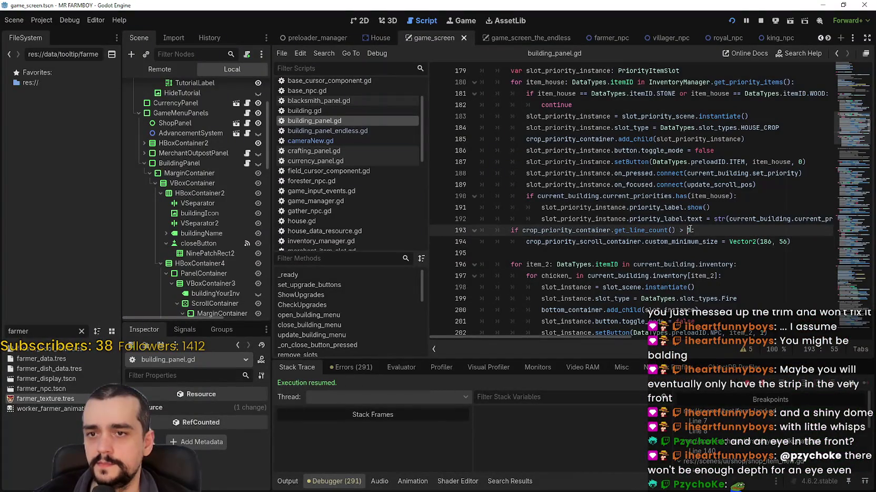
Step: Select lines 193–194, the line-count check and its custom_minimum_size assignment
left_click(783, 241)
left_click(801, 256)
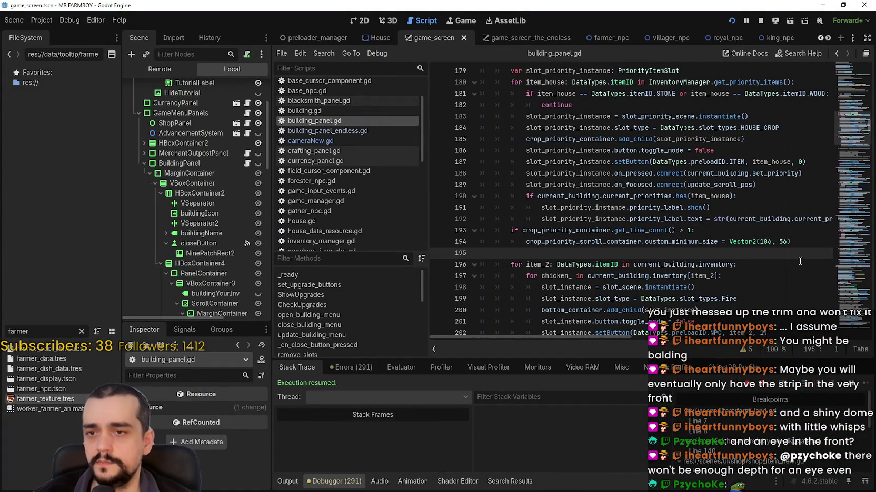
left_click_drag(790, 241, 481, 230)
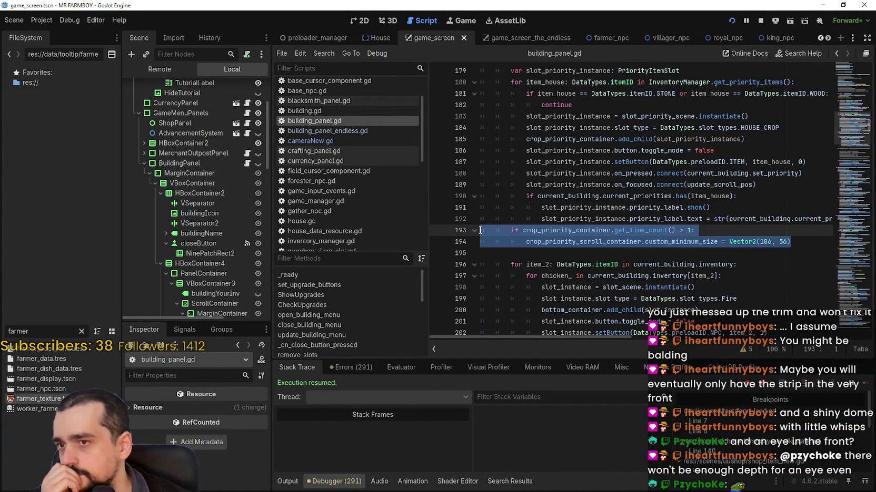
scroll(521, 231, "up", 3)
scroll(713, 251, "down", 3)
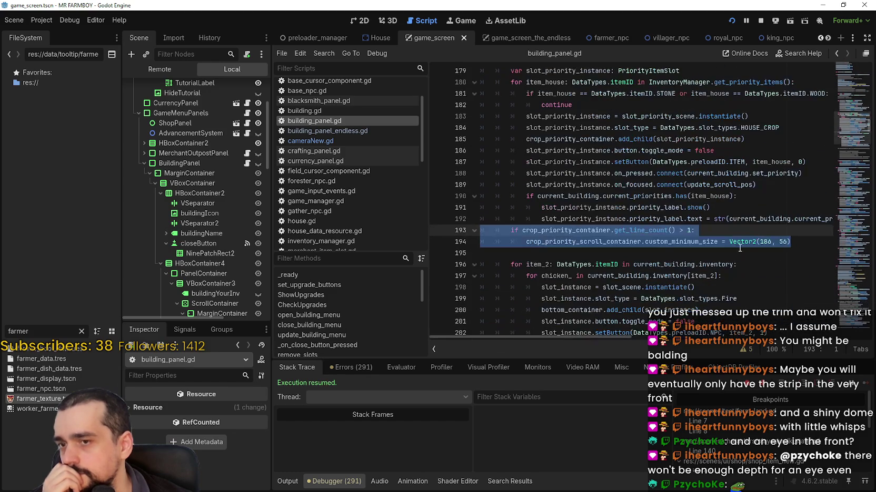
left_click(732, 230)
mouse_move(792, 240)
left_mouse_down()
mouse_move(597, 219)
mouse_move(476, 226)
left_mouse_up()
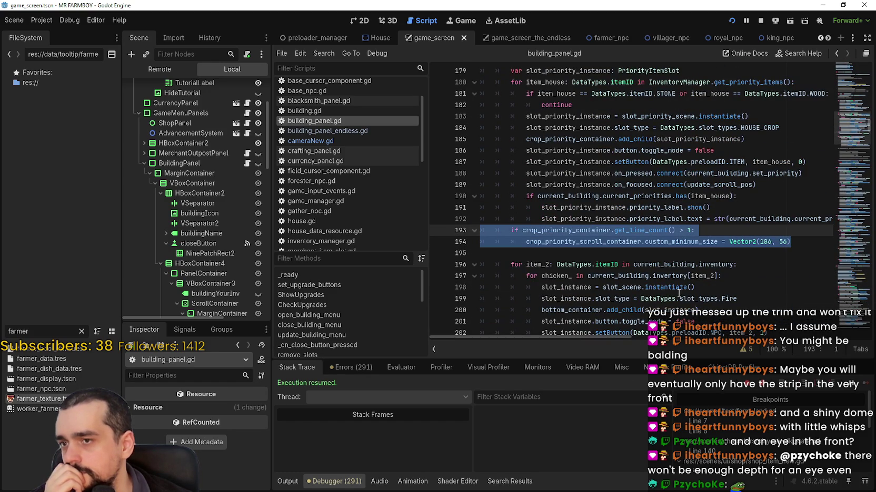
mouse_move(678, 293)
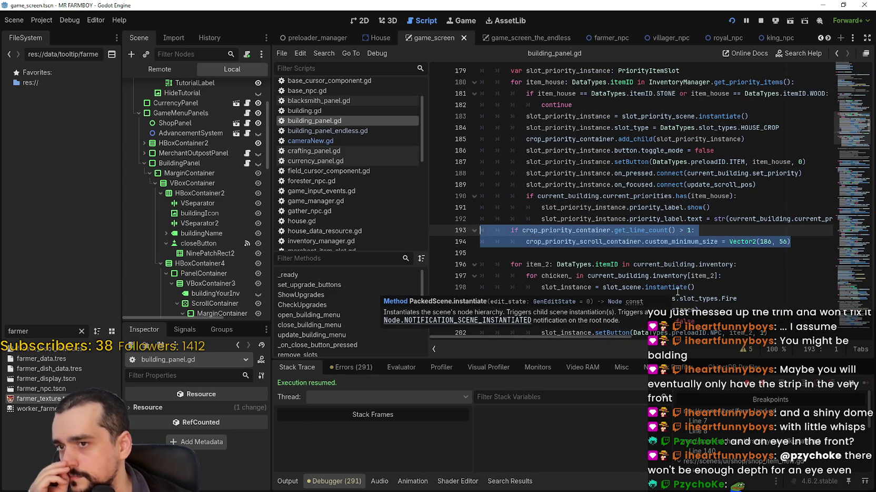
left_click(606, 241)
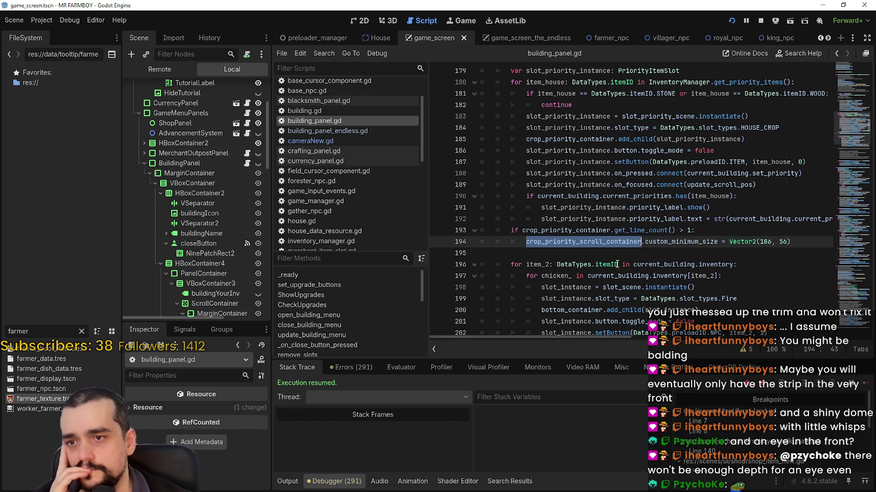
Step: Stop the debug session with F8 and select the crop-priority sizing lines 193–194 again
left_click(611, 253)
left_click_drag(792, 242, 490, 230)
left_click(600, 242)
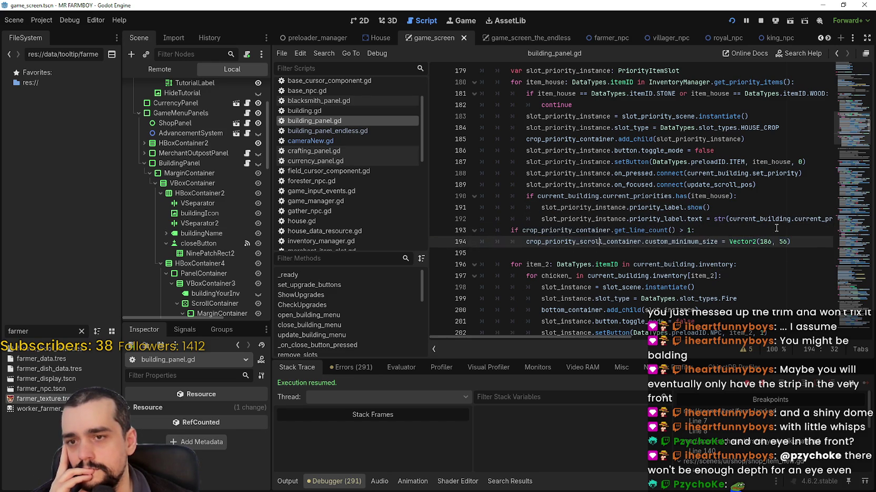
mouse_move(805, 240)
left_mouse_down()
mouse_move(505, 199)
mouse_move(483, 230)
left_mouse_up()
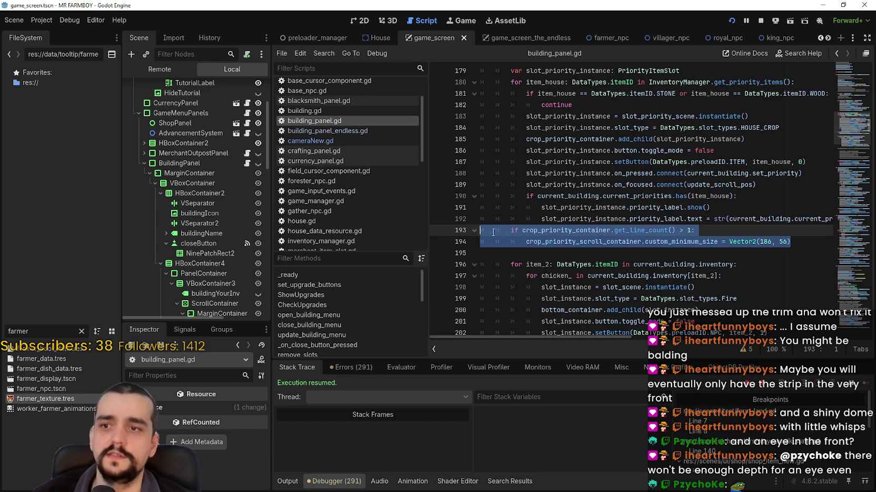
key("F8")
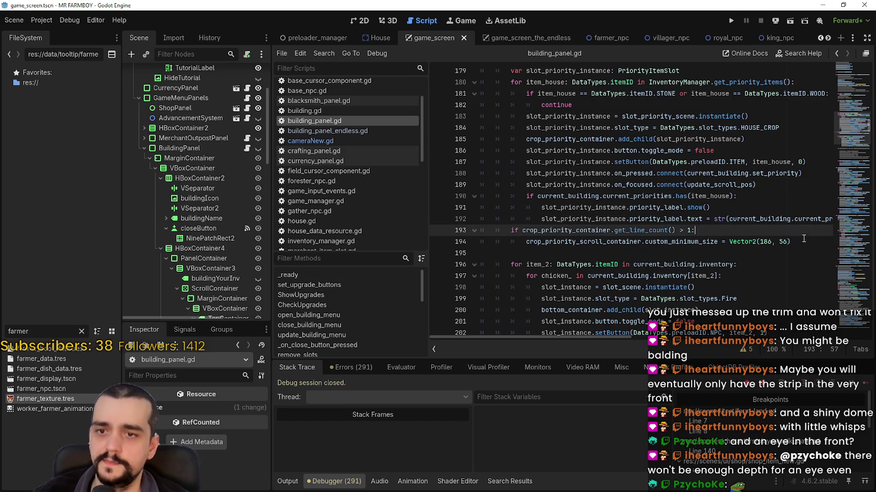
left_click(589, 243)
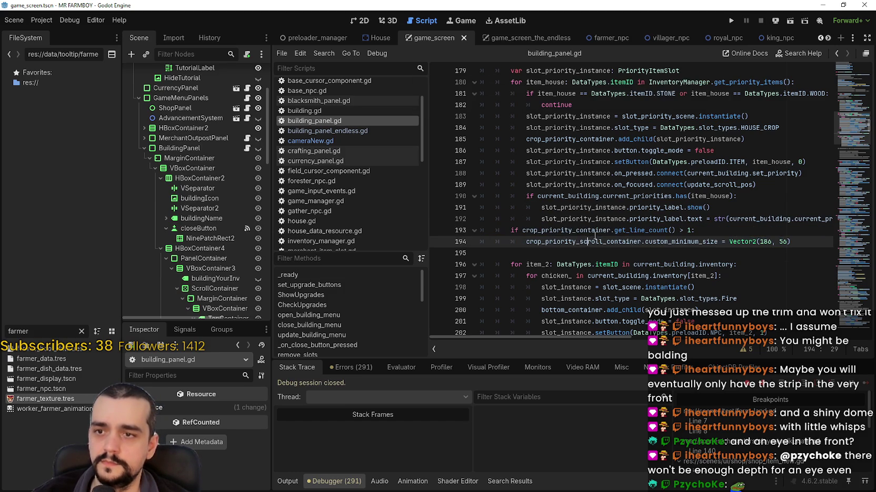
left_click_drag(791, 242, 480, 231)
key("ctrl+c")
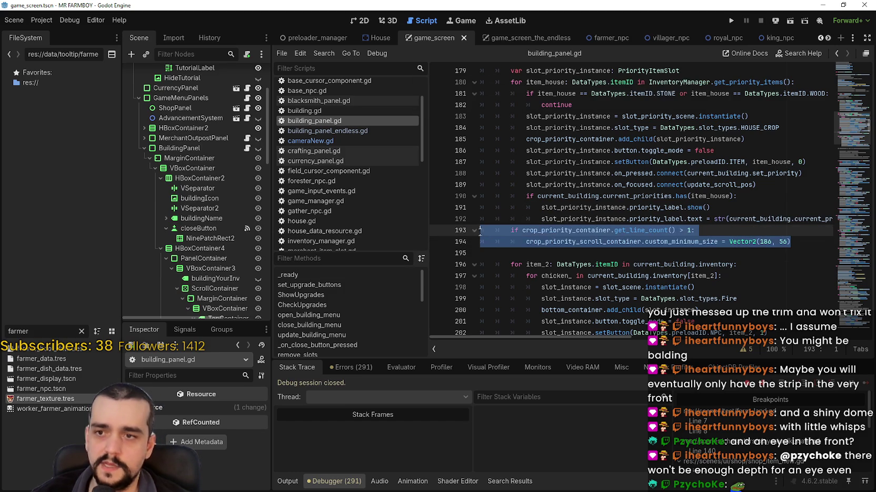
Step: Move the sizing lines out of the loop to just after update_building_menu() and dedent them
key("Tab")
scroll(508, 217, "up", 10)
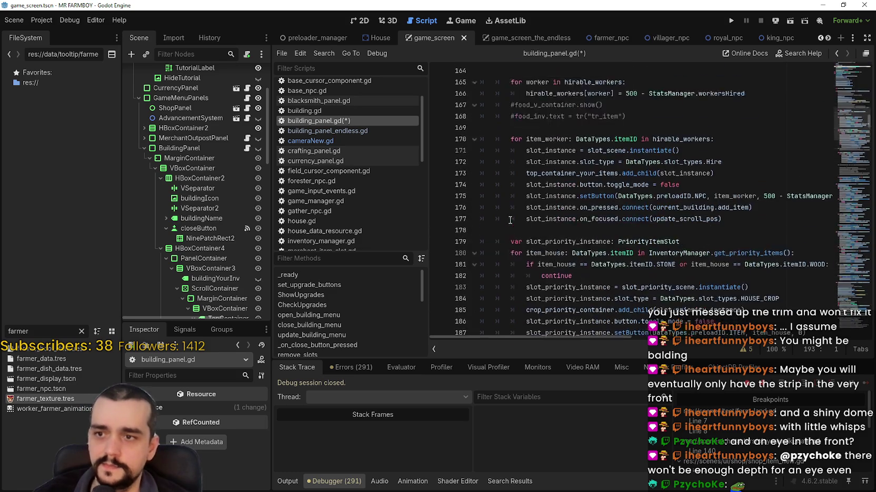
scroll(508, 218, "up", 3)
scroll(509, 215, "up", 13)
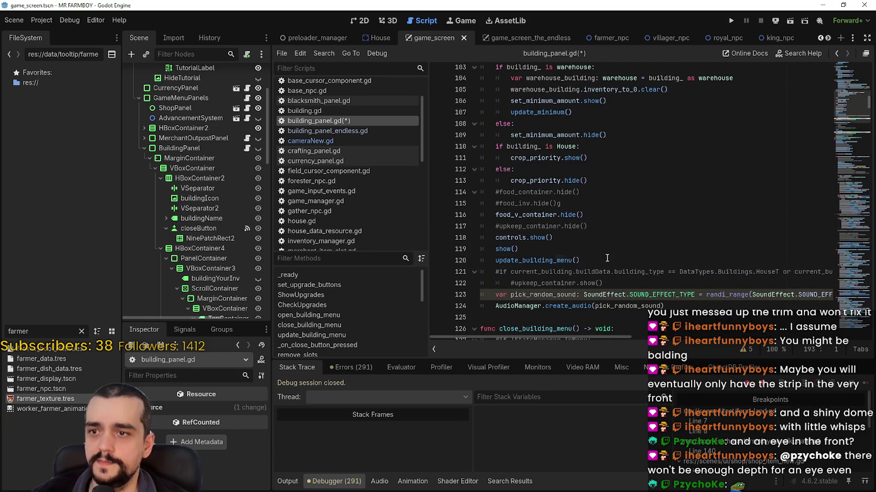
left_click(611, 261)
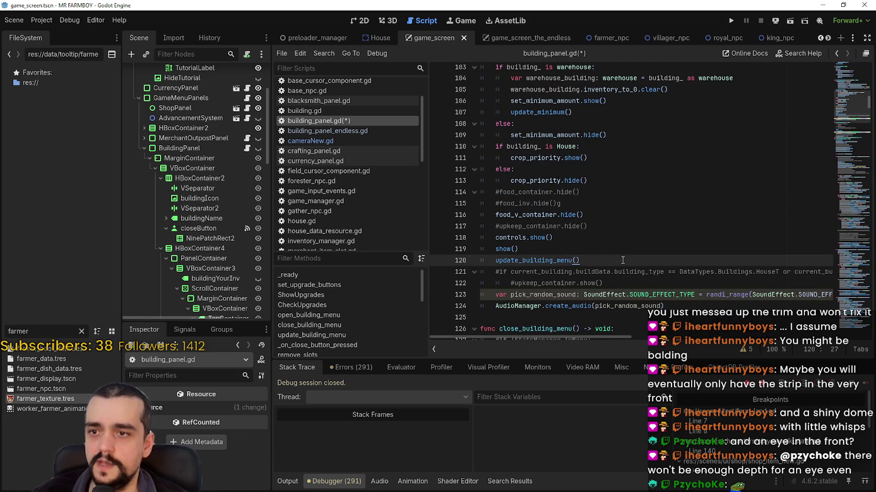
key("Return")
key("Return")
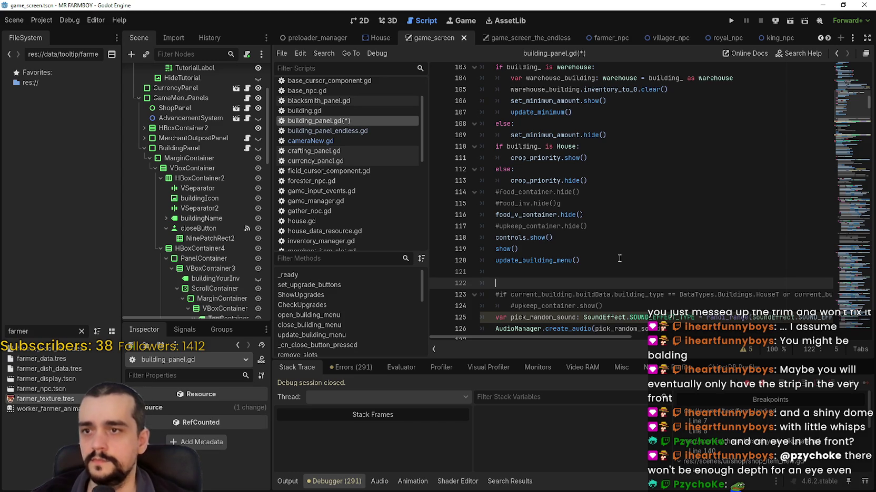
key("ctrl+v")
left_click(525, 286)
key("BackSpace")
key("BackSpace")
left_click(522, 296)
key("BackSpace")
Step: Copy the crop_priority name from the House show/hide block on line 111
scroll(578, 259, "up", 2)
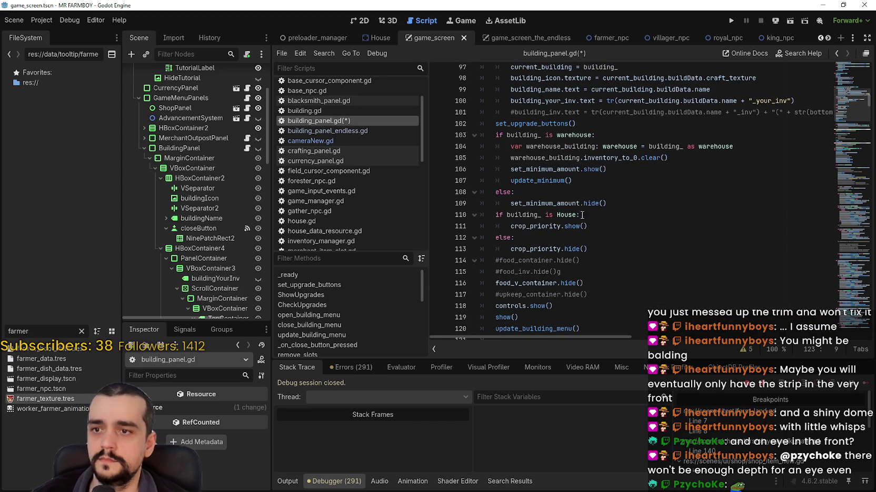
scroll(604, 230, "down", 2)
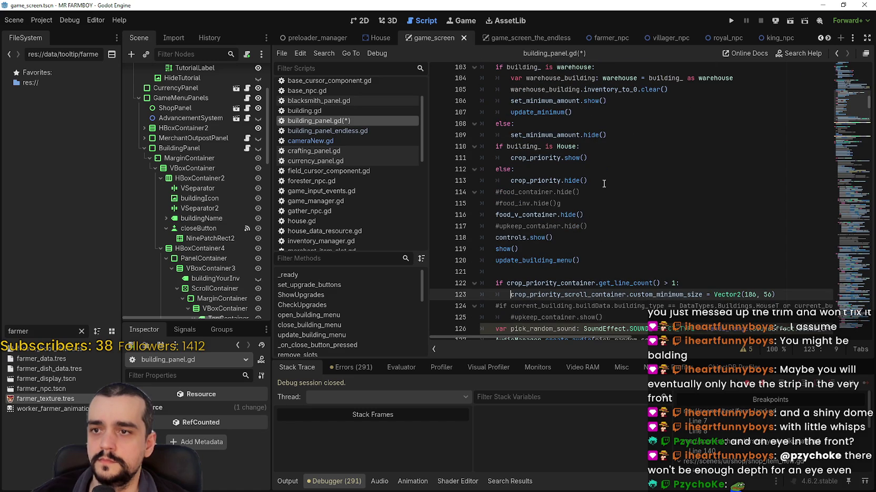
left_click(593, 171)
double_click(552, 161)
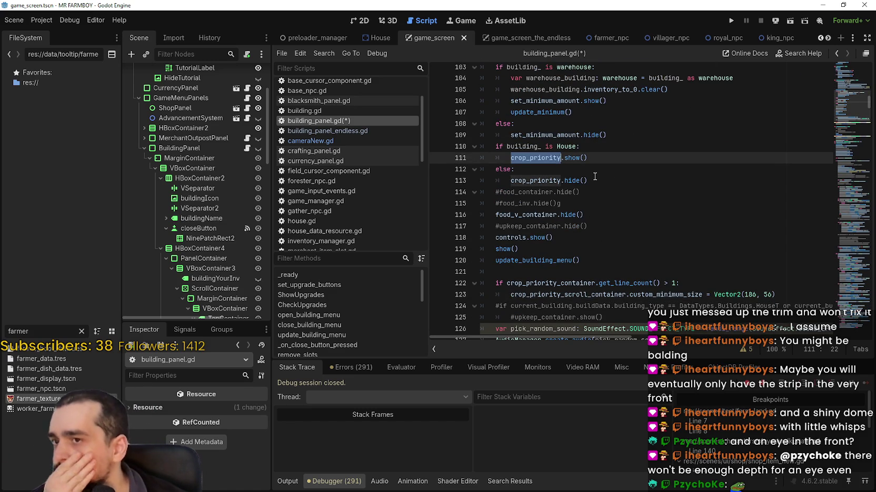
left_click_drag(599, 183, 481, 147)
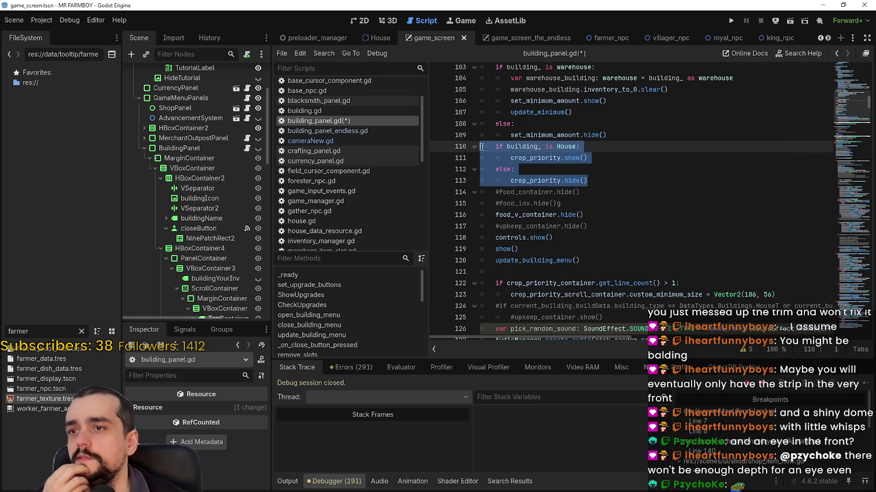
left_click(592, 199)
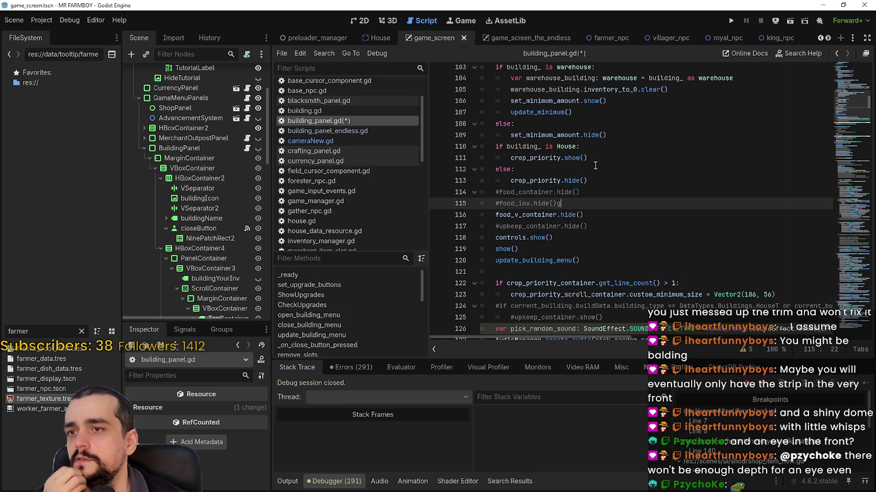
left_click(545, 157)
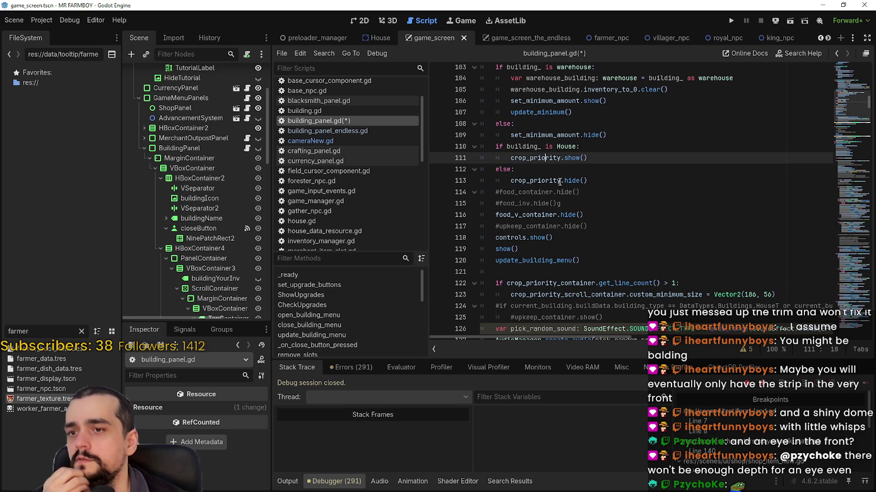
left_click(547, 272)
double_click(545, 158)
key("ctrl+c")
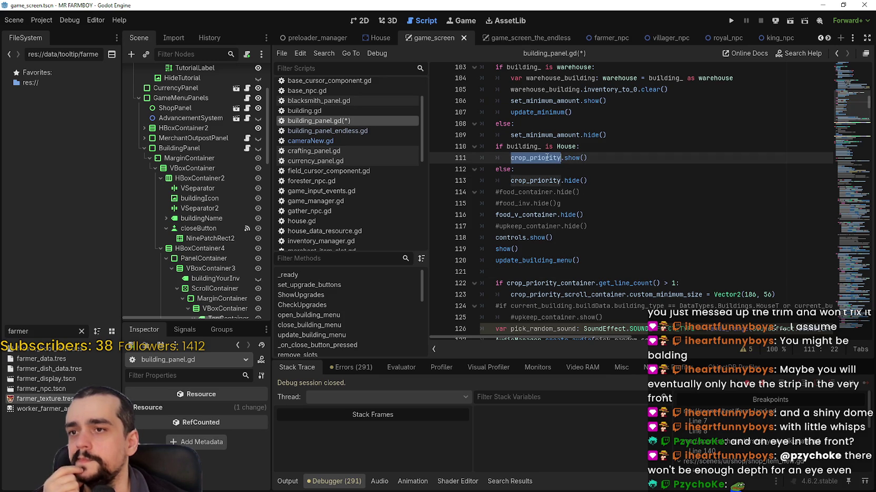
mouse_move(544, 159)
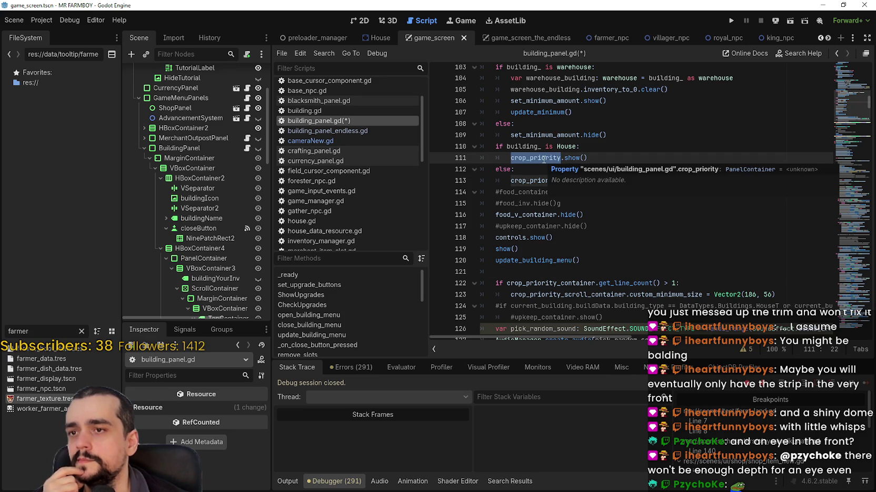
left_click(553, 279)
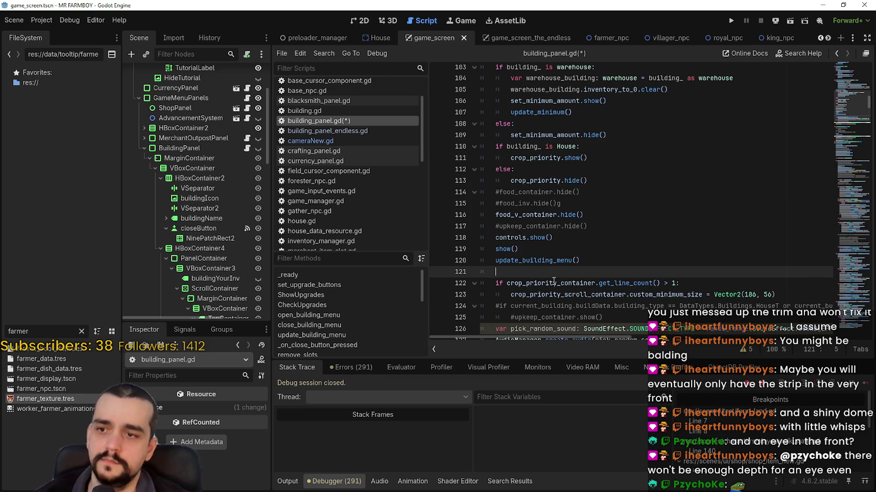
Step: Make the line 122 condition start with 'crop_priority.visible and' and save the script
left_click(506, 284)
key("ctrl+v")
type(".visibl")
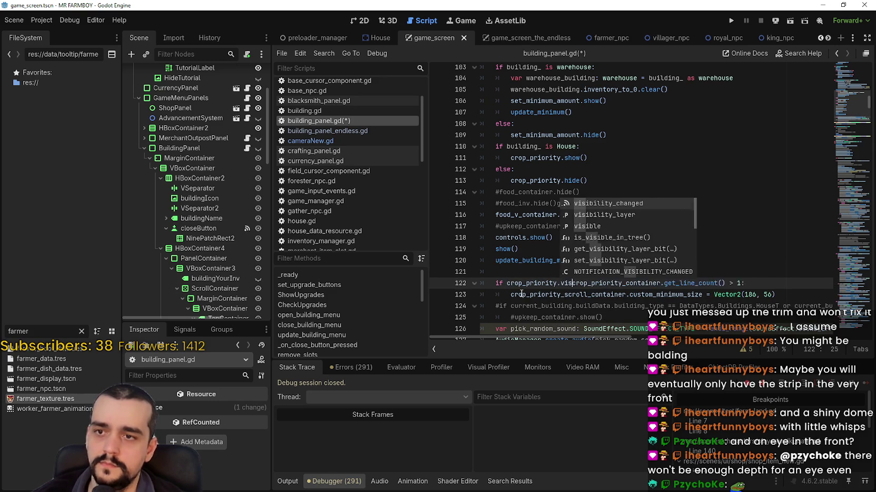
type("e")
type(" and")
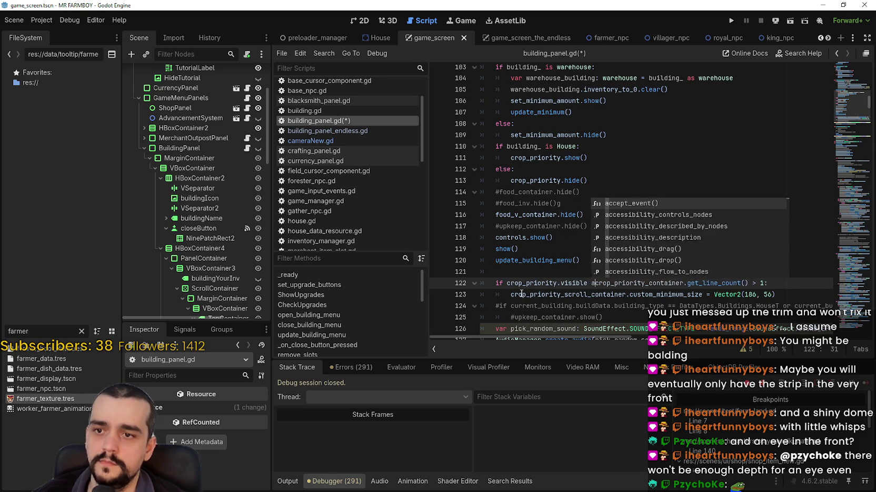
left_click(520, 293)
key("ctrl+s")
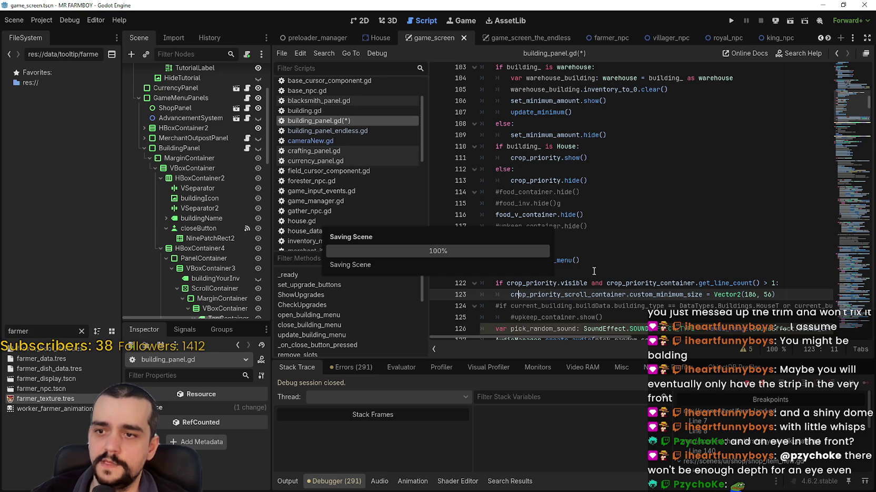
Step: Review the relocated sizing lines and launch the game with F5 to test
scroll(594, 270, "down", 2)
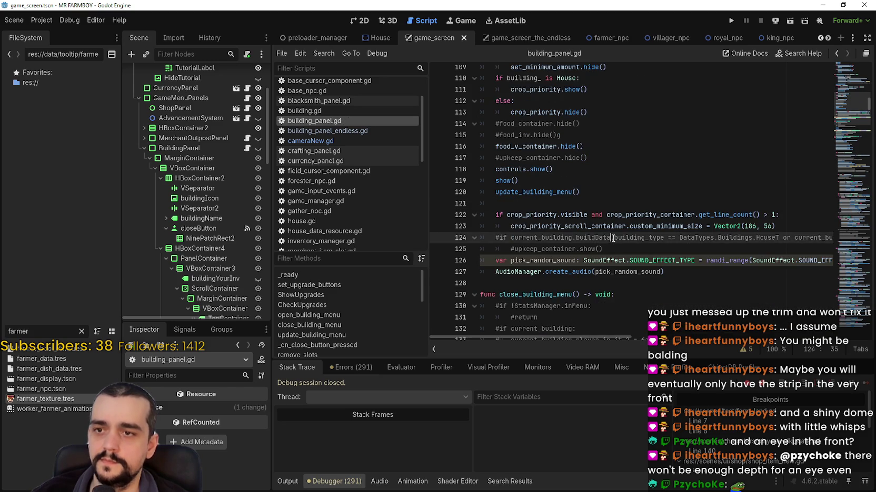
left_click(642, 249)
left_click(660, 204)
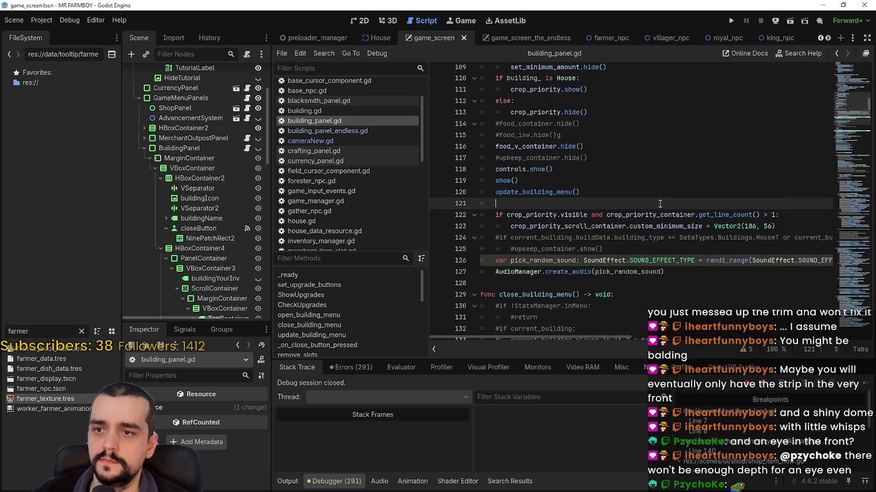
left_click(773, 227)
left_click(632, 200)
scroll(632, 198, "up", 5)
scroll(658, 236, "down", 5)
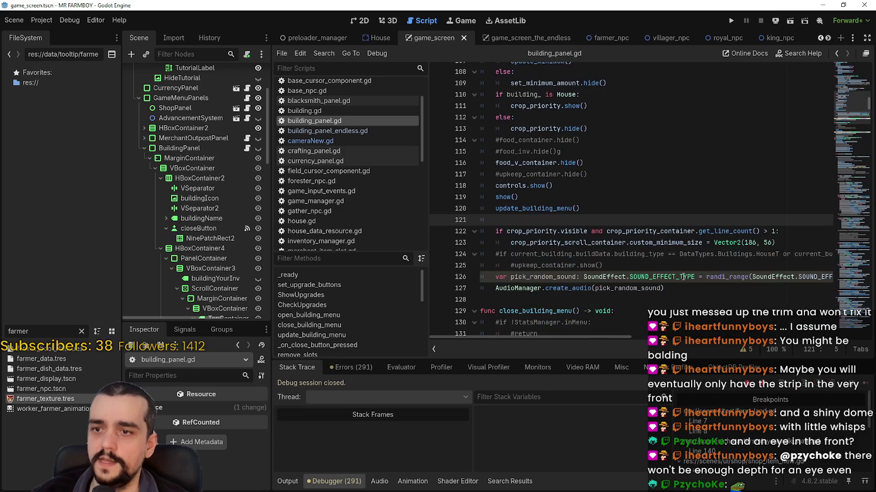
key("F5")
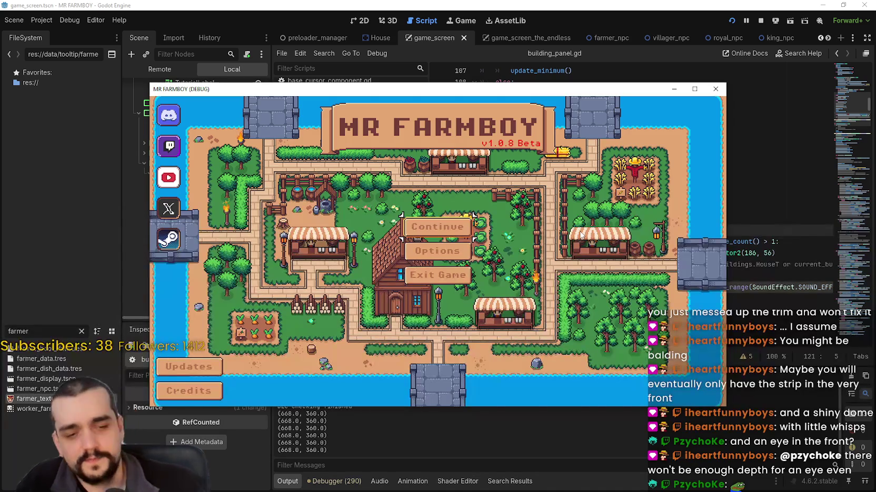
Step: Load Save 3 from the save game list
left_click(447, 227)
scroll(479, 279, "down", 2)
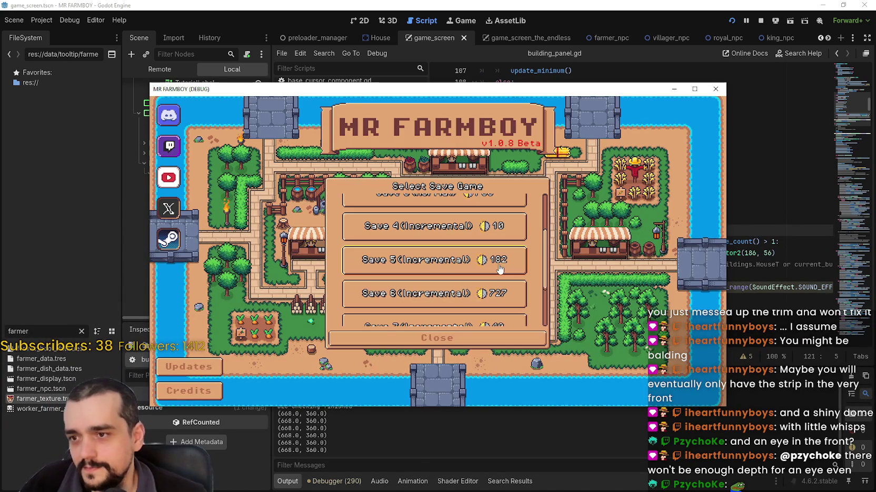
scroll(473, 268, "down", 1)
scroll(456, 267, "up", 3)
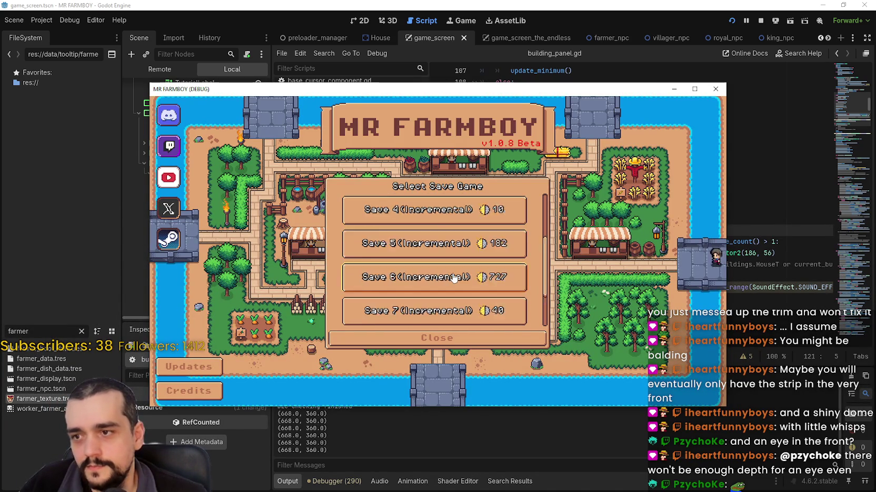
left_click(434, 243)
left_click(400, 249)
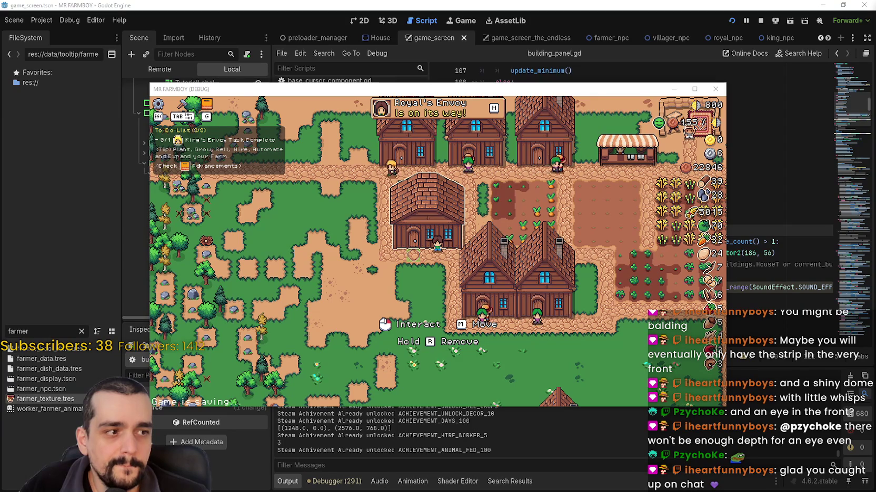
Step: Open the Warehouse, make the game fill the screen, and check the House panel's crop priority
left_click(471, 226)
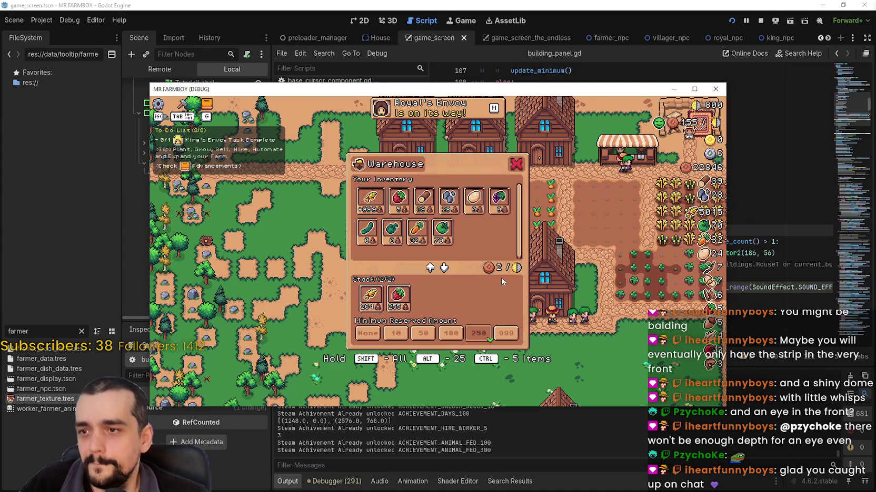
left_click(695, 89)
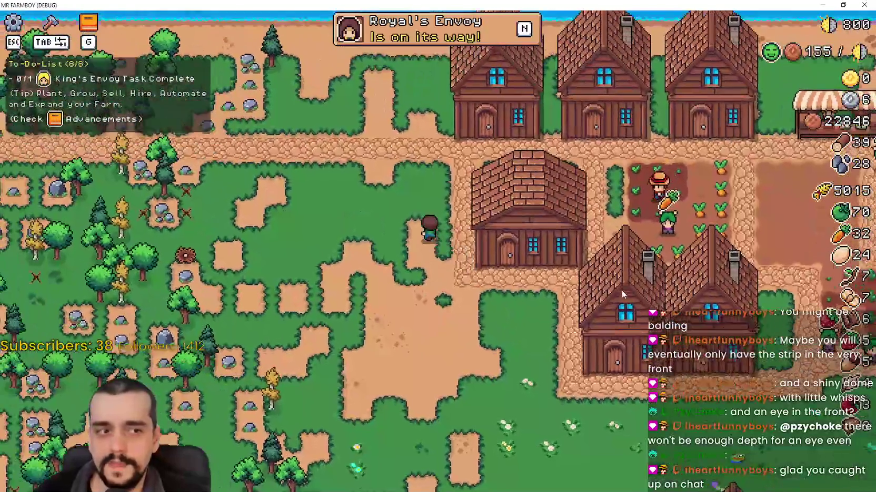
left_click(620, 290)
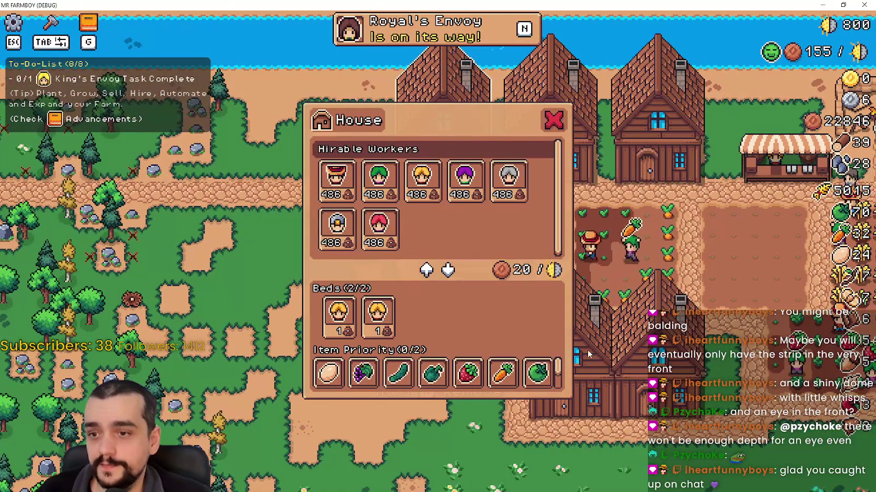
left_click_drag(560, 359, 556, 374)
scroll(556, 374, "up", 2)
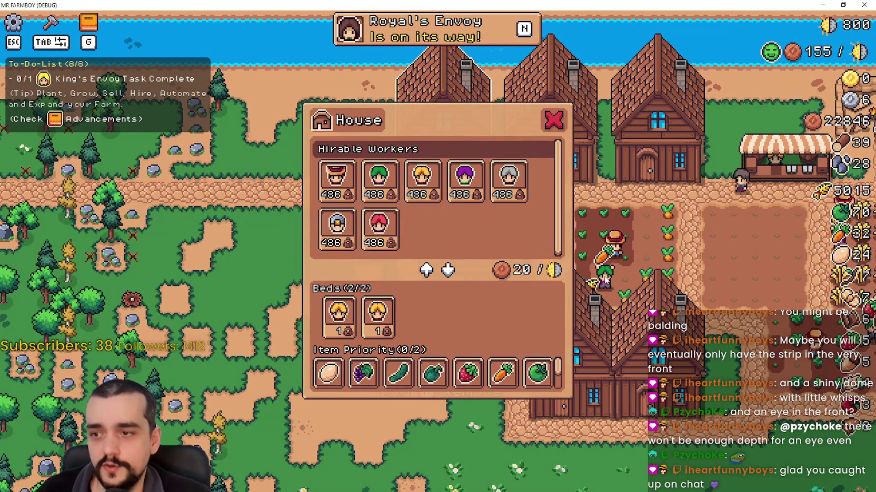
left_click(619, 269)
left_click(619, 270)
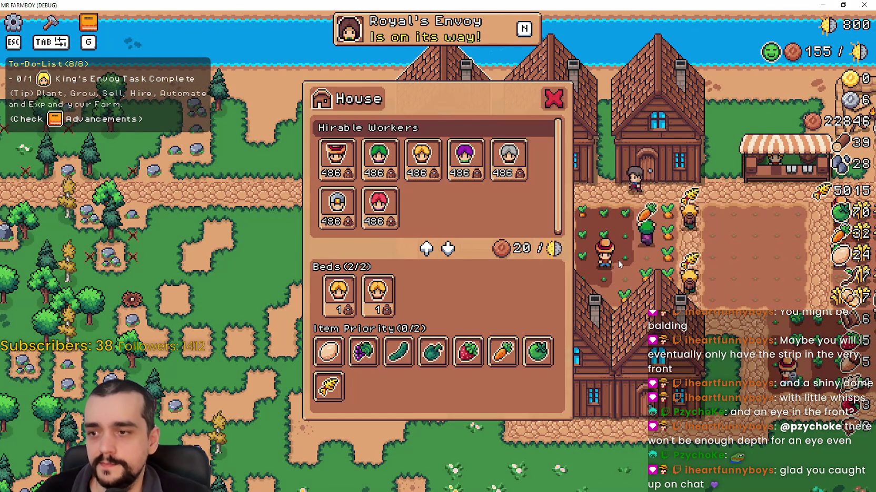
Step: Quit the game from the pause menu and select lines 122–125 of building_panel.gd
key("Escape")
key("Escape")
left_click(521, 346)
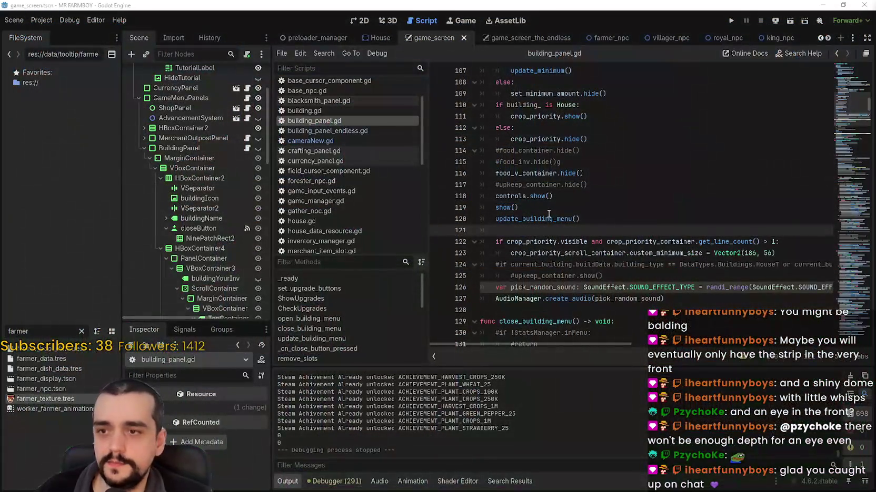
left_click(549, 215)
left_click(621, 230)
left_click_drag(731, 272, 463, 246)
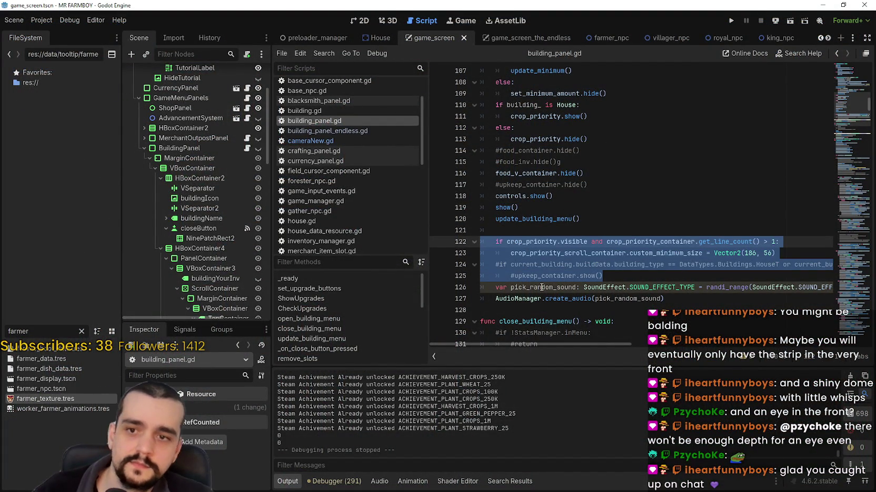
Step: Add and then remove an empty line under the crop-priority condition on line 122
left_click(773, 253)
left_click_drag(784, 255, 456, 245)
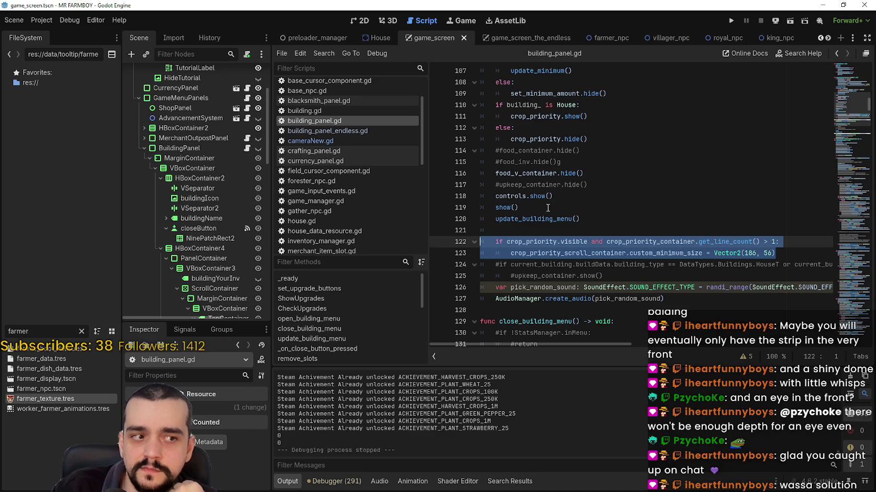
left_click(808, 242)
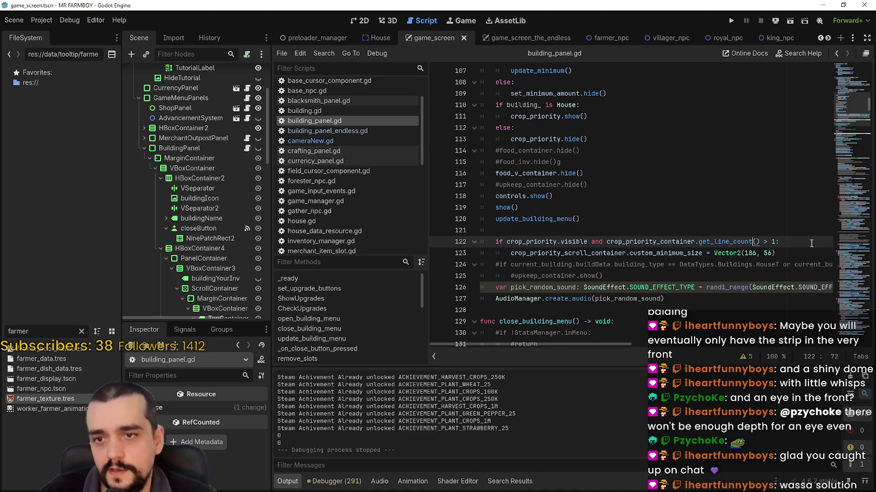
key("Return")
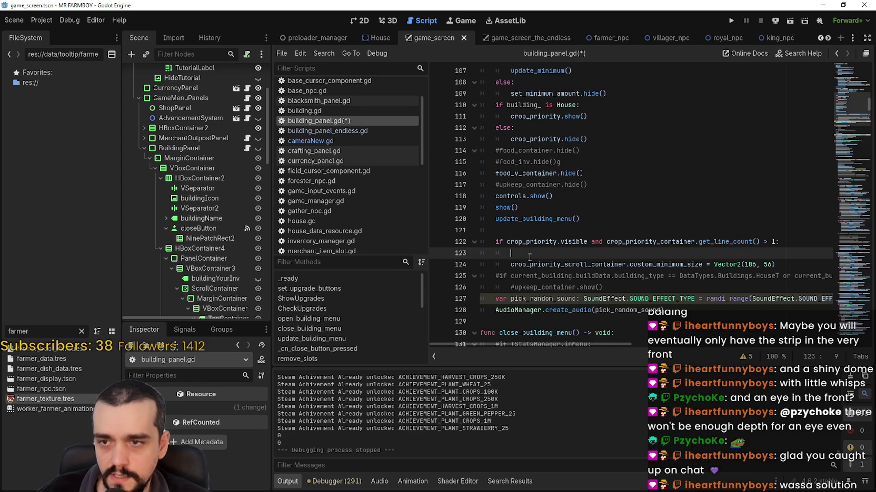
left_click(521, 232)
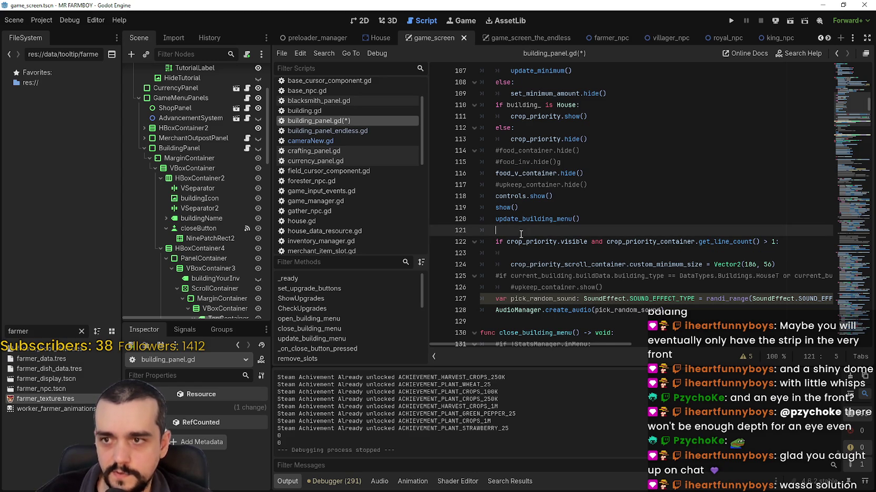
key("Down")
key("Down")
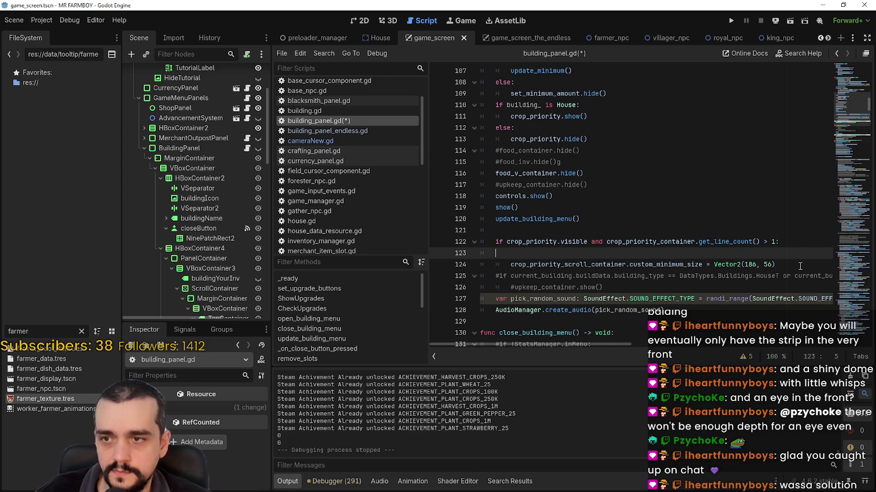
key("BackSpace")
Step: Select the crop-priority if-block on lines 122–123 and comment it out with Ctrl+K
left_click(744, 232)
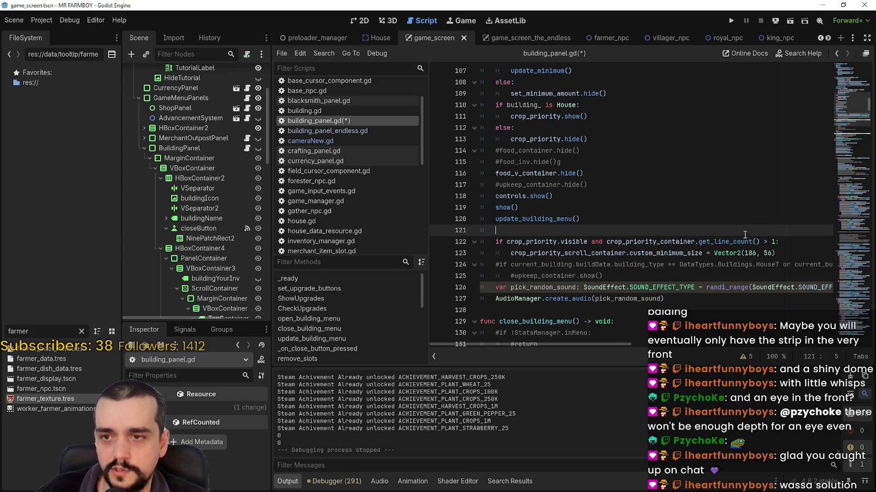
scroll(767, 246, "up", 1)
left_click(791, 280)
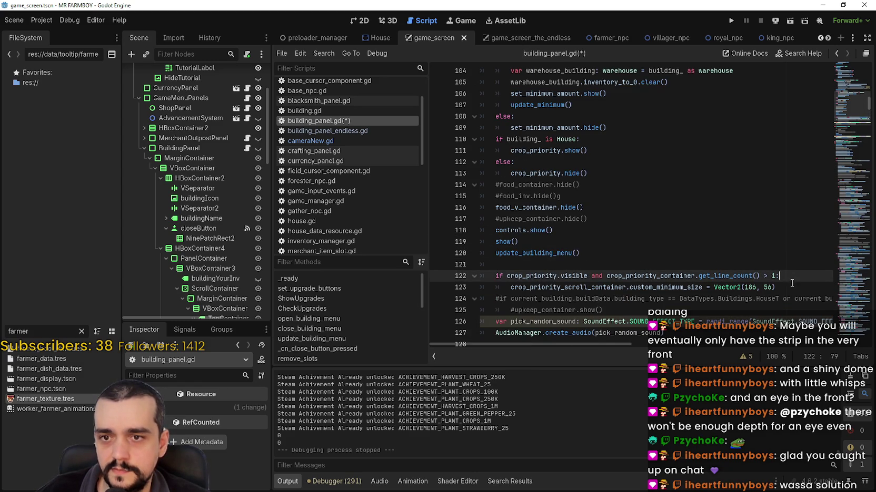
left_click(645, 264)
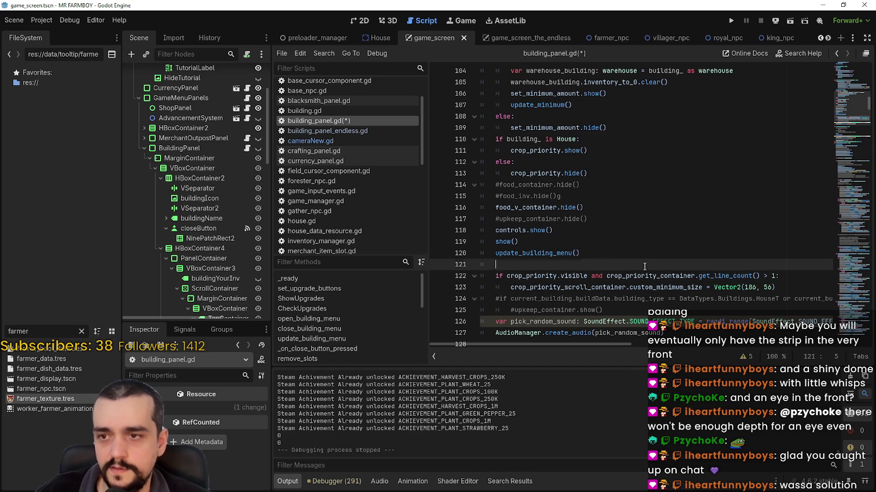
left_click(791, 276)
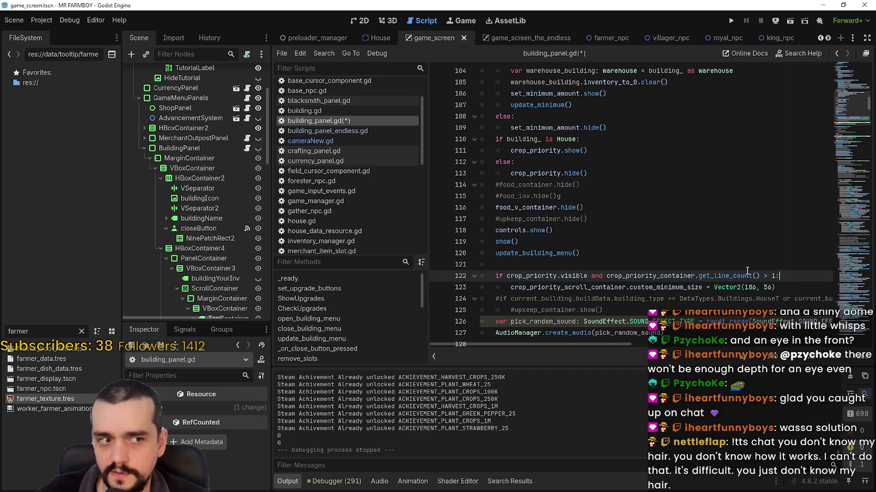
left_click_drag(789, 289, 579, 275)
left_click_drag(778, 288, 622, 275)
left_click_drag(562, 276, 474, 277)
key("ctrl+c")
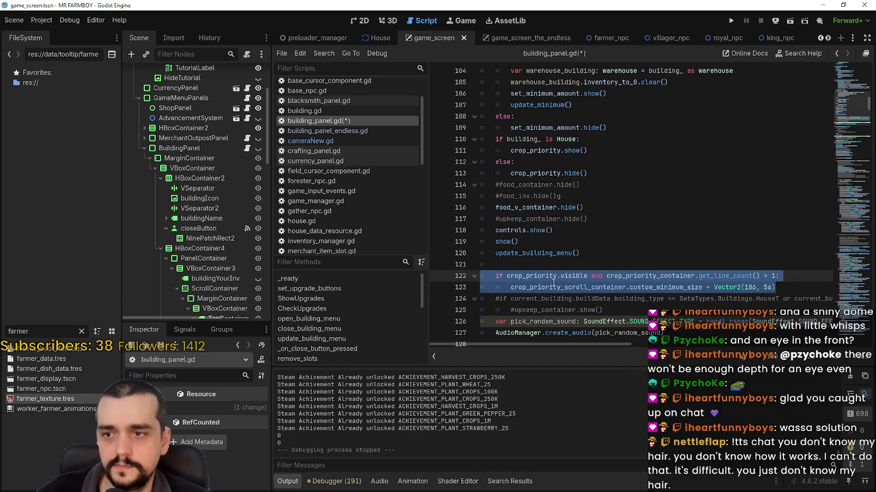
key("ctrl+k")
Step: Paste the if-block below the AudioManager.create_audio call with blank lines around it
scroll(573, 279, "down", 1)
scroll(573, 279, "down", 2)
left_click(563, 277)
key("ctrl+v")
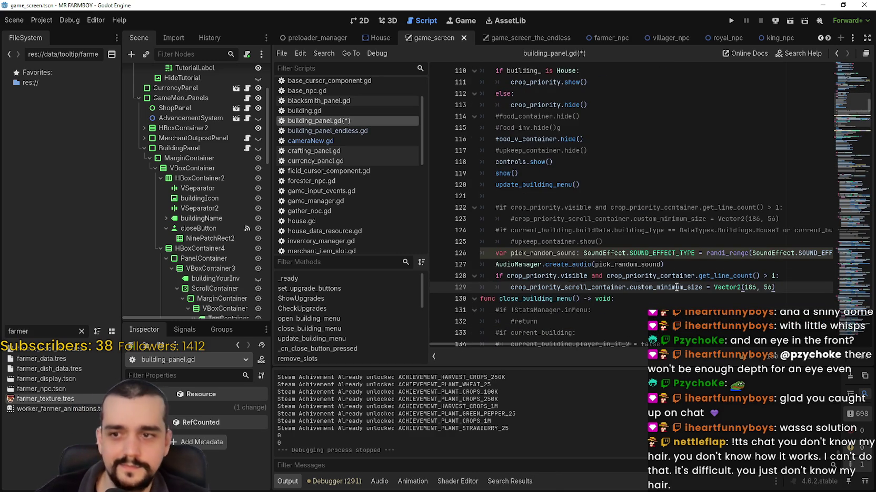
key("Return")
left_click(720, 268)
key("Return")
left_click(507, 285)
left_click(508, 280)
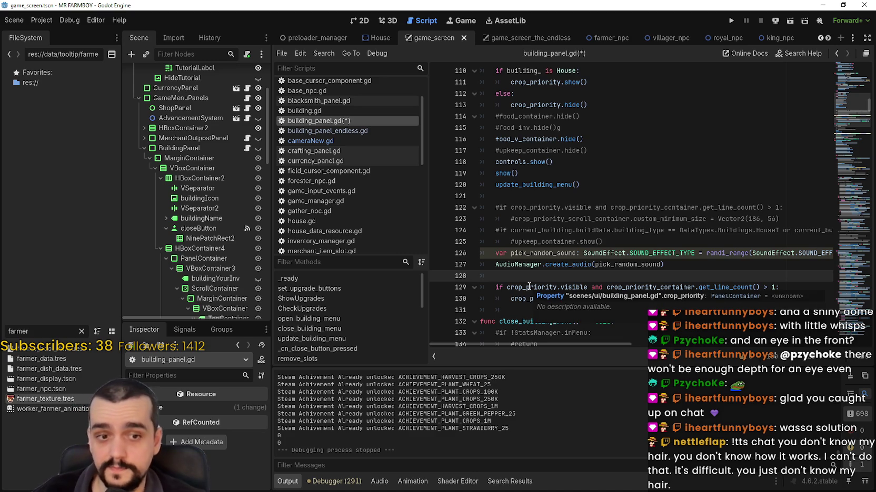
Step: Search the whole project for 'await'
key("ctrl+shift+f")
type("await")
key("Return")
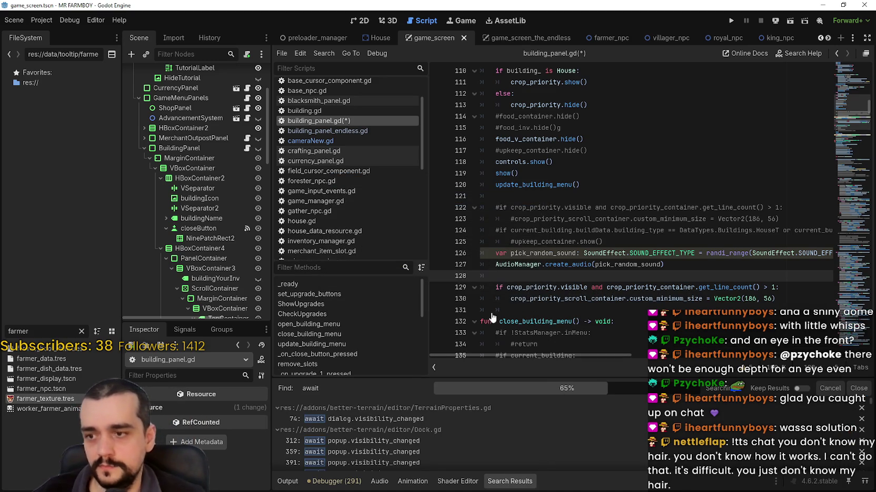
left_click_drag(871, 404, 871, 431)
scroll(513, 462, "down", 10)
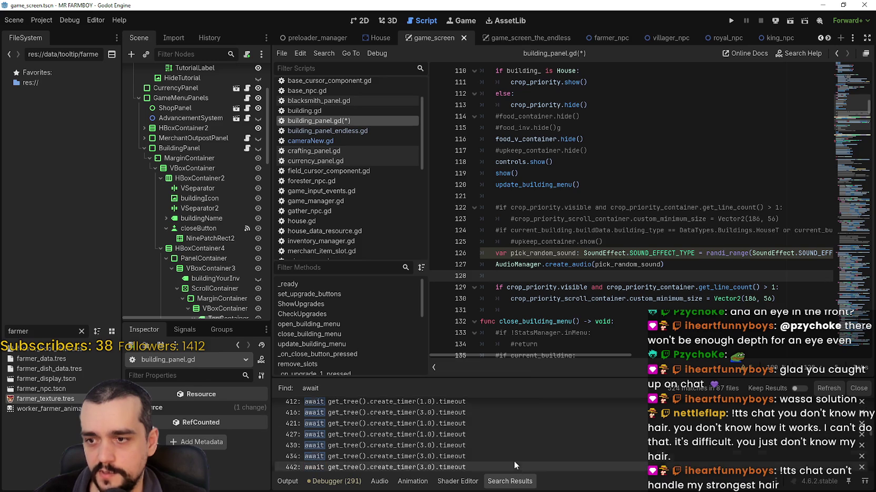
scroll(518, 452, "down", 8)
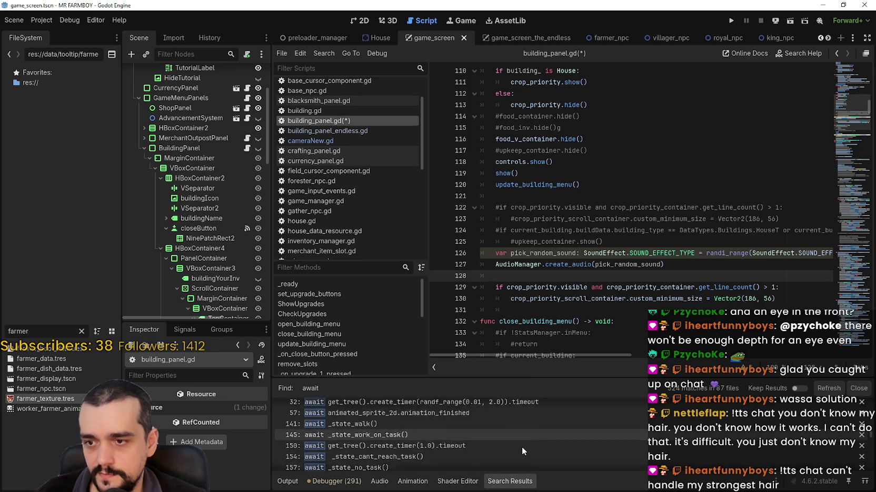
scroll(523, 447, "down", 8)
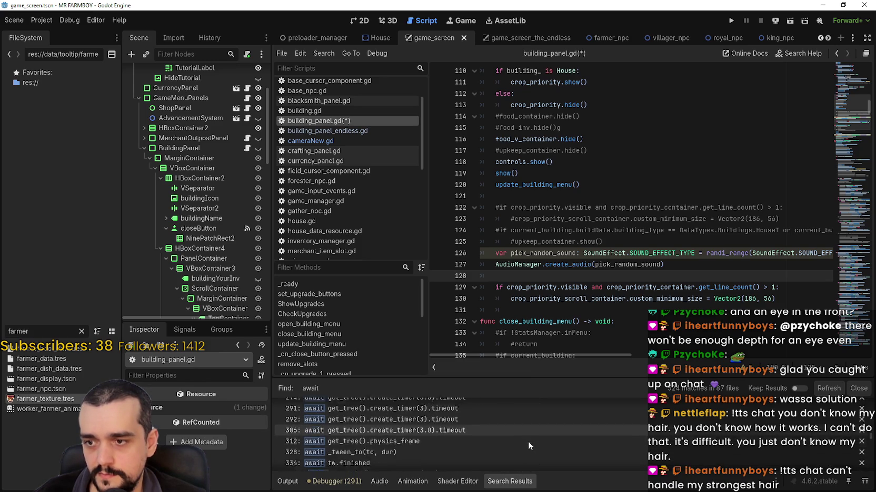
scroll(868, 446, "up", 2)
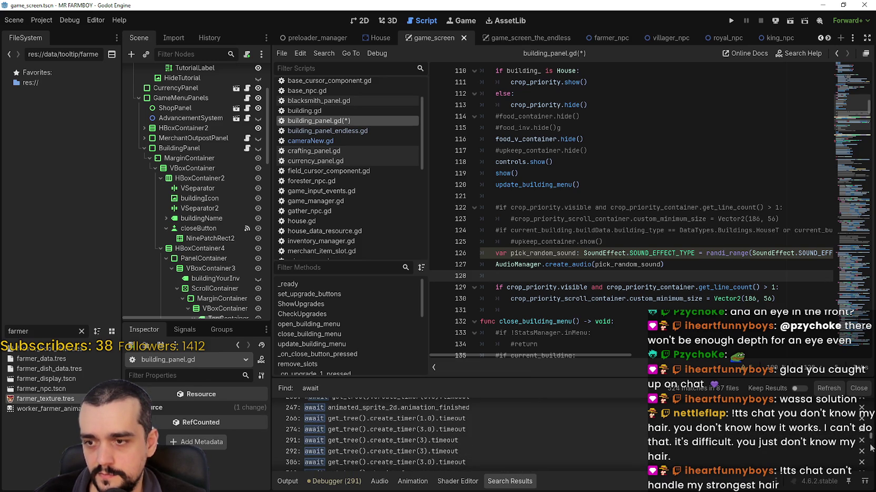
scroll(871, 440, "up", 3)
scroll(871, 445, "down", 5)
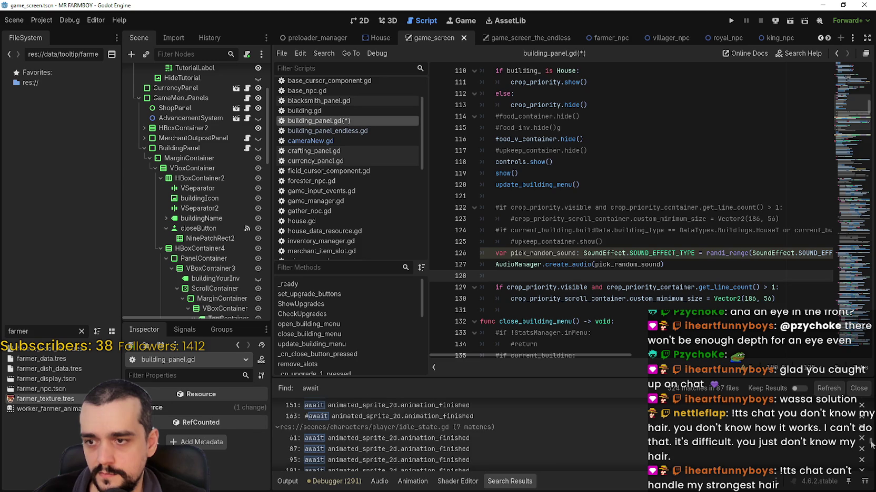
scroll(869, 446, "up", 2)
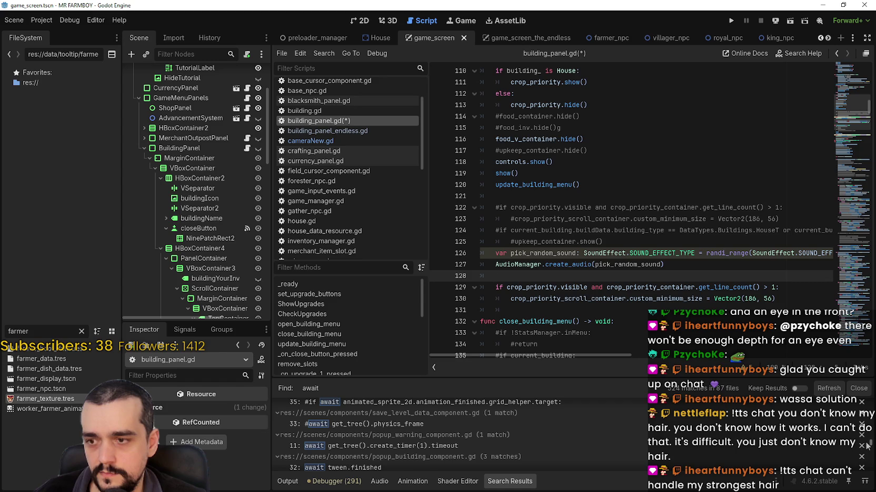
left_click_drag(867, 446, 864, 451)
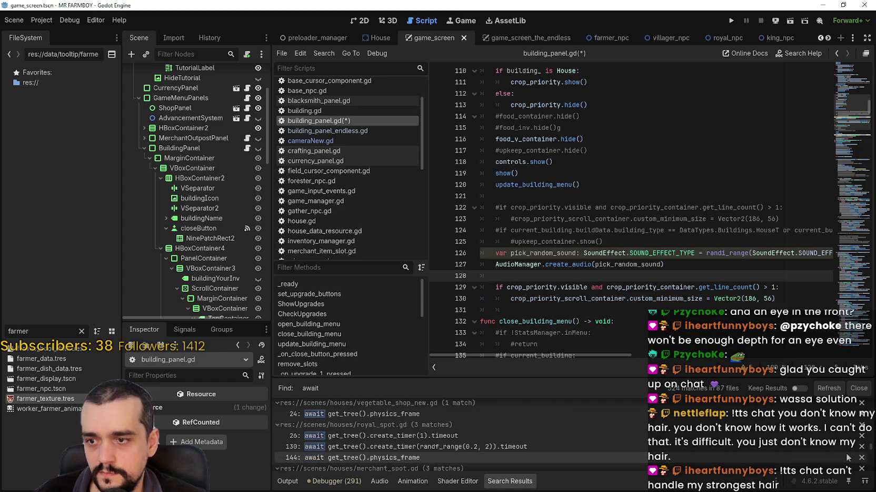
scroll(465, 449, "down", 10)
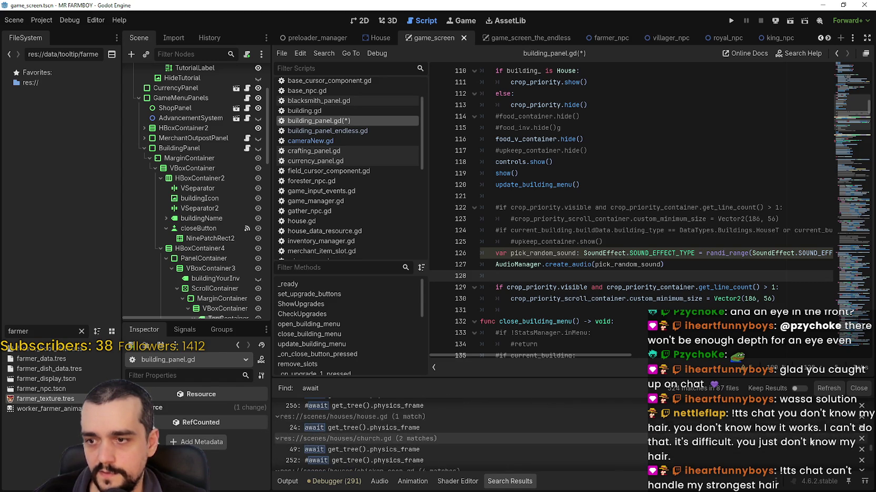
scroll(871, 452, "down", 10)
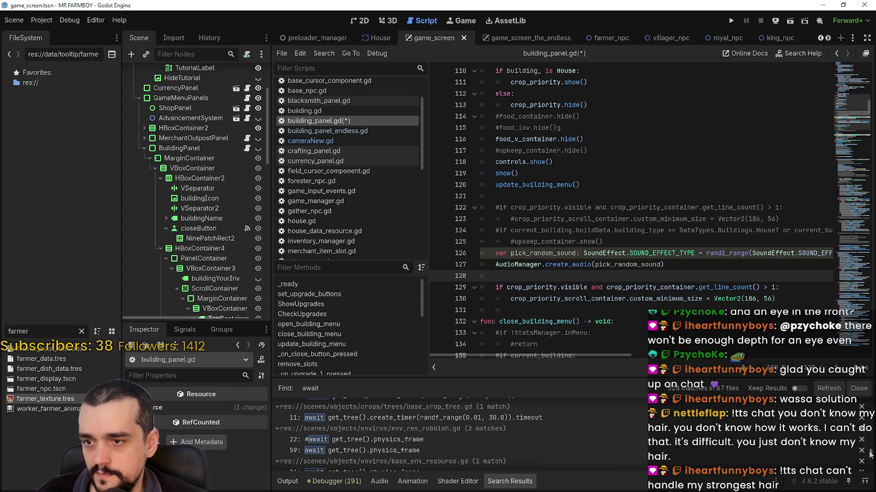
scroll(710, 448, "down", 10)
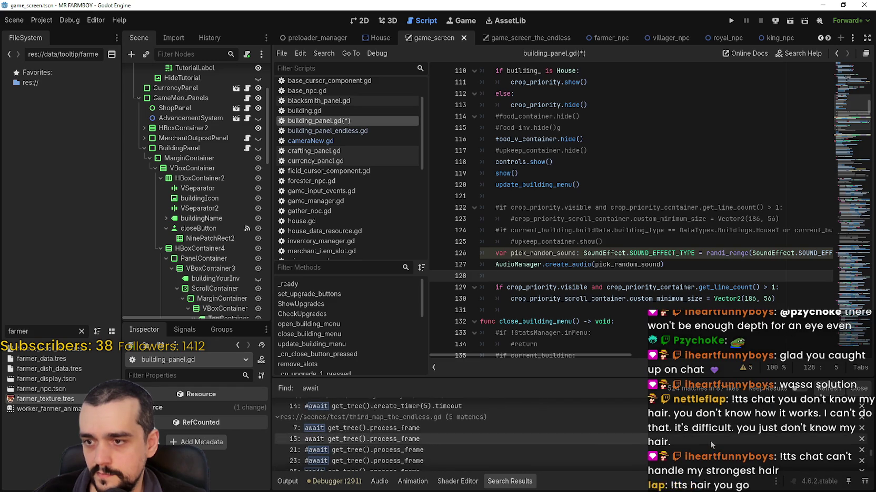
scroll(708, 438, "down", 15)
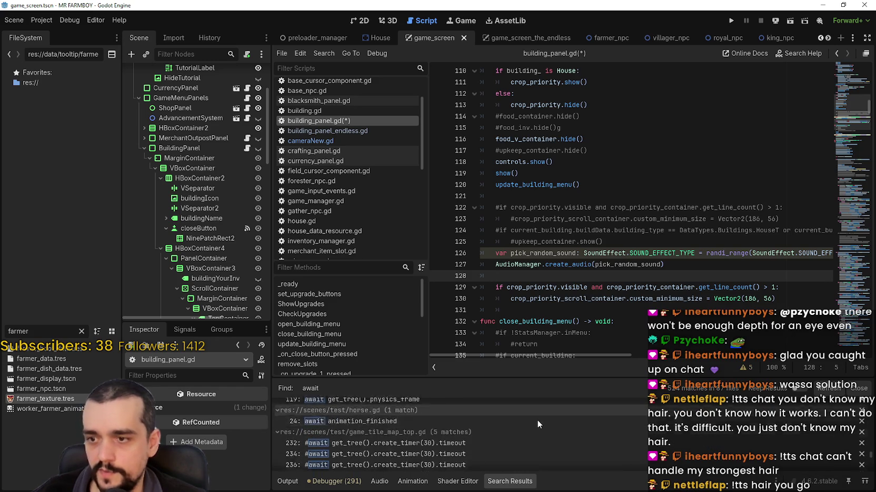
scroll(535, 419, "down", 10)
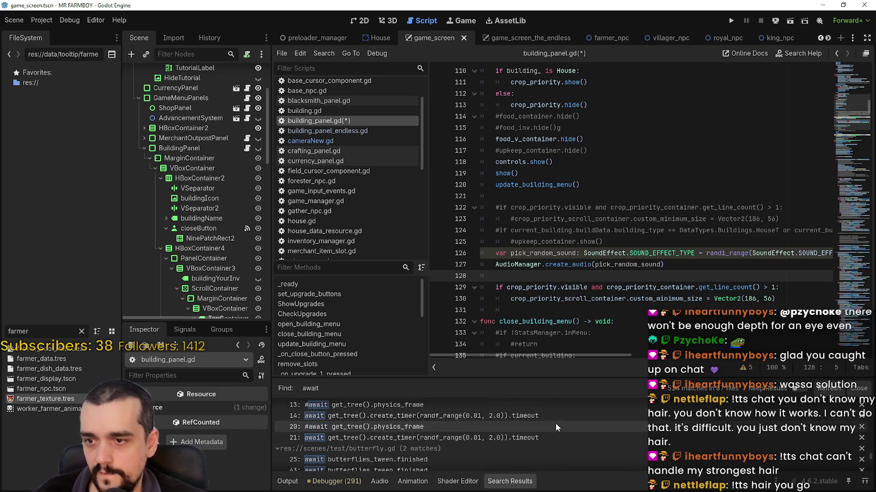
scroll(556, 421, "down", 10)
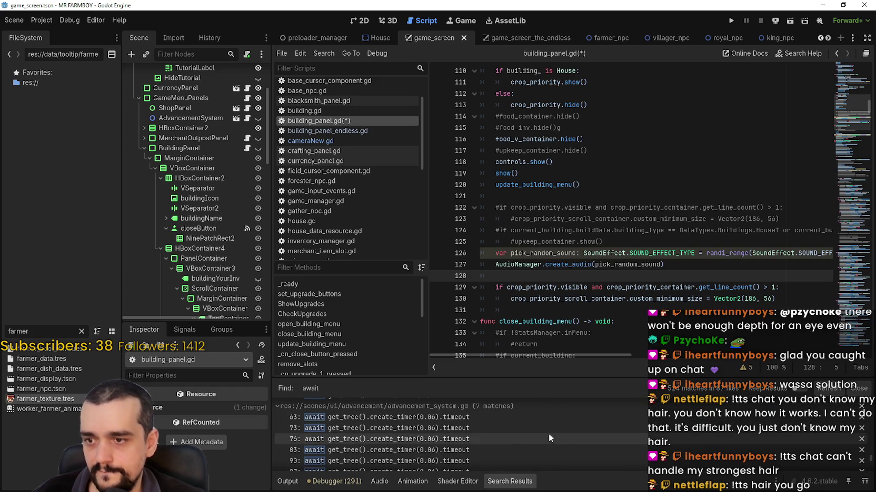
scroll(641, 235, "down", 1)
Step: Copy the await create_timer(0.06) line from advancement_system.gd into building_panel.gd at line 128
left_click(638, 173)
mouse_move(638, 173)
left_mouse_down()
mouse_move(707, 173)
mouse_move(543, 175)
left_mouse_up()
key("ctrl+c")
left_click(374, 132)
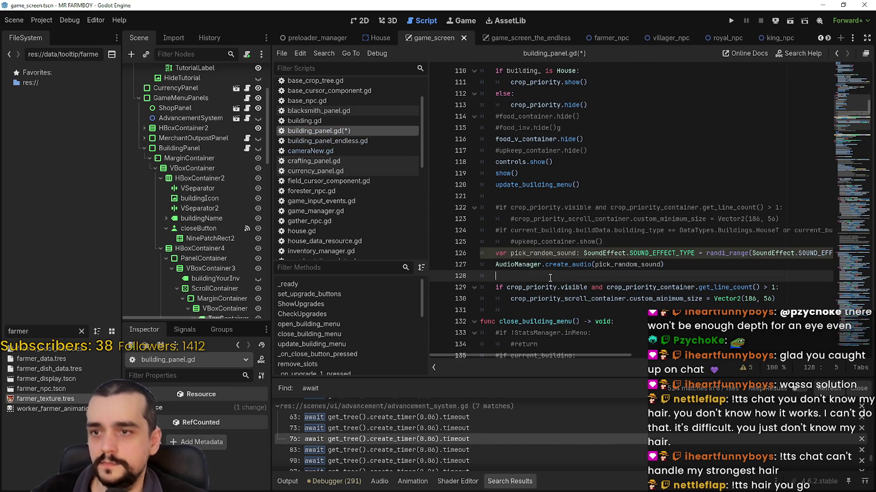
key("ctrl+v")
Step: Review the pasted timer line and crop_priority check block, then save building_panel.gd
left_click(641, 299)
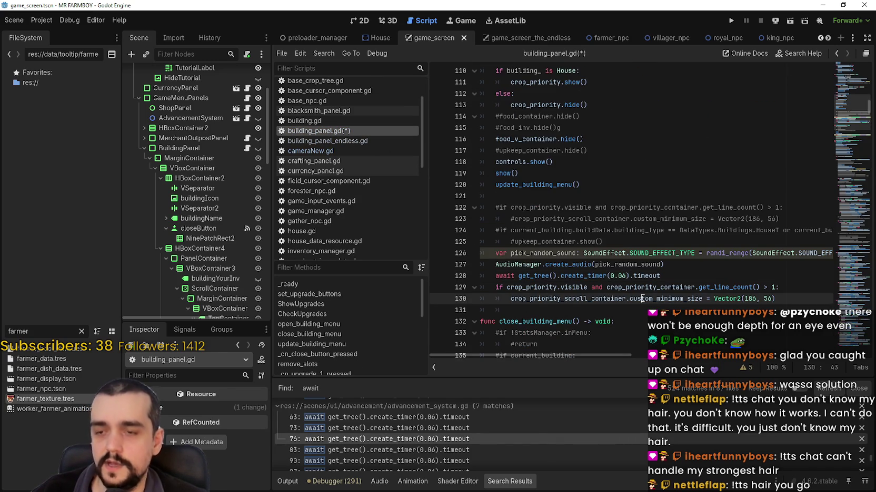
left_click(666, 265)
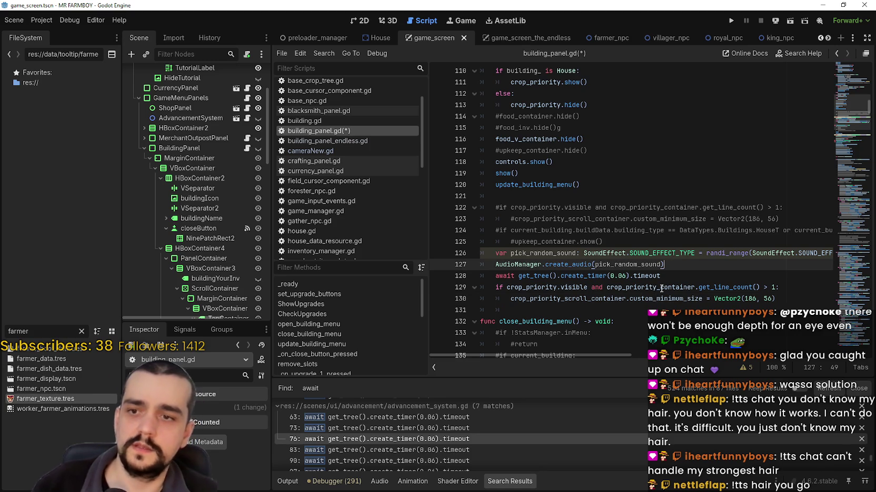
left_click_drag(662, 276, 489, 279)
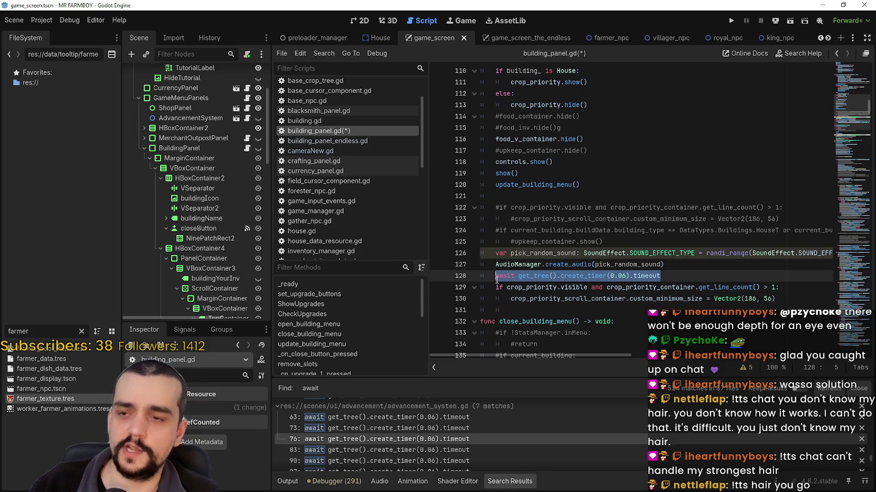
left_click(615, 308)
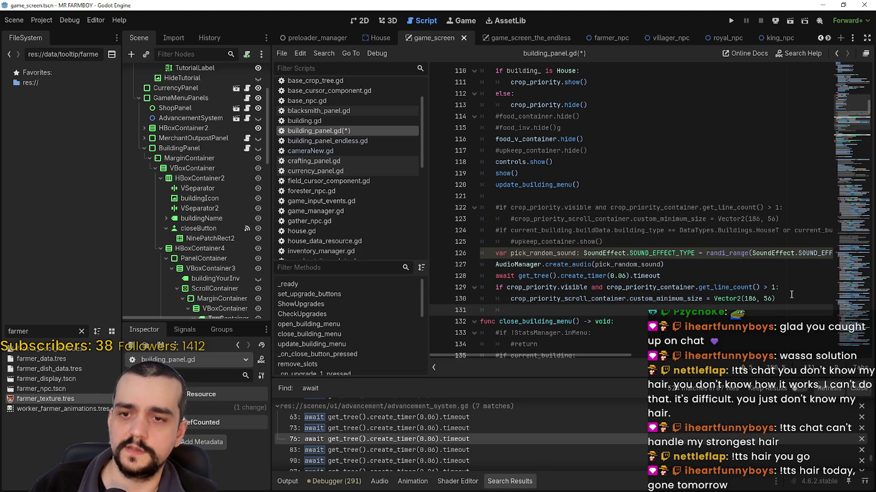
left_click_drag(791, 292, 467, 288)
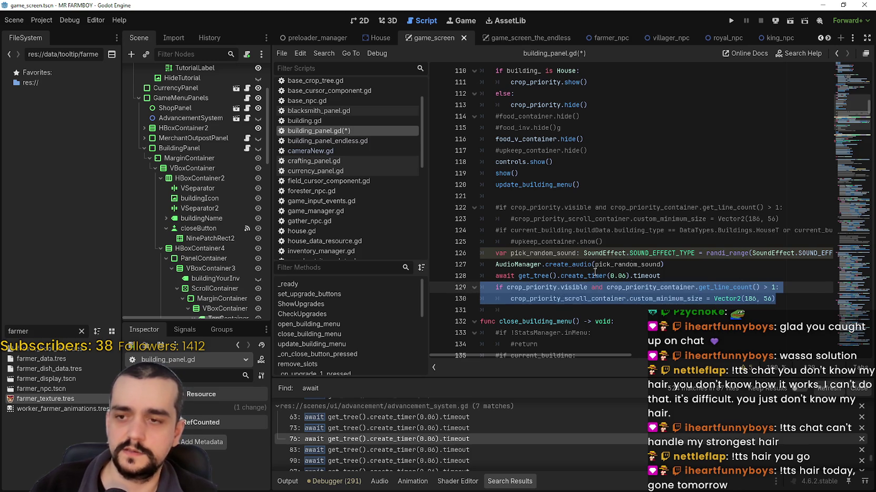
left_click(689, 265)
key("ctrl+s")
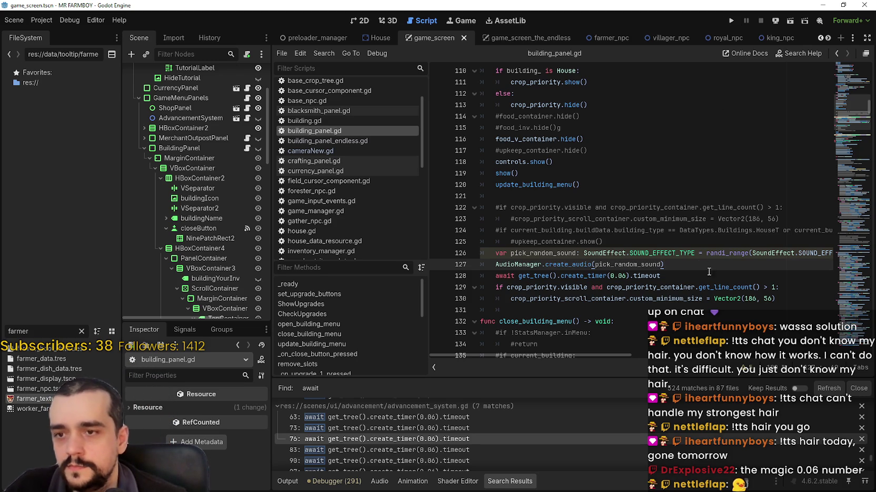
Step: Add a blank line after the AudioManager.create_audio call, save, and run the game
key("Return")
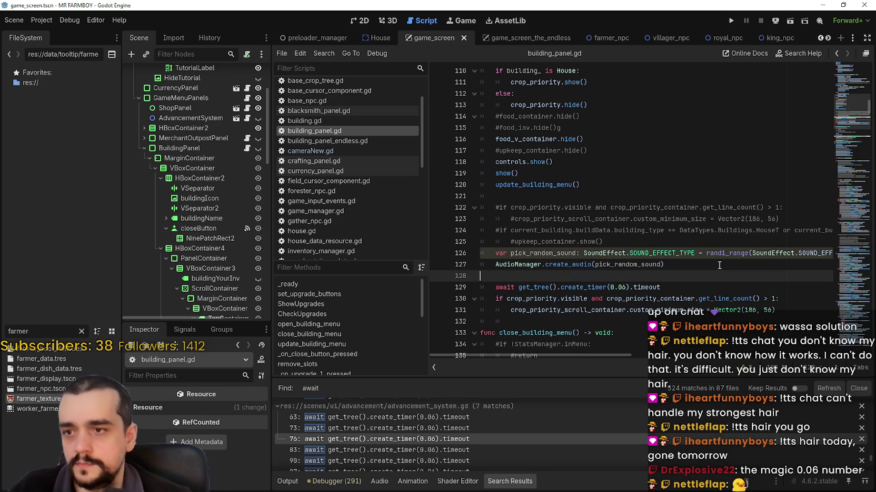
key("ctrl+s")
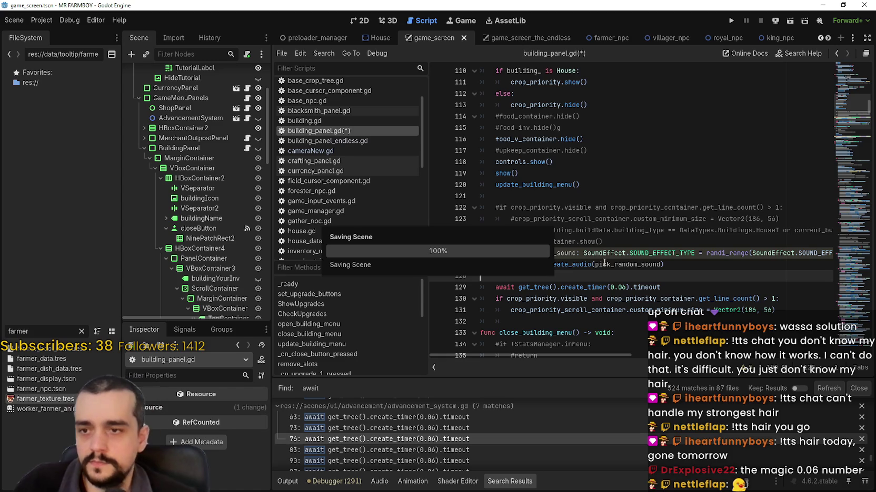
double_click(717, 298)
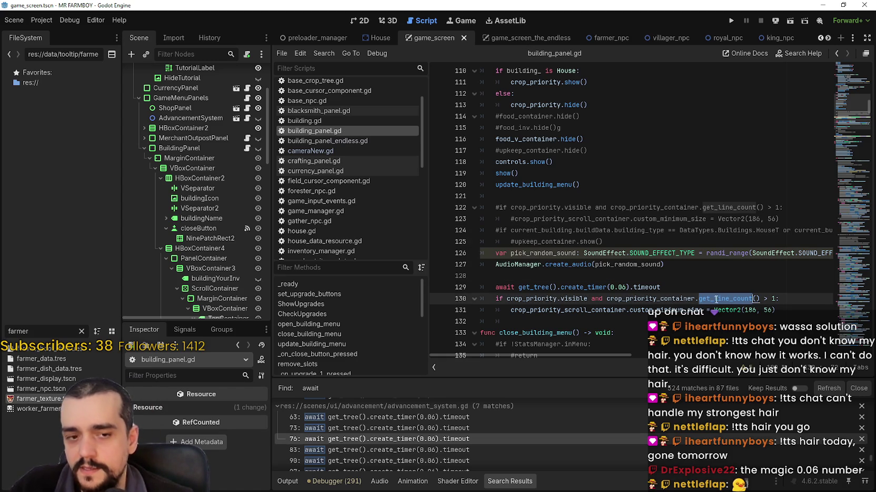
left_click_drag(761, 299, 606, 299)
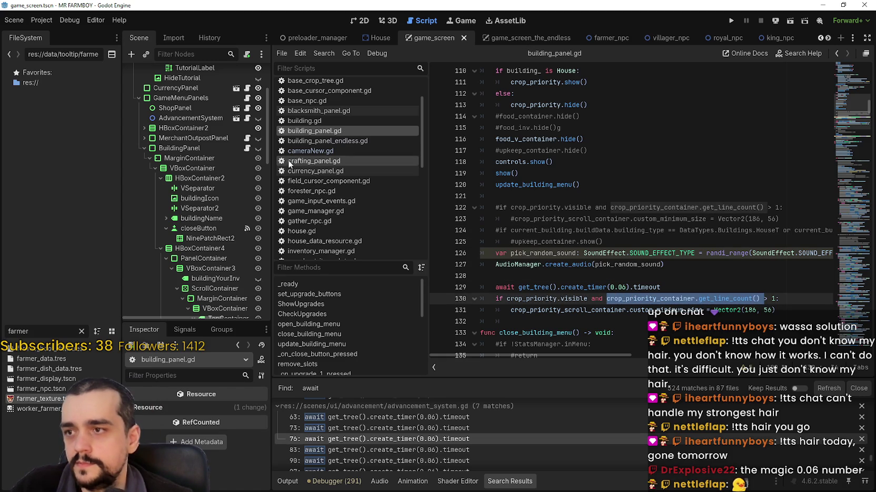
left_click_drag(778, 299, 497, 299)
left_click(608, 267)
key("Down")
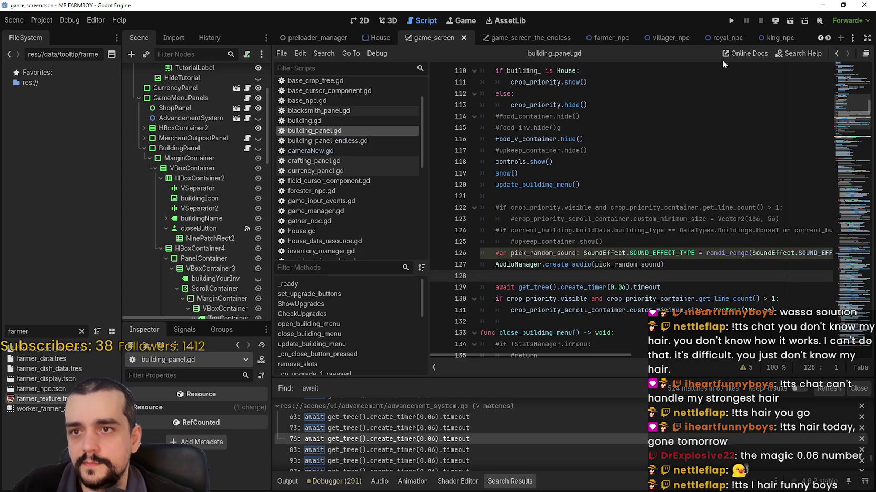
left_click(734, 21)
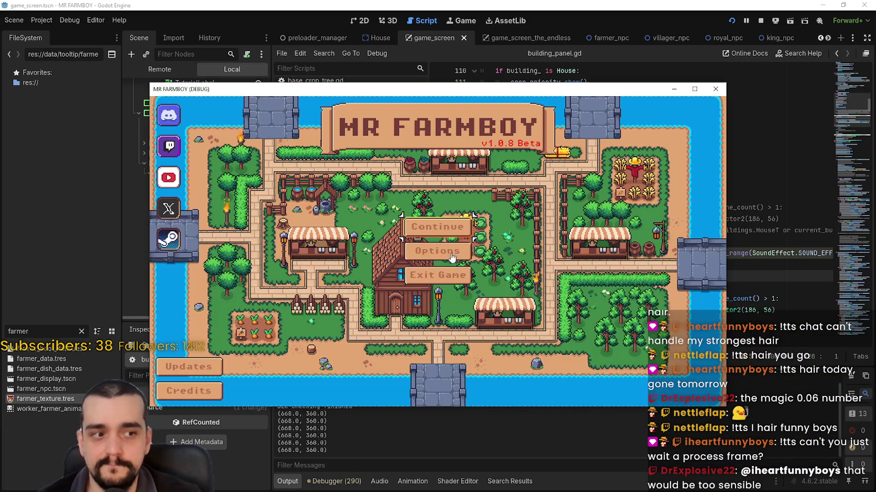
Step: Load Save 3 from the Continue save list
left_click(443, 236)
scroll(473, 261, "down", 2)
scroll(471, 262, "up", 2)
scroll(469, 260, "down", 1)
scroll(468, 261, "down", 1)
left_click(398, 227)
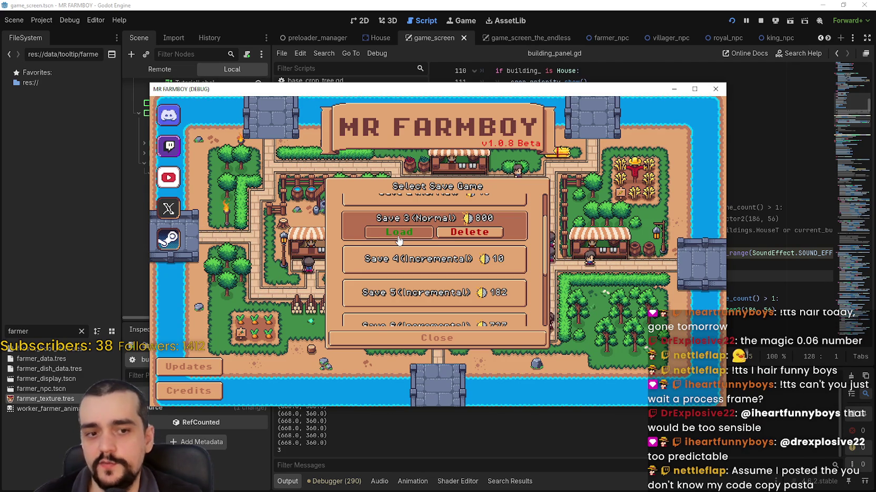
left_click(400, 234)
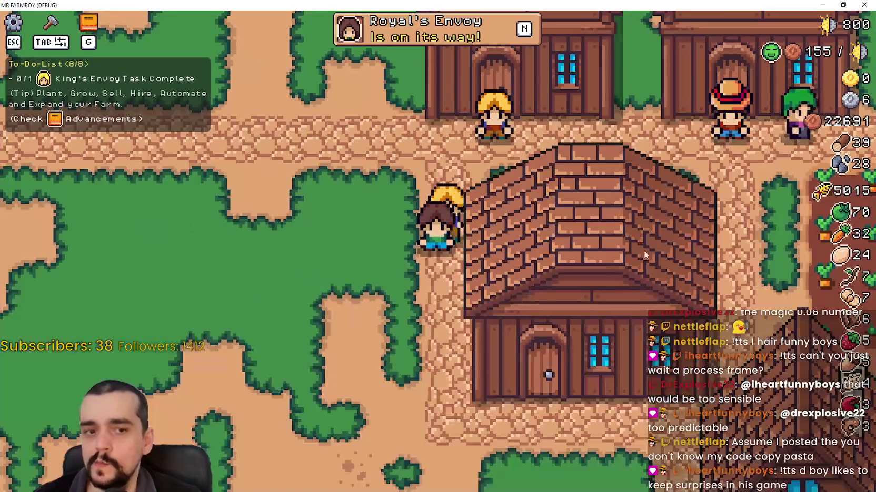
Step: Walk the farmer up and left on the farm, then return to the Godot editor
scroll(611, 309, "down", 5)
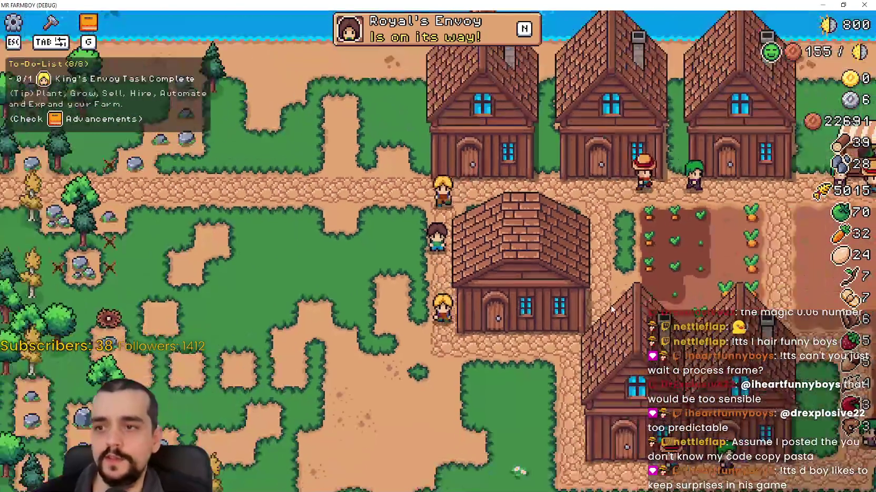
key("w")
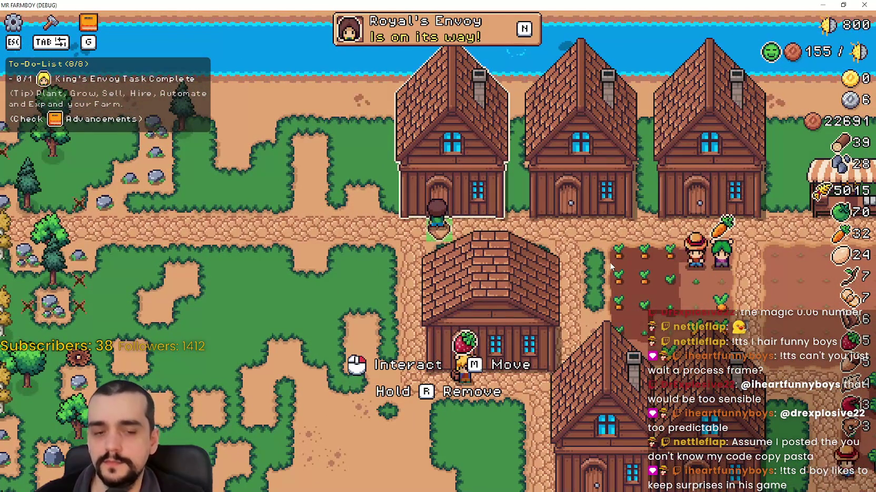
key("a")
key("alt+Tab")
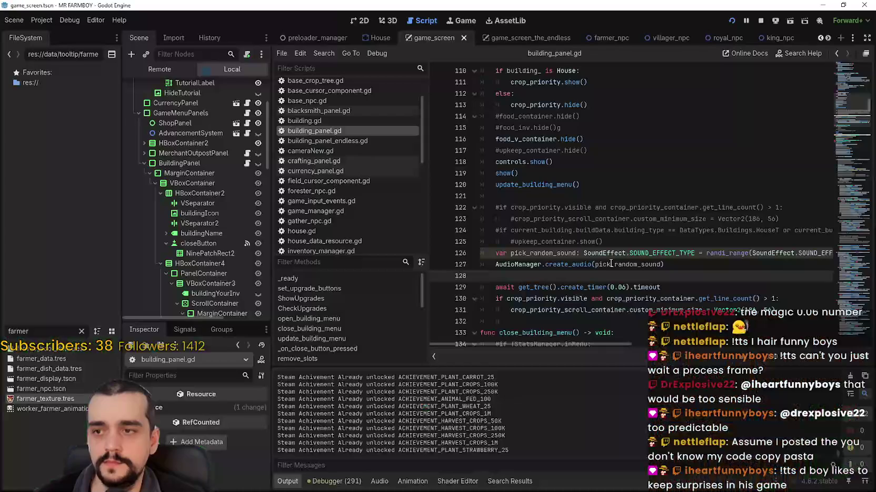
Step: Insert a second blank line above the awaited timer line in building_panel.gd
scroll(557, 270, "down", 2)
left_click(539, 248)
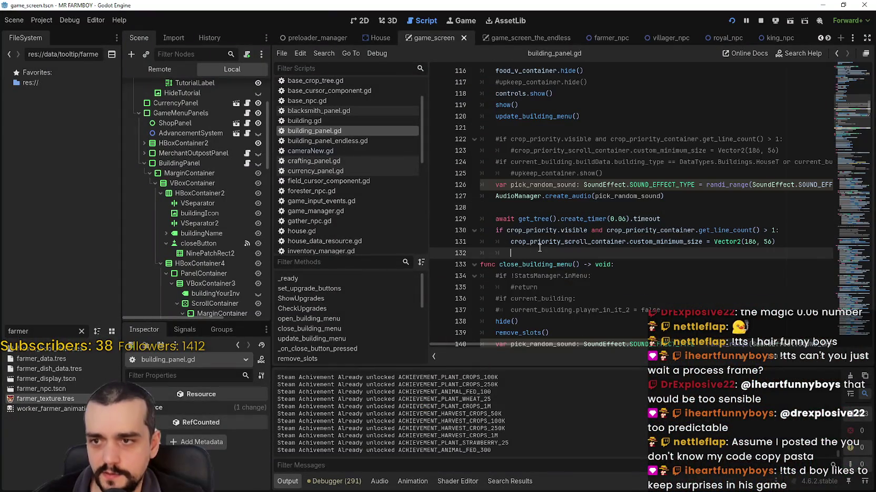
left_click_drag(587, 231, 504, 230)
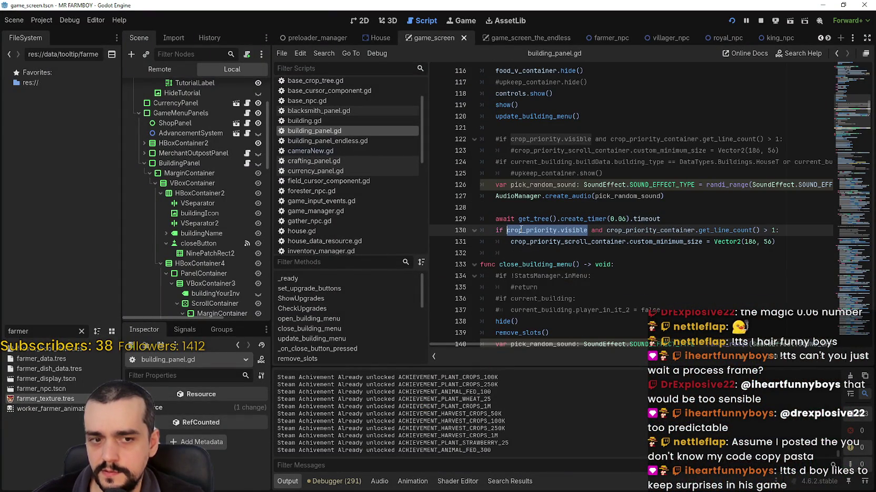
left_click_drag(606, 231, 508, 230)
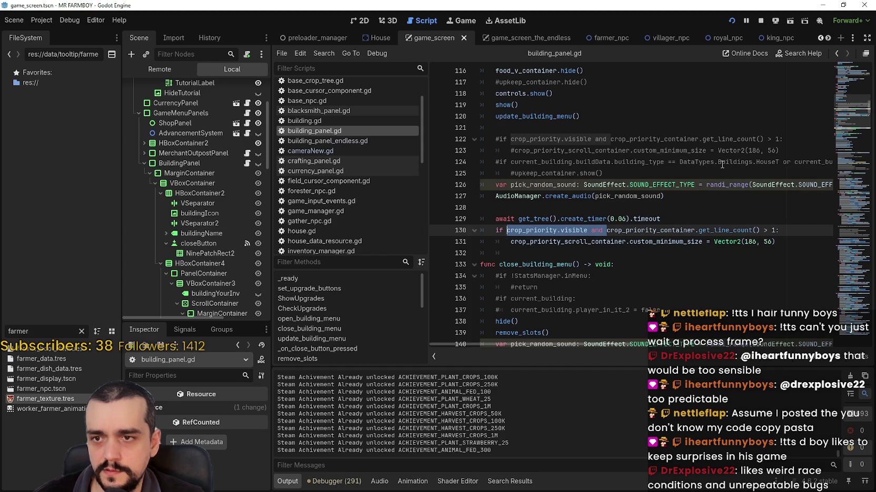
left_click(667, 219)
left_click(497, 218, "shift")
left_click(719, 220)
left_click(603, 231)
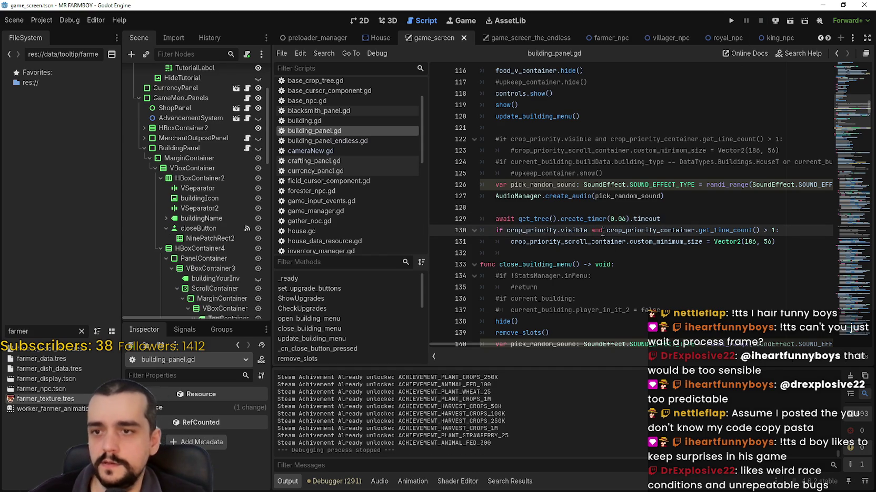
left_click(508, 207)
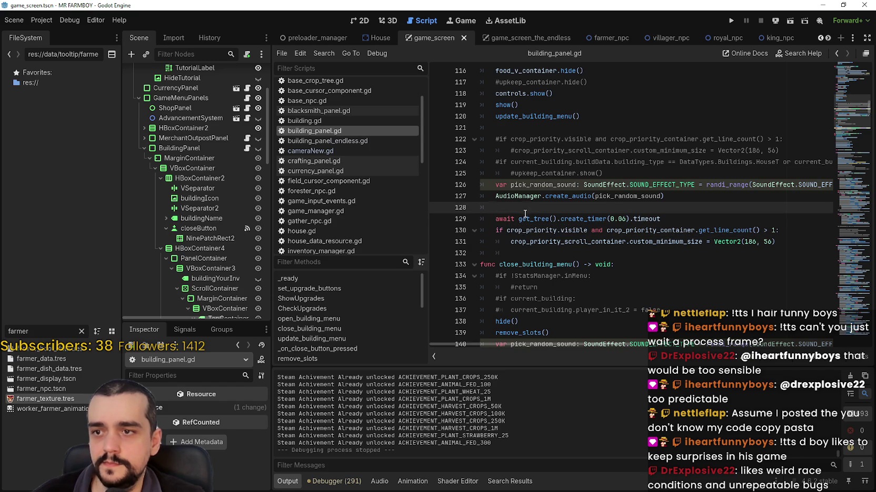
key("Return")
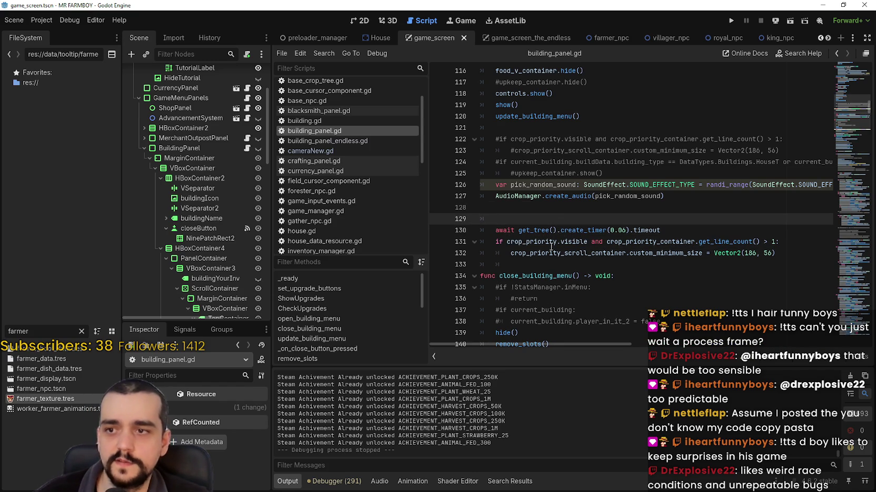
Step: Copy 'if crop_priority.visible' from line 131 and paste it onto empty line 129
left_click(593, 243)
left_click(552, 242, "shift")
left_click(557, 242)
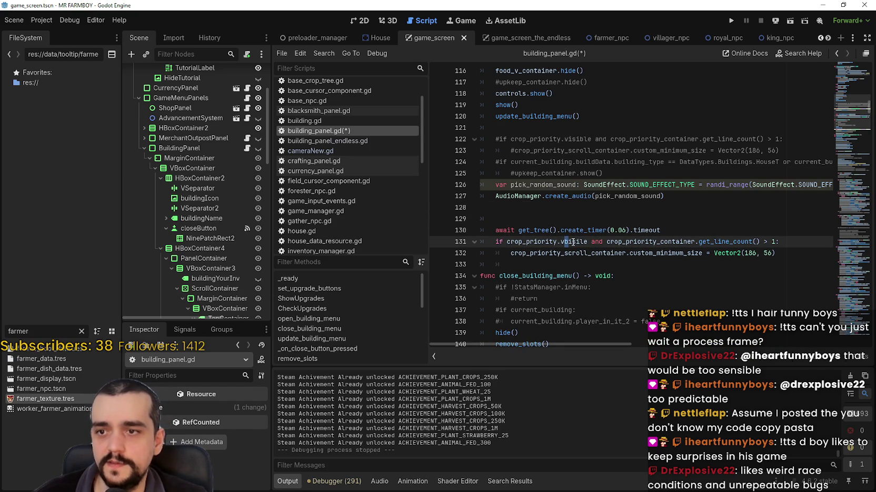
double_click(573, 240)
mouse_move(573, 240)
left_mouse_down()
mouse_move(504, 240)
mouse_move(588, 241)
left_mouse_up()
key("ctrl+c")
left_click(497, 242)
right_click(576, 240)
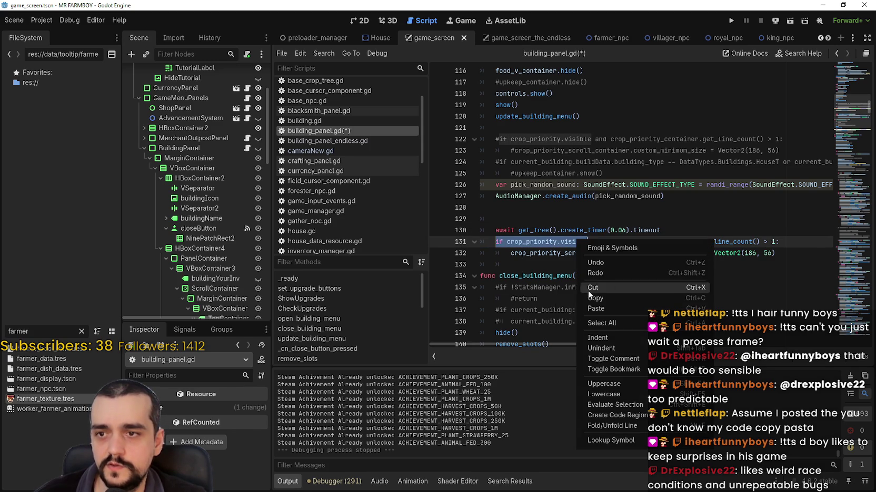
left_click(613, 287)
left_click(536, 229)
left_click(536, 220)
key("ctrl+v")
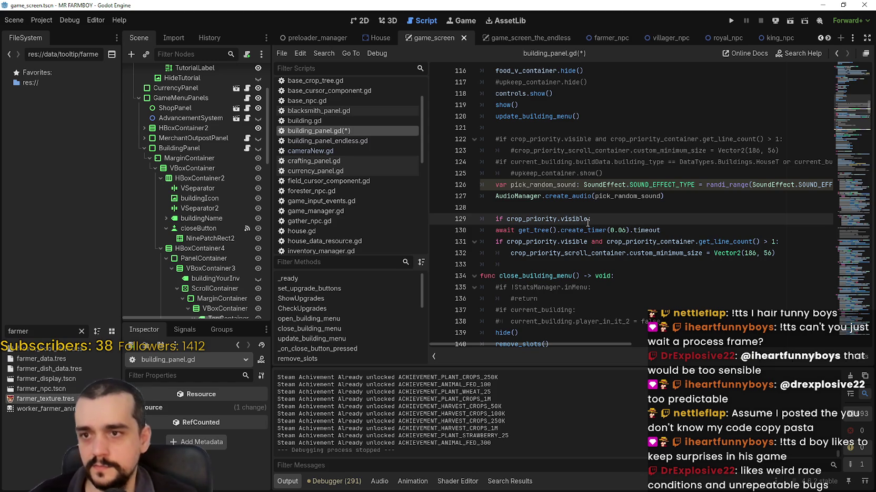
Step: Nest the timer and line-count check under the visibility condition, drop the duplicate check, and save
left_click(495, 230)
key("Tab")
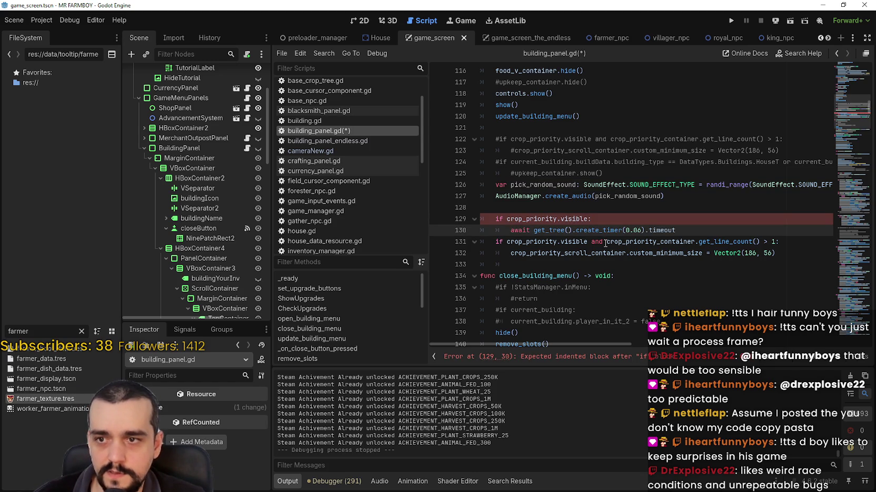
left_click_drag(605, 242, 507, 243)
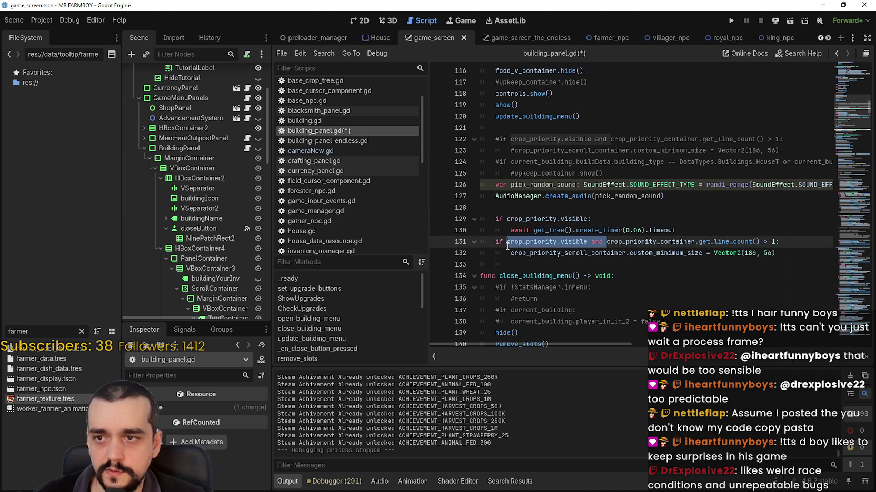
key("BackSpace")
left_click(497, 242)
key("Tab")
left_click(500, 256)
key("Tab")
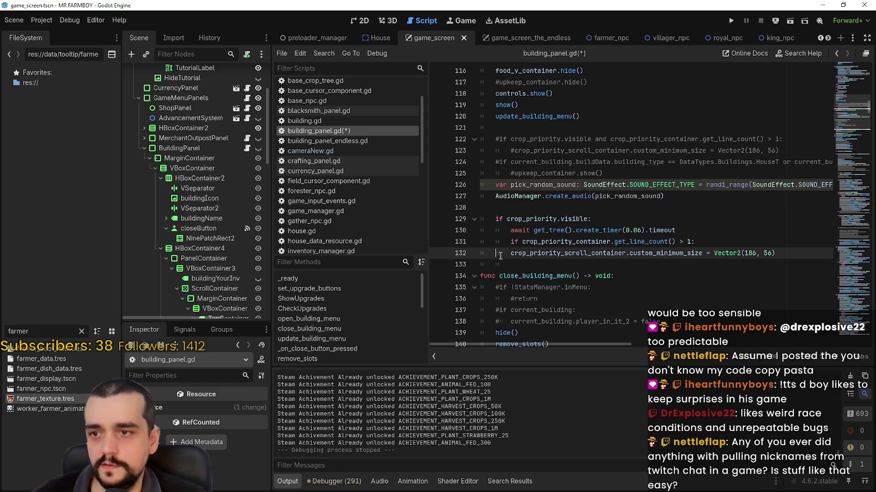
left_click(530, 264)
key("ctrl+s")
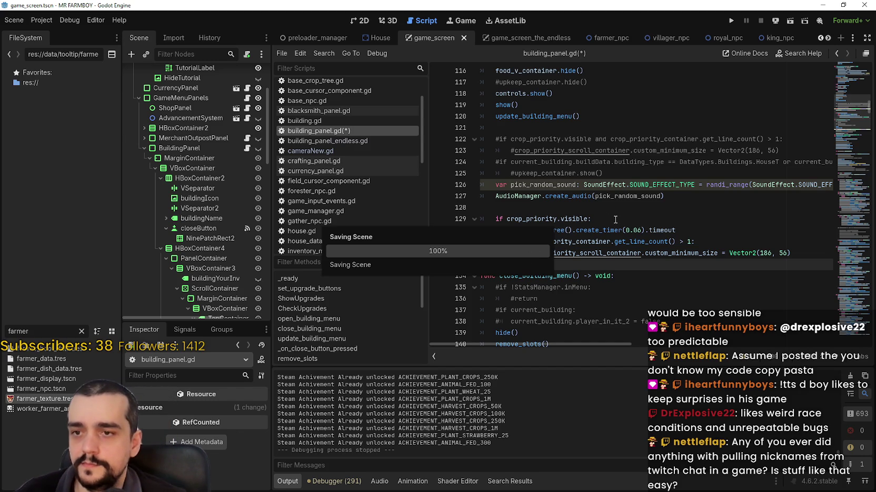
Step: Run the project to test the reworked crop-priority sizing
left_click(630, 207)
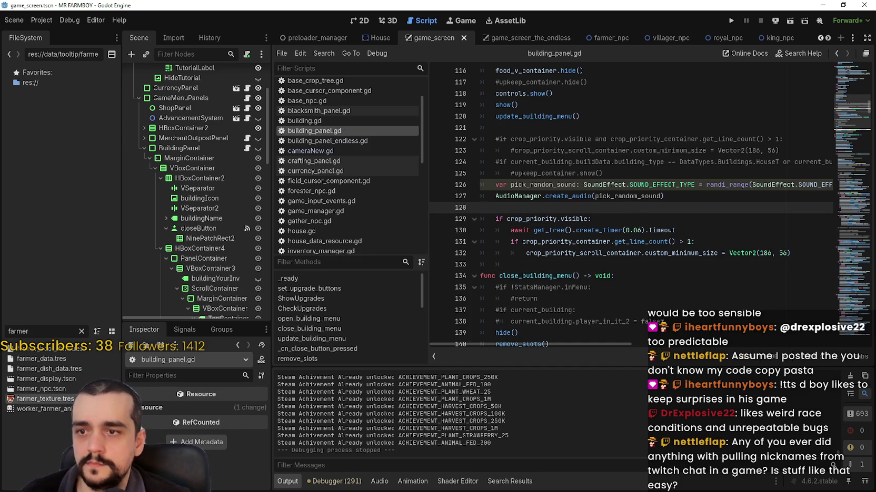
mouse_move(673, 232)
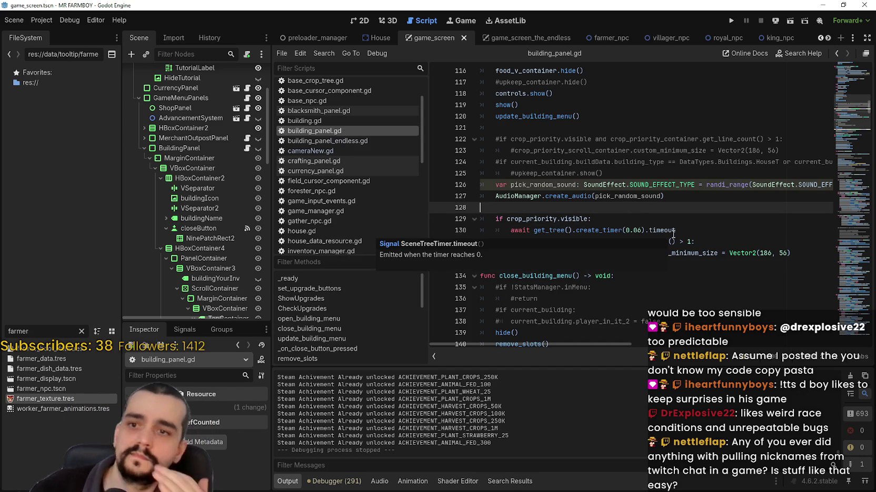
left_click(731, 21)
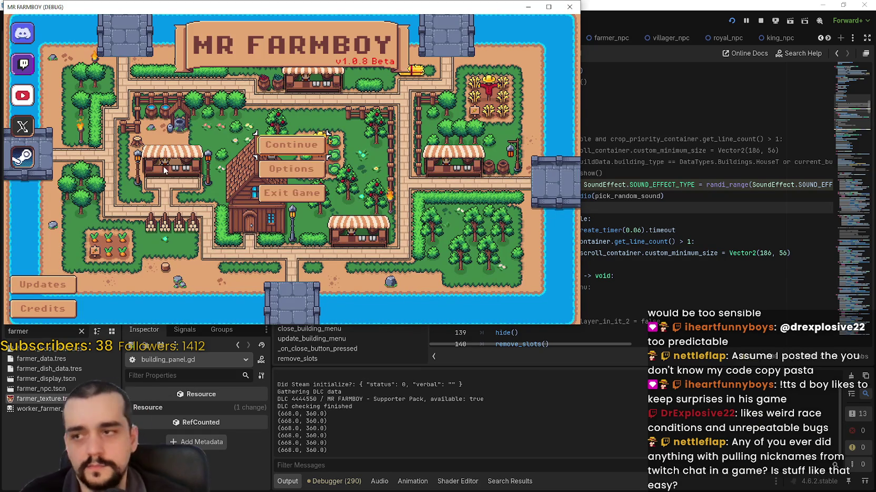
Step: Load a save game from the Continue list
left_click(324, 141)
scroll(323, 196, "down", 5)
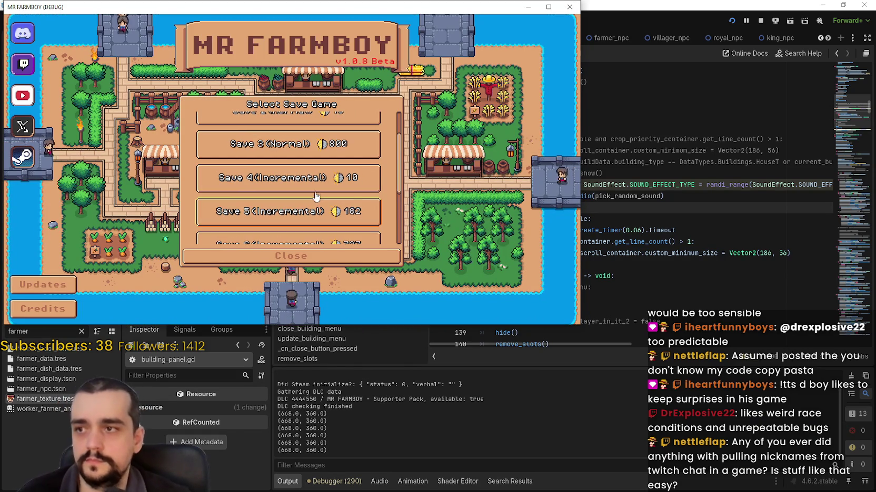
left_click(344, 179)
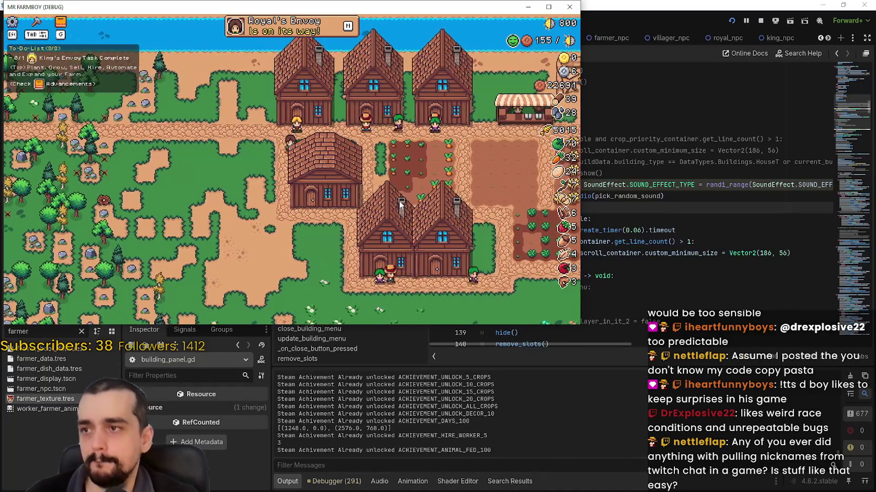
Step: Open and close the House panel three times to check its Item Priority list
left_click(396, 200)
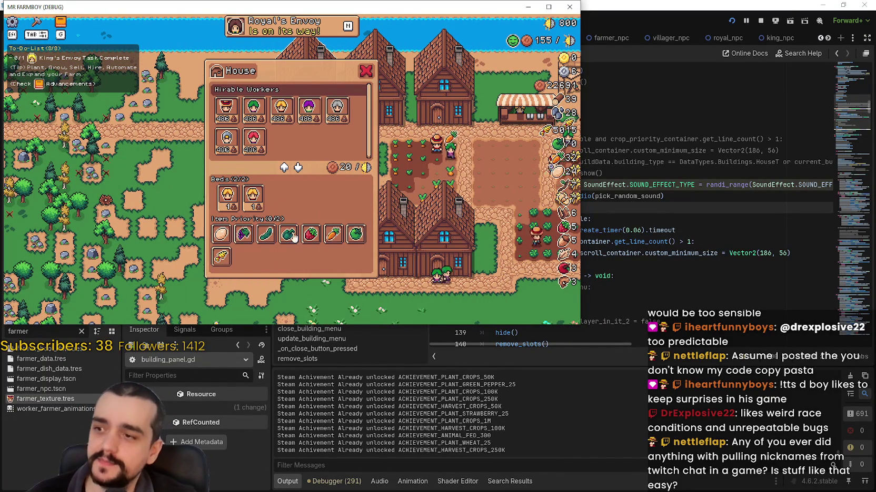
key("Escape")
left_click(489, 216)
key("Escape")
left_click(487, 211)
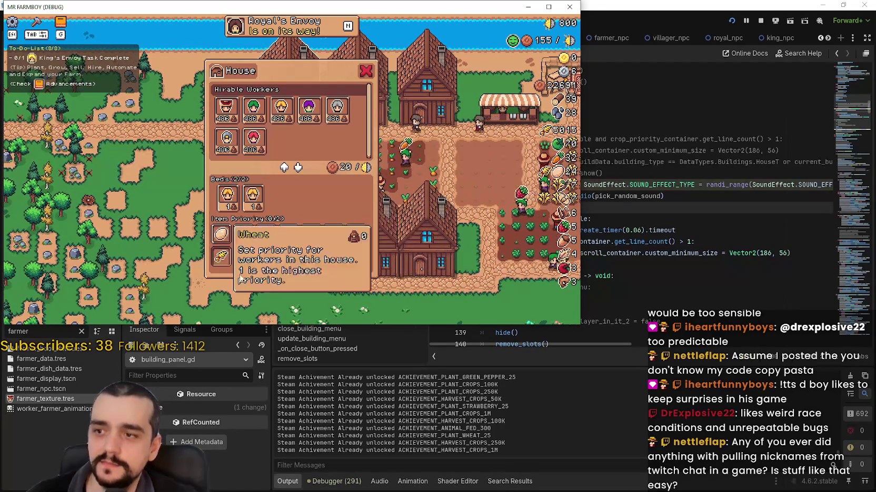
key("Escape")
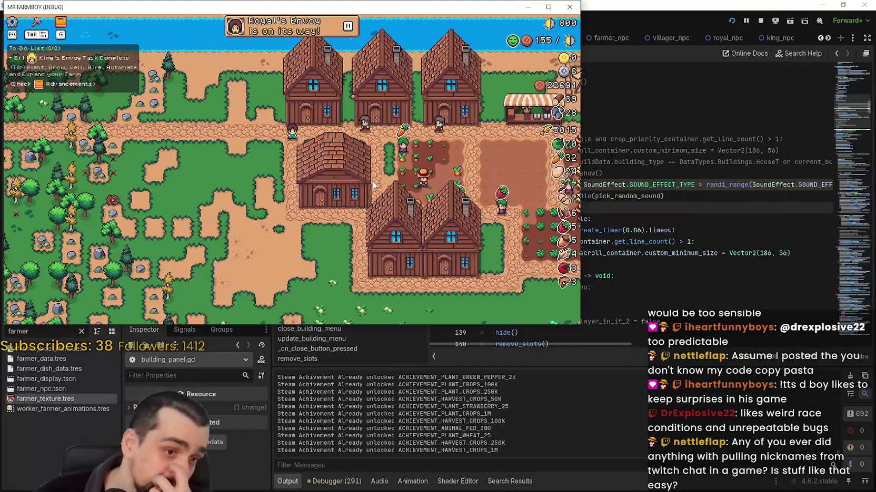
Step: Leave the game and select the crop priority code on lines 129–133 in Godot
key("Escape")
key("Escape")
key("F8")
left_click(537, 264)
left_click_drag(538, 264, 466, 217)
key("ctrl+c")
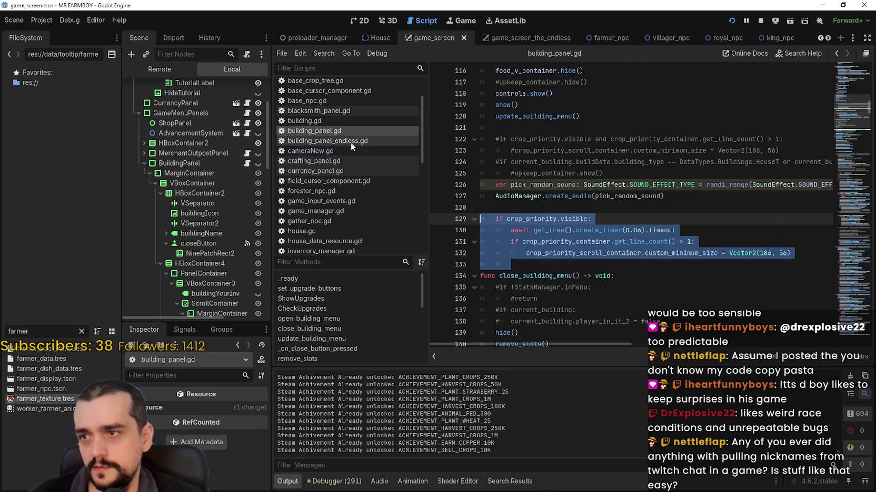
Step: Open building_panel_endless.gd and comment out the old line-count sizing lines 189–190 with Ctrl+K
left_click(357, 142)
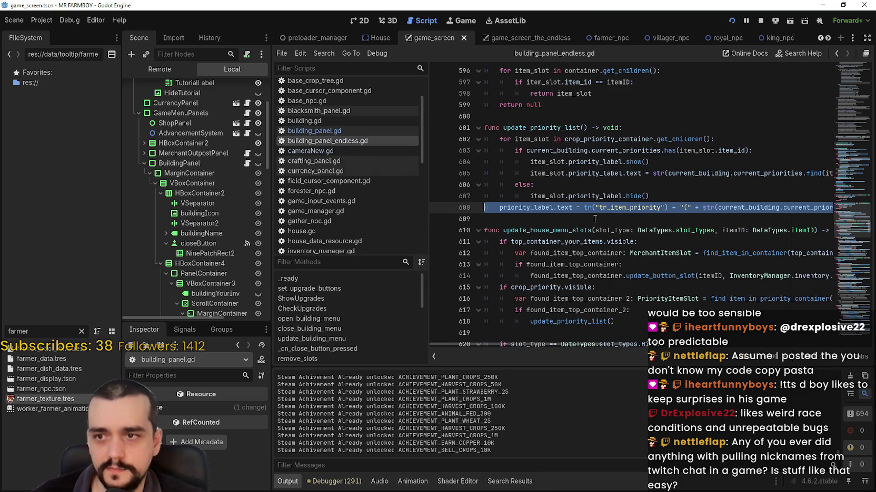
scroll(536, 243, "down", 9)
scroll(536, 243, "down", 7)
scroll(534, 212, "down", 2)
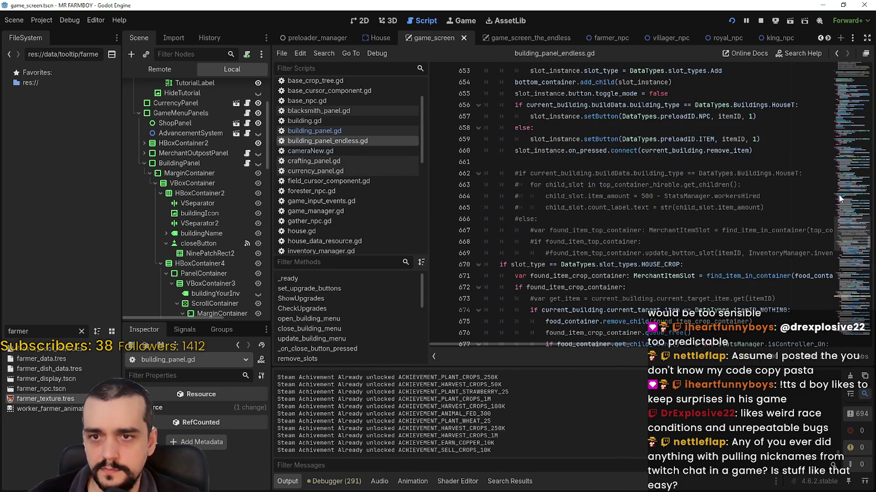
left_click_drag(848, 224, 857, 93)
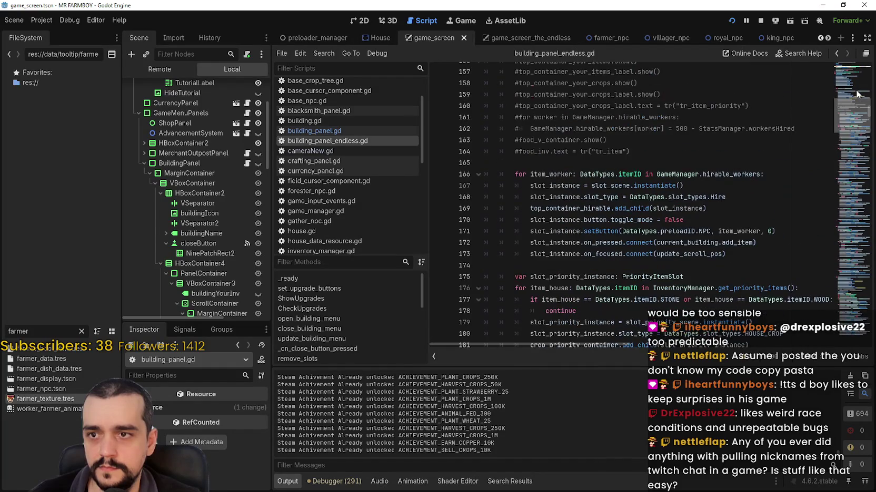
scroll(571, 188, "down", 7)
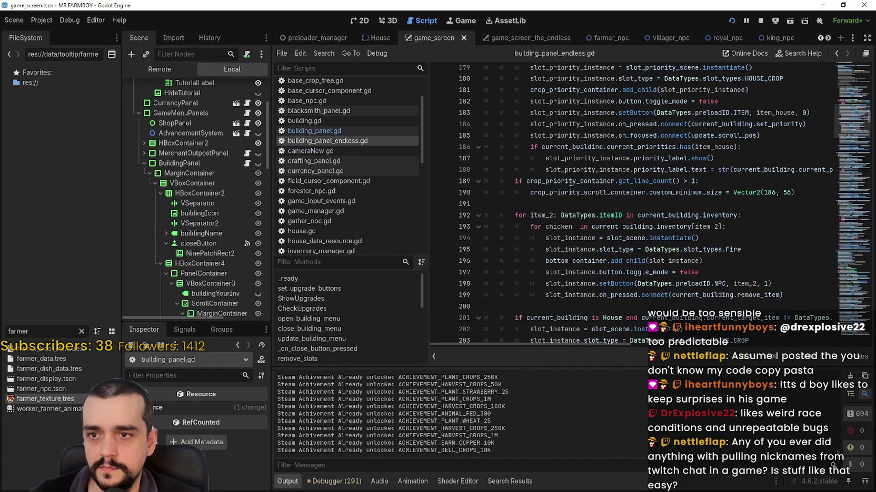
left_click(514, 188)
key("ctrl+k")
left_click(512, 184)
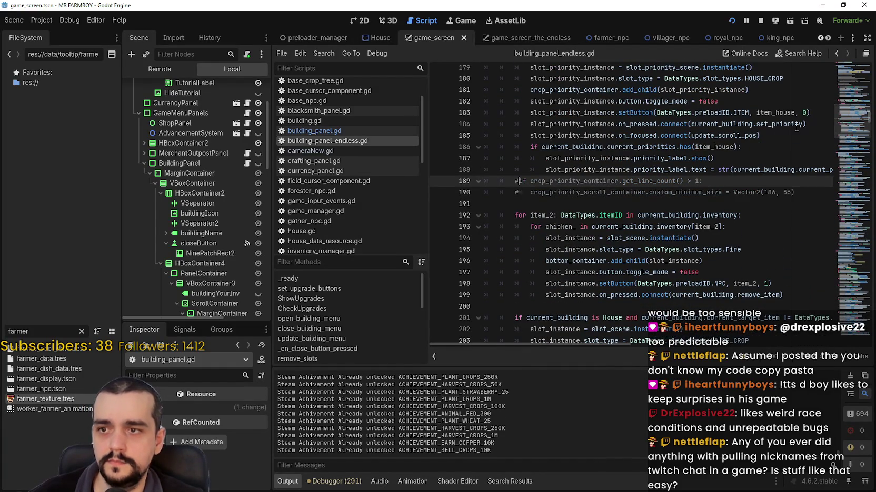
Step: Stop the running Mr. Farmboy debug game
scroll(848, 96, "up", 20)
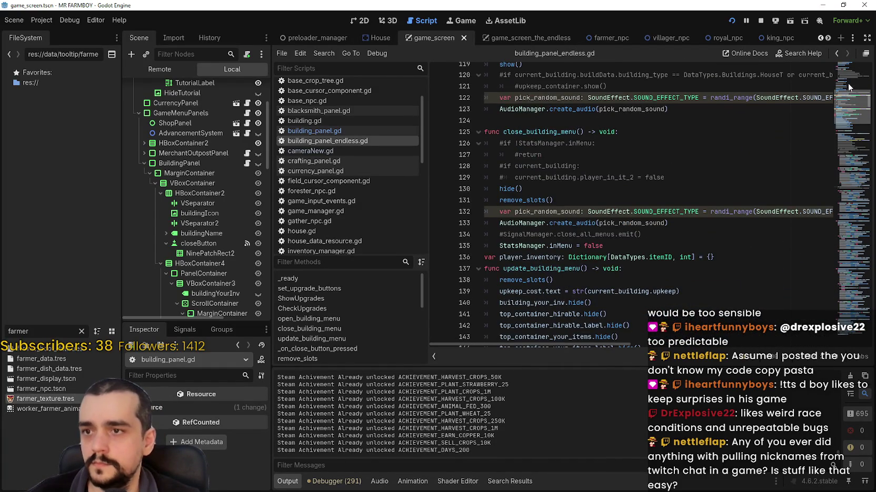
scroll(848, 87, "up", 20)
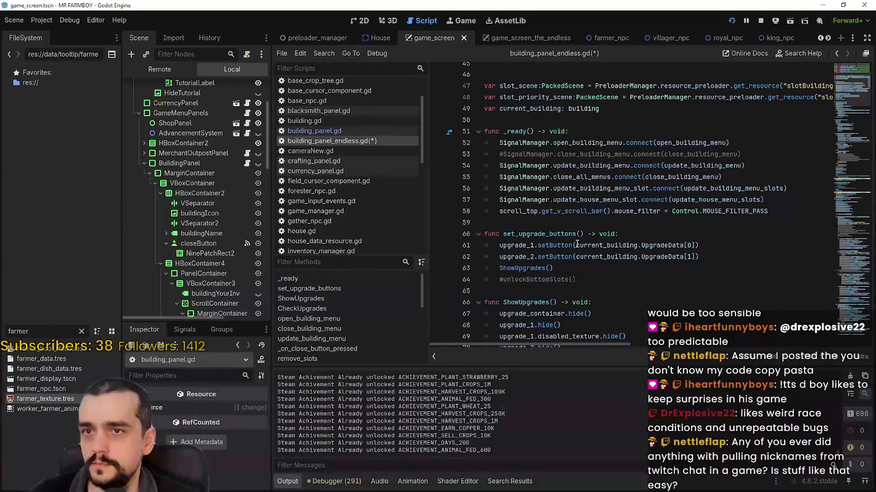
left_click(759, 21)
scroll(525, 275, "up", 4)
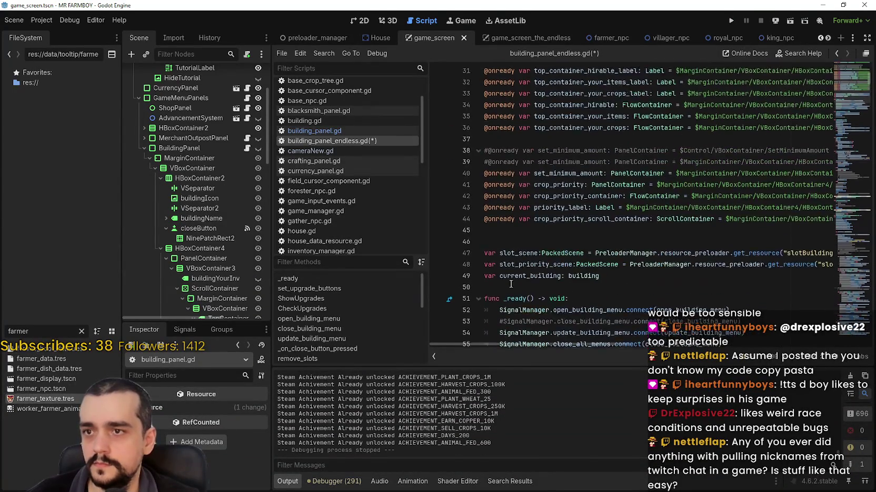
Step: Paste the crop_priority timer block after create_audio in building_panel_endless.gd, add a blank line above, and save
scroll(524, 275, "down", 16)
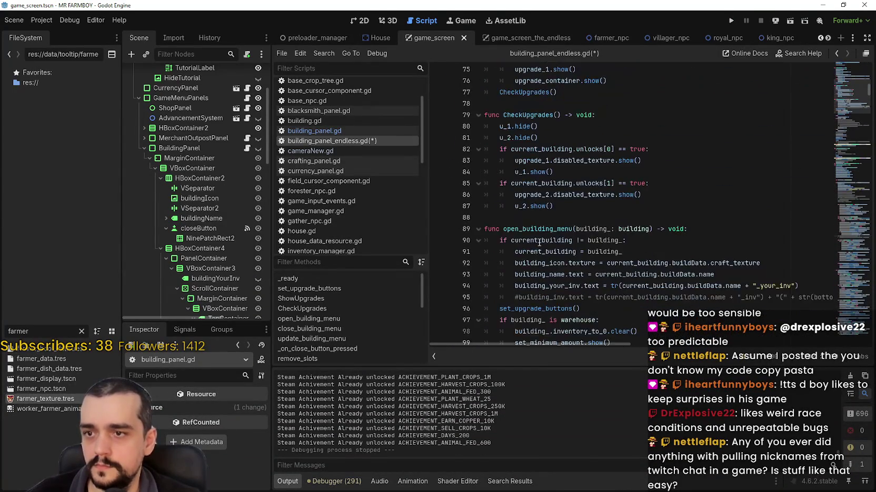
scroll(540, 227, "down", 7)
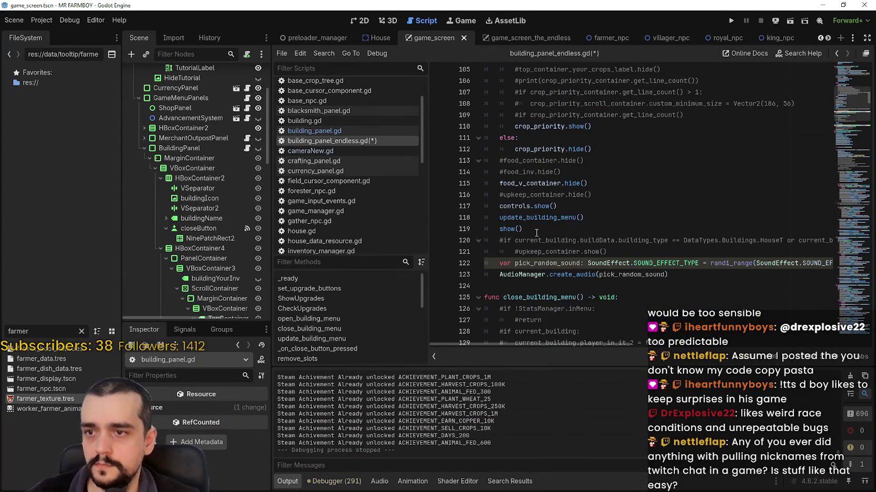
scroll(537, 232, "down", 2)
left_click(537, 218)
key("ctrl+v")
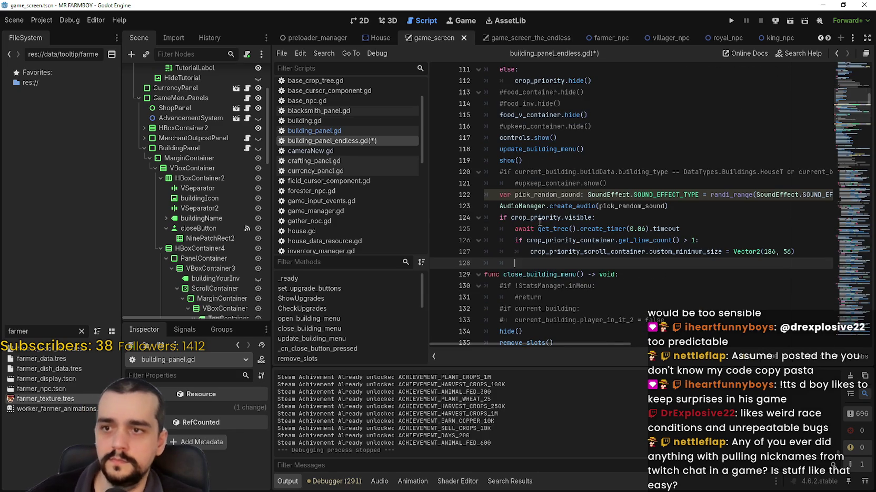
left_click(690, 203)
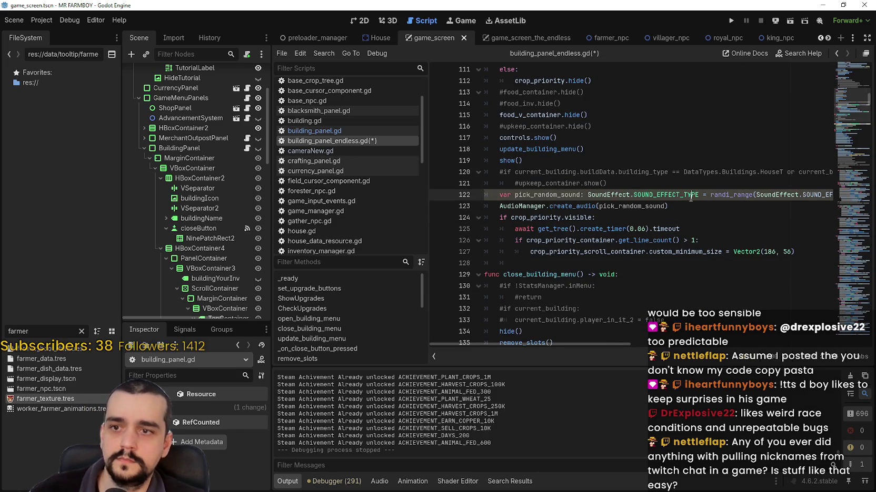
key("Return")
left_click(602, 264)
left_click(598, 275)
key("ctrl+s")
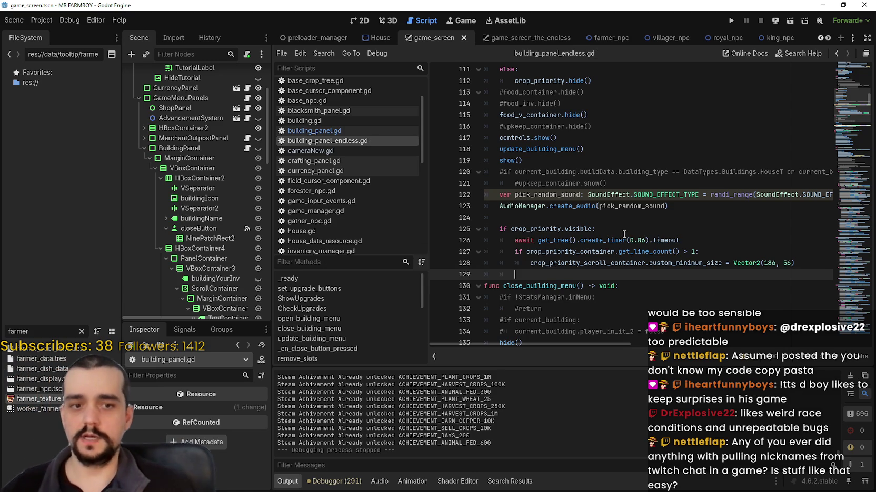
Step: Run the game again with F5
scroll(610, 189, "up", 6)
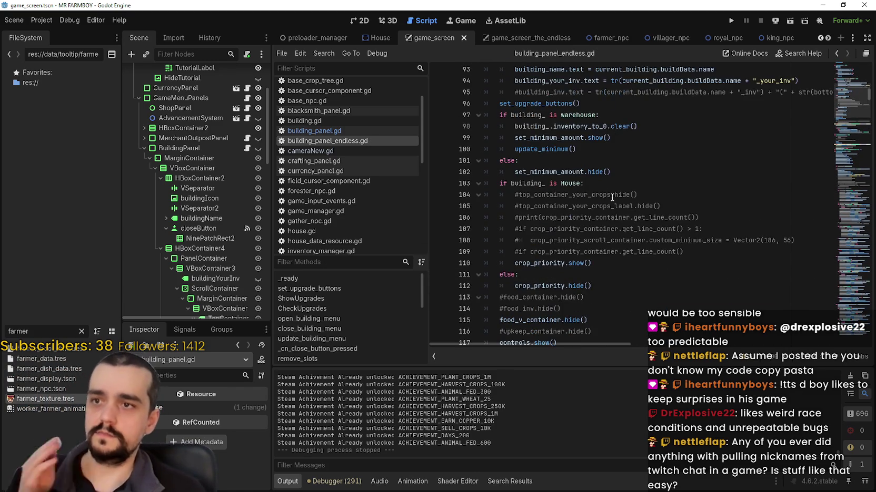
scroll(668, 232, "down", 6)
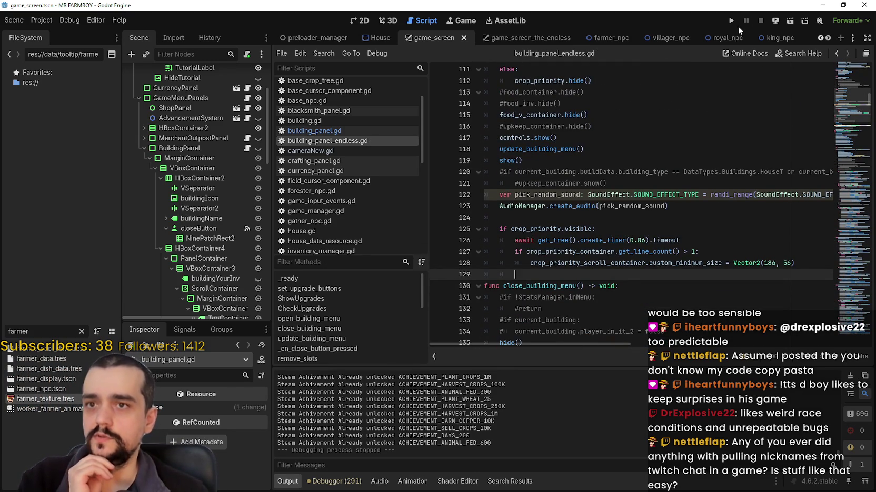
key("F5")
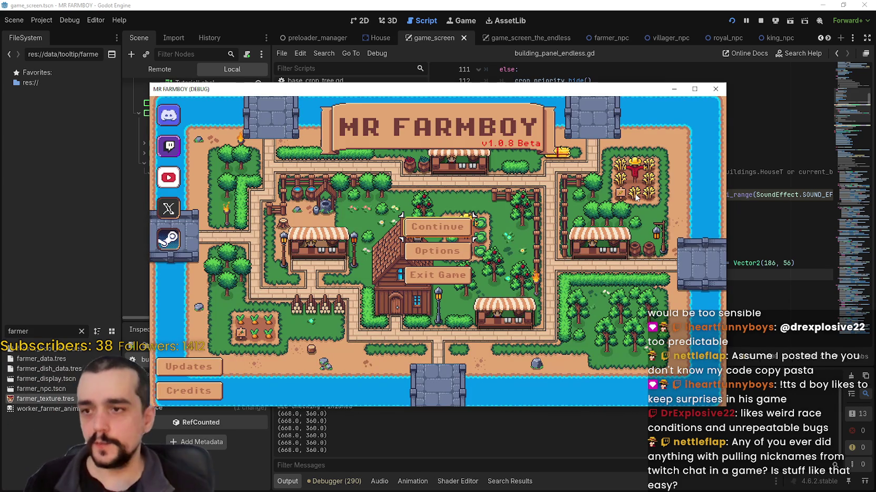
Step: Pick a save slot from the Continue list and load it to reach the farm map
left_click(466, 227)
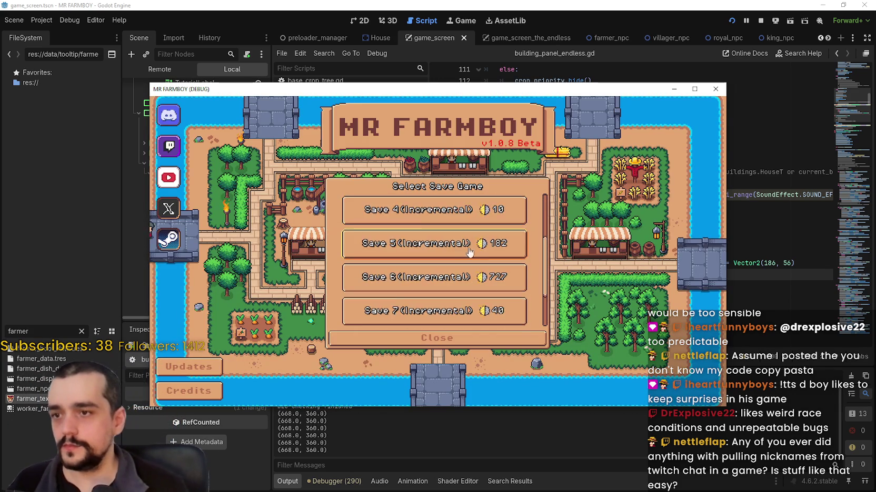
left_click(451, 223)
left_click(392, 211)
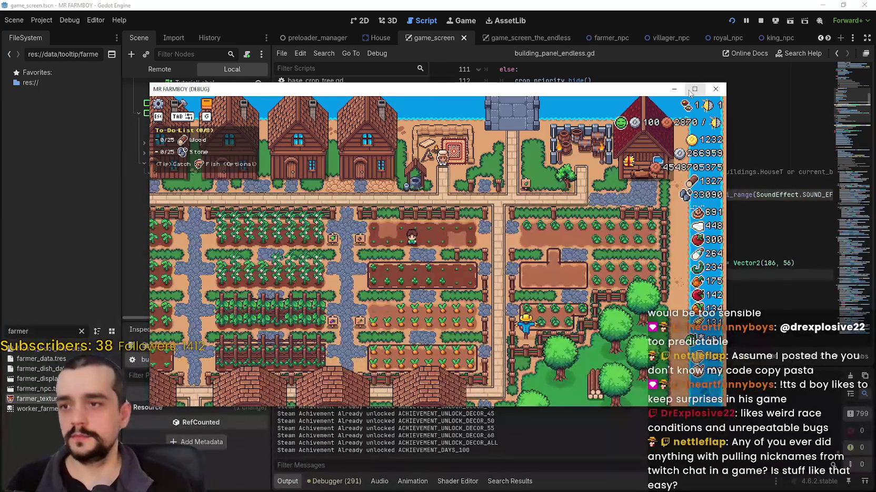
Step: Maximize the game window, walk to the house, and open the House panel
left_click(692, 90)
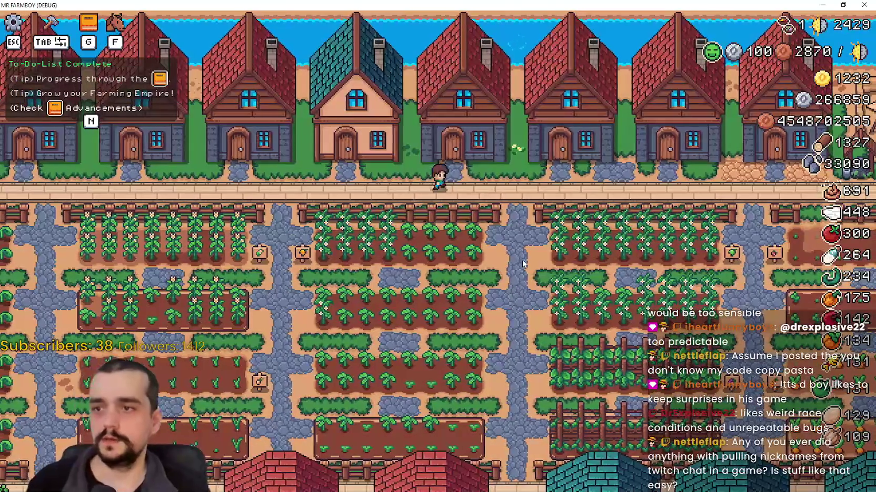
key("d")
key("w")
left_click(551, 261)
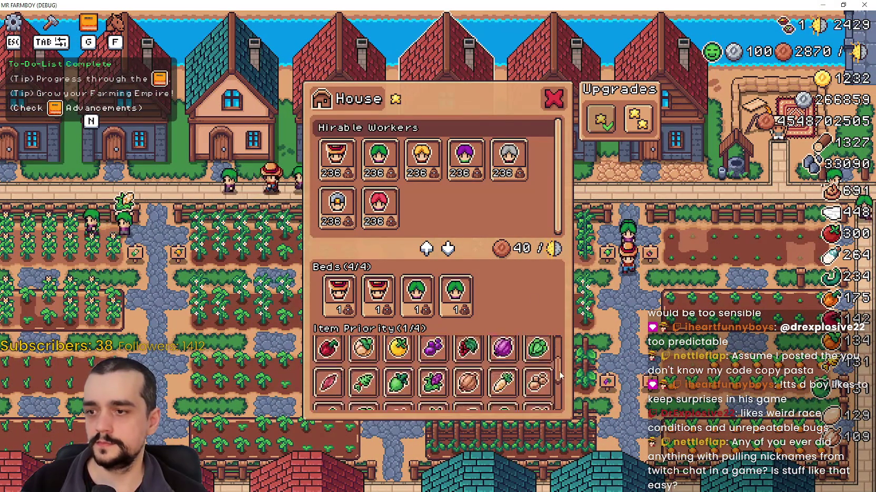
Step: Scroll the Item Priority list, close and reopen the House panel repeatedly, then close it
scroll(561, 400, "down", 1)
left_click_drag(558, 400, 558, 346)
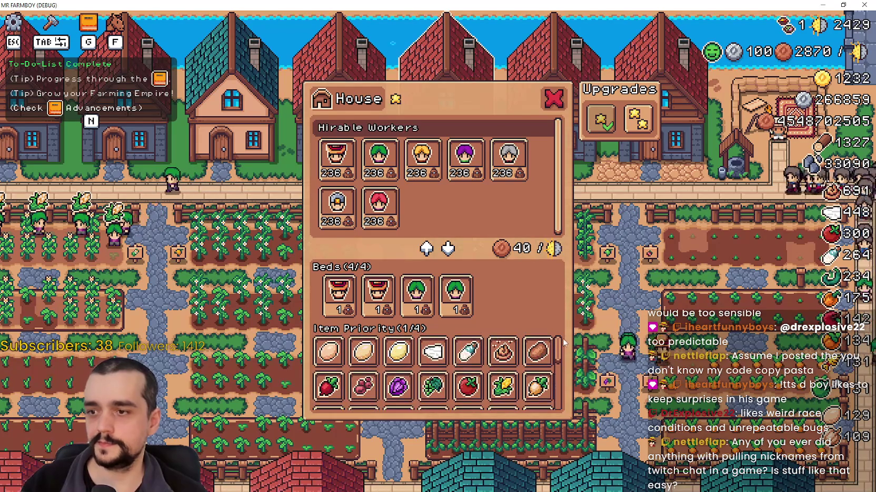
left_click(607, 274)
left_click(584, 345)
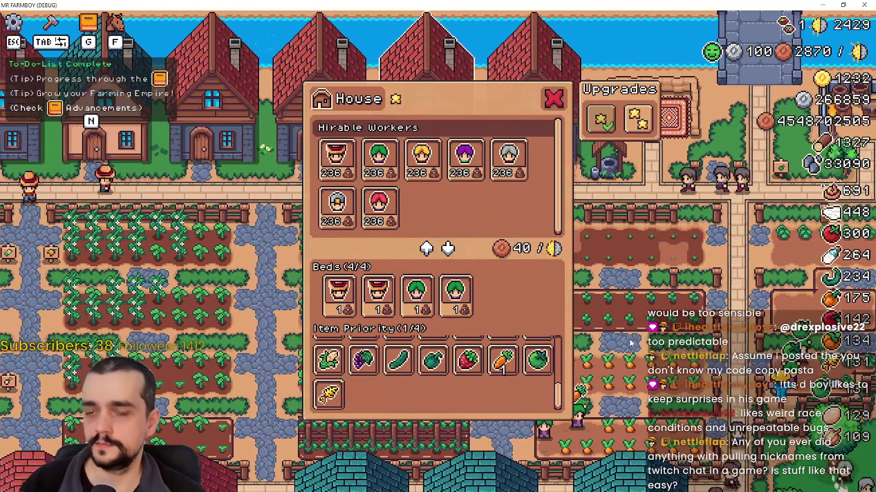
left_click(572, 395)
left_click(621, 337)
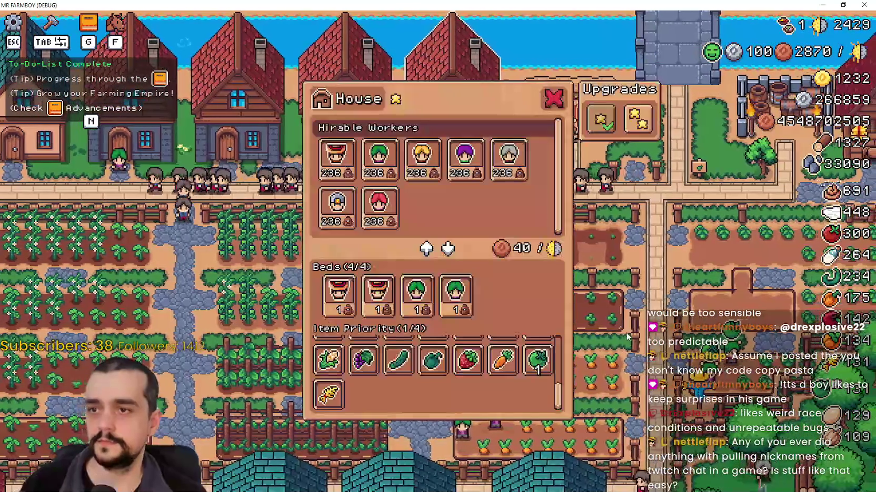
scroll(473, 363, "up", 4)
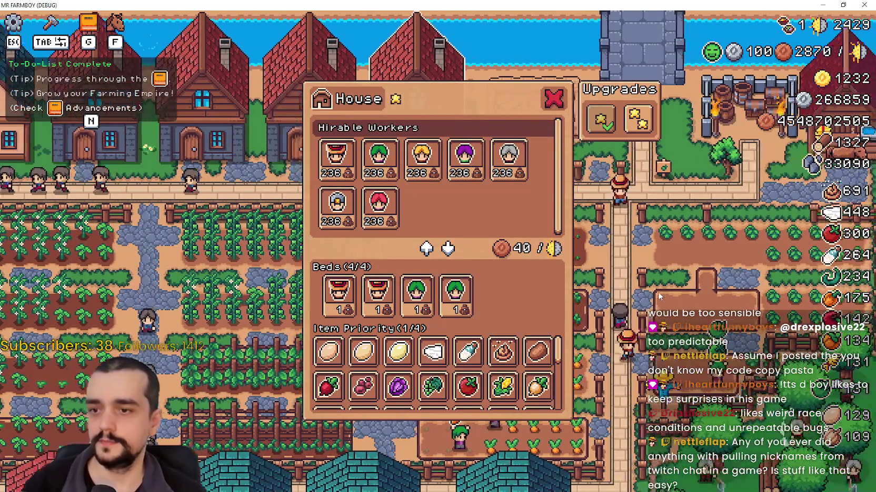
left_click(657, 287)
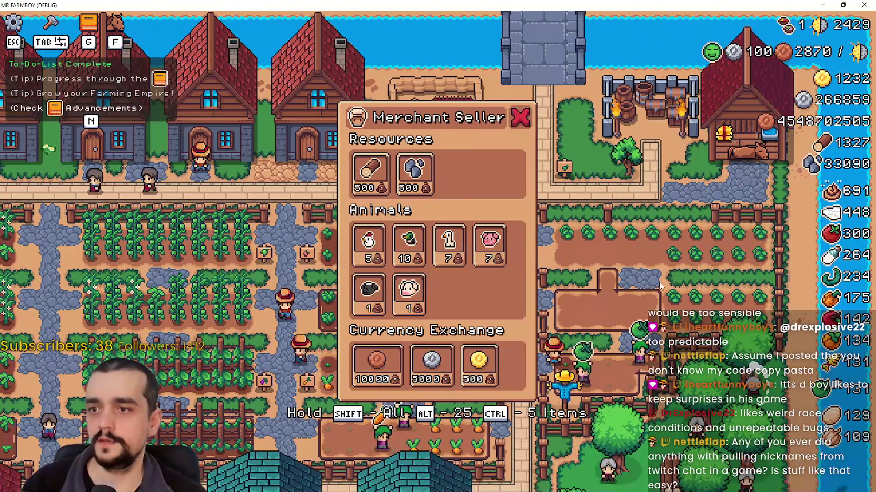
Step: Inspect the Merchant Seller, ride south to the warehouse, browse its inventory, then close it
left_click(658, 282)
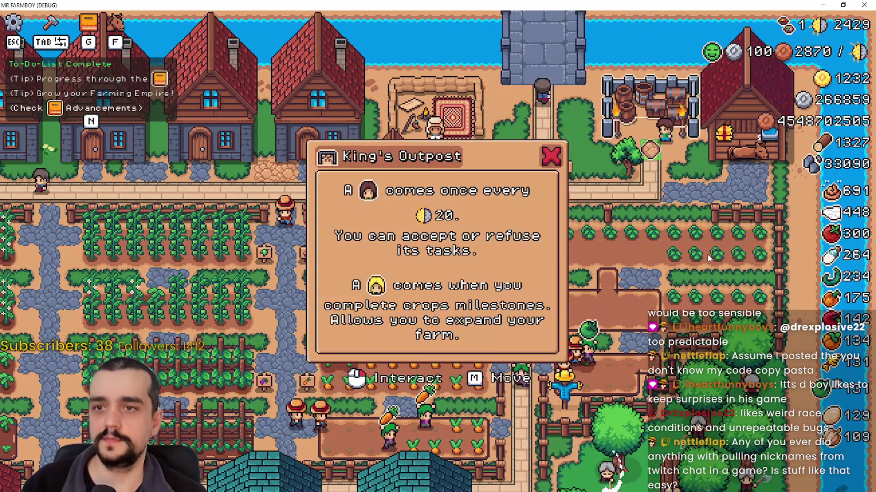
key("s")
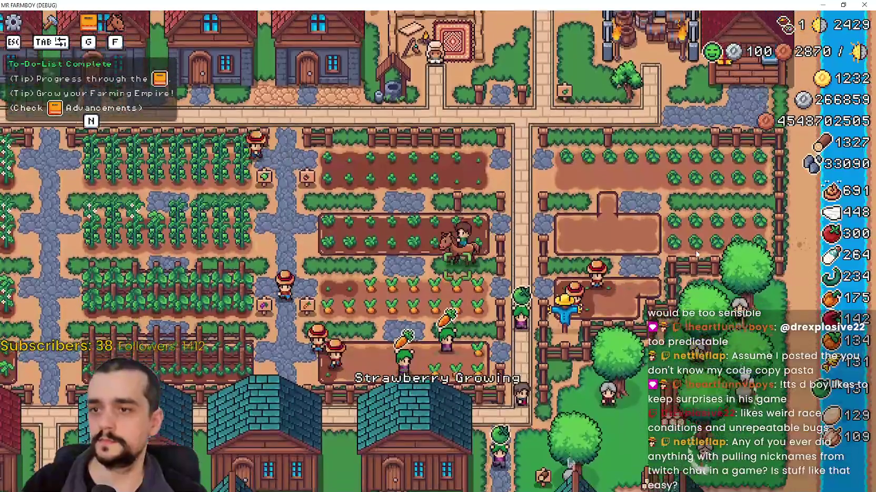
key("s")
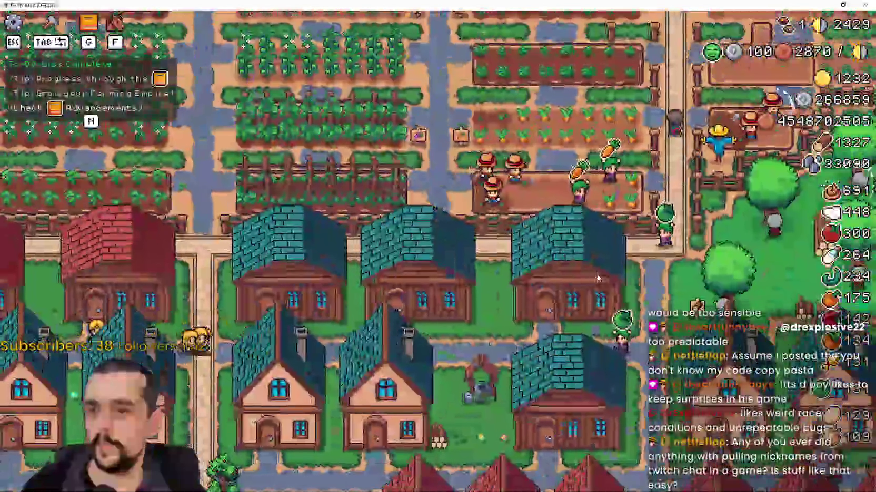
key("s")
key("e")
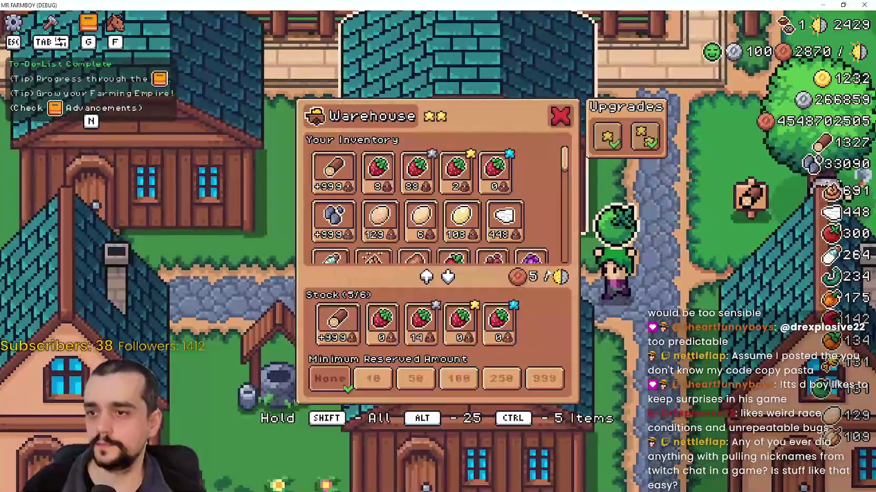
scroll(541, 181, "down", 6)
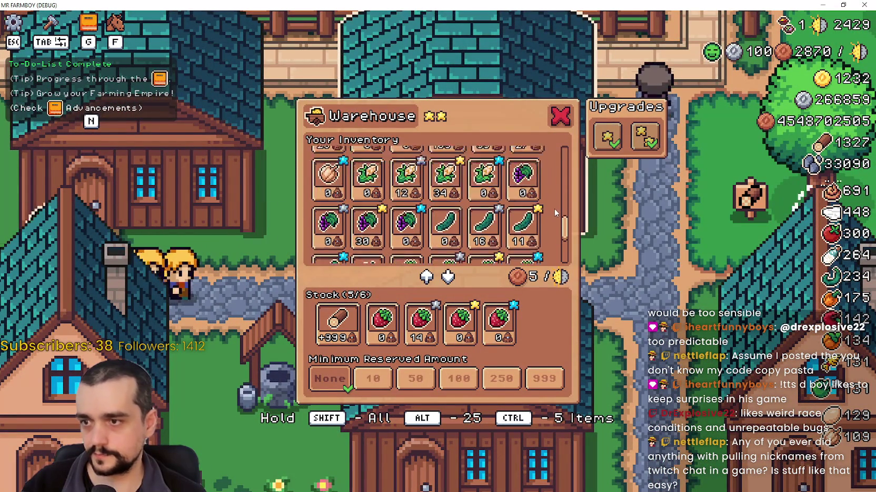
scroll(552, 212, "down", 1)
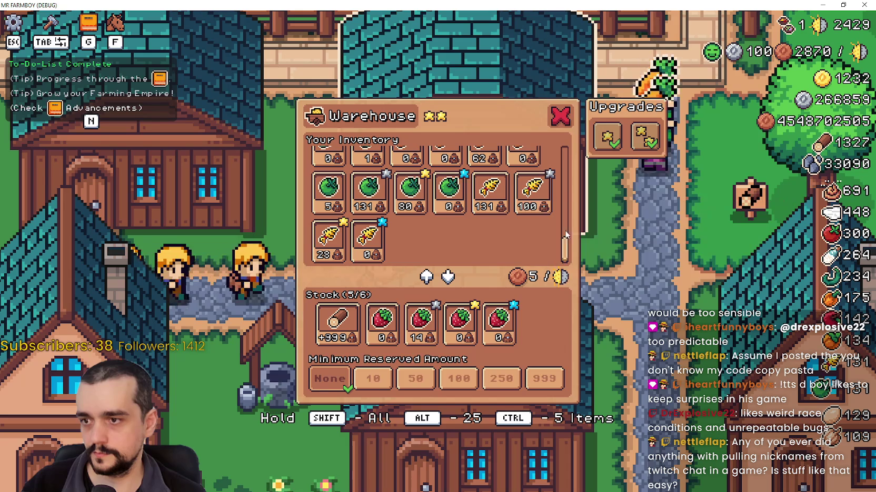
scroll(564, 179, "up", 7)
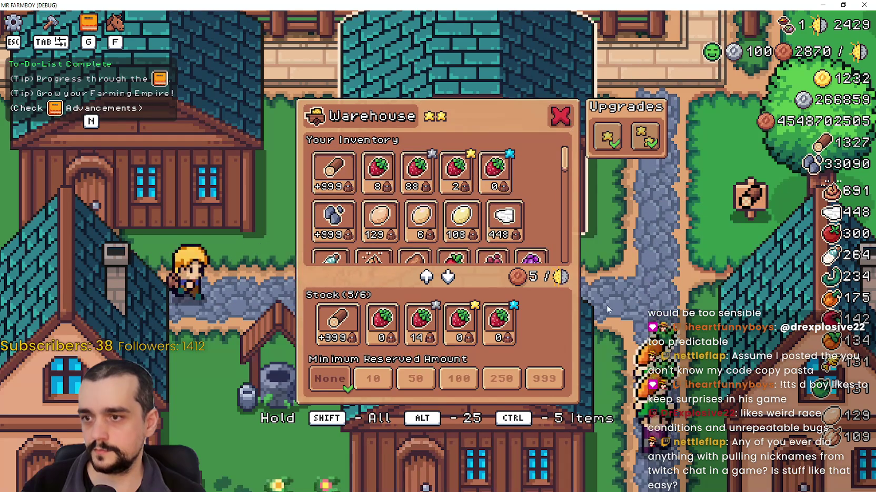
key("Escape")
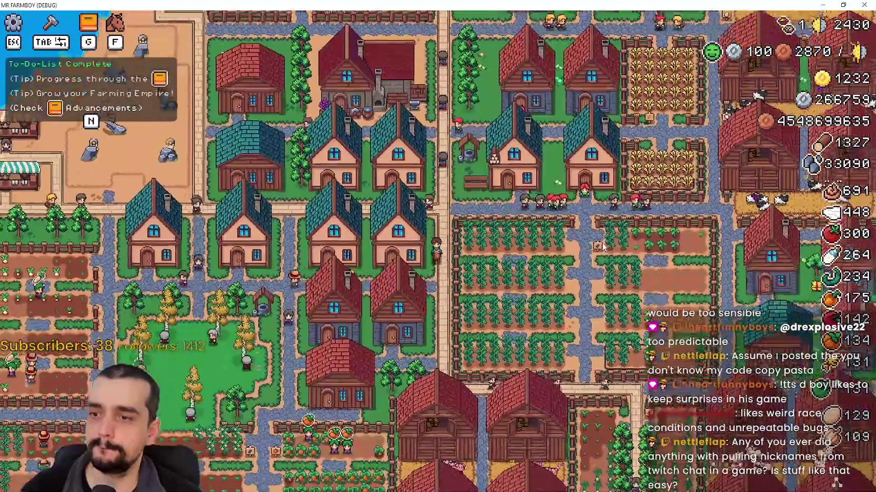
Step: Zoom the map out and in, then ride north to a house and east onto the path
scroll(604, 246, "up", 3)
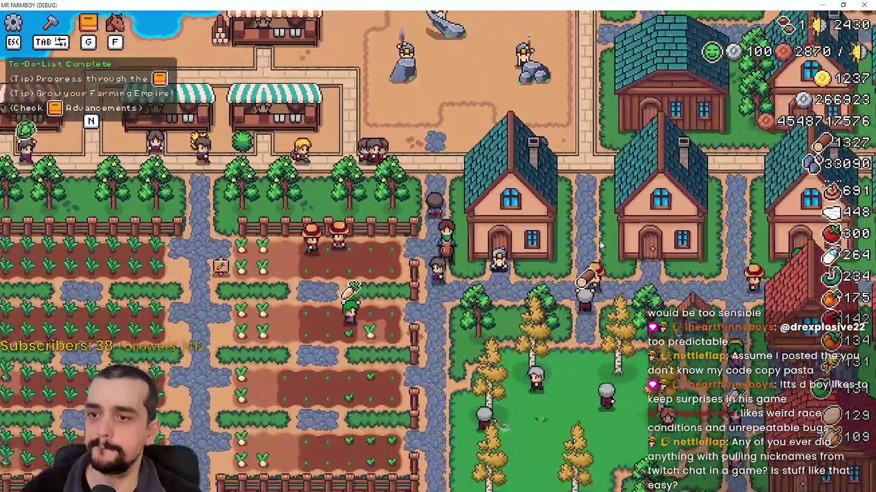
scroll(600, 245, "down", 5)
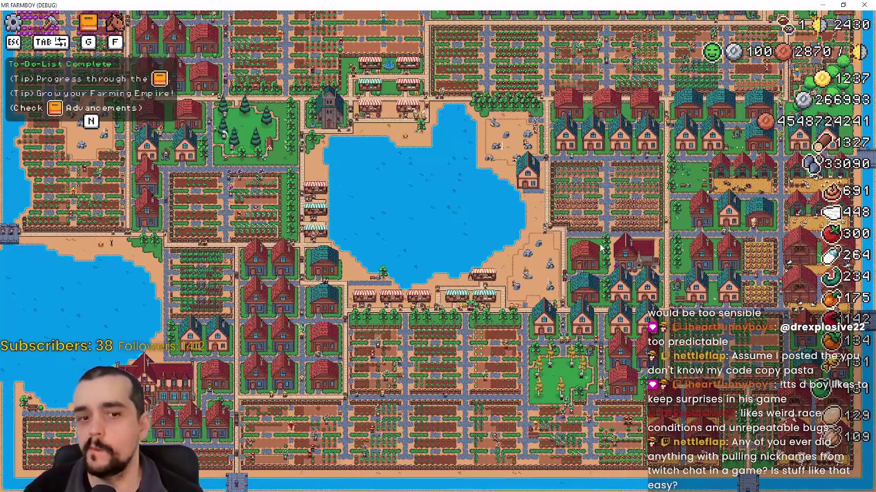
scroll(600, 247, "up", 1)
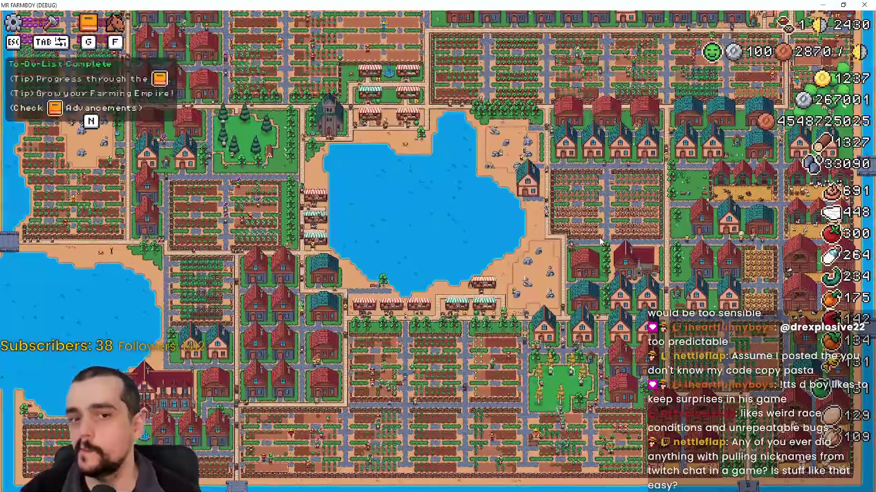
key("w")
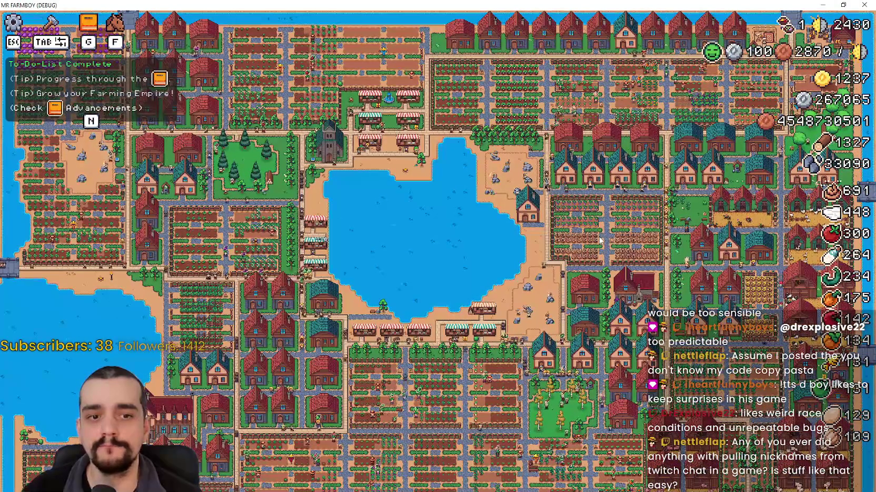
scroll(599, 241, "up", 5)
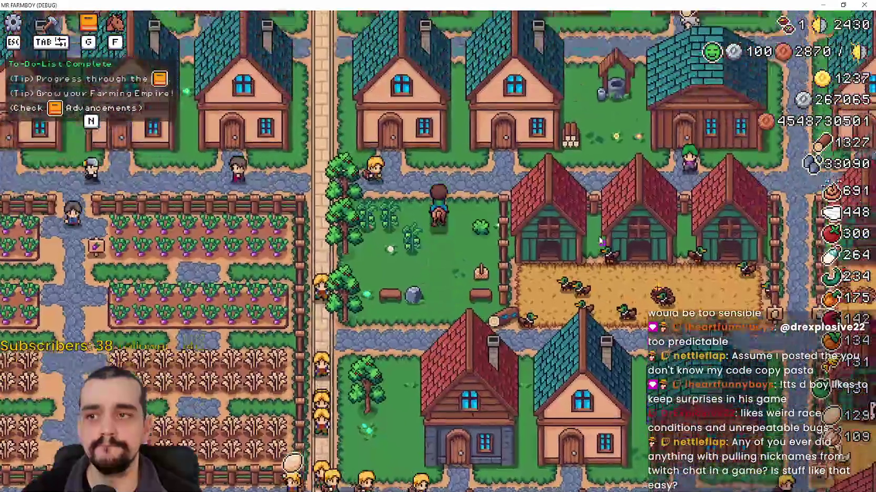
key("w")
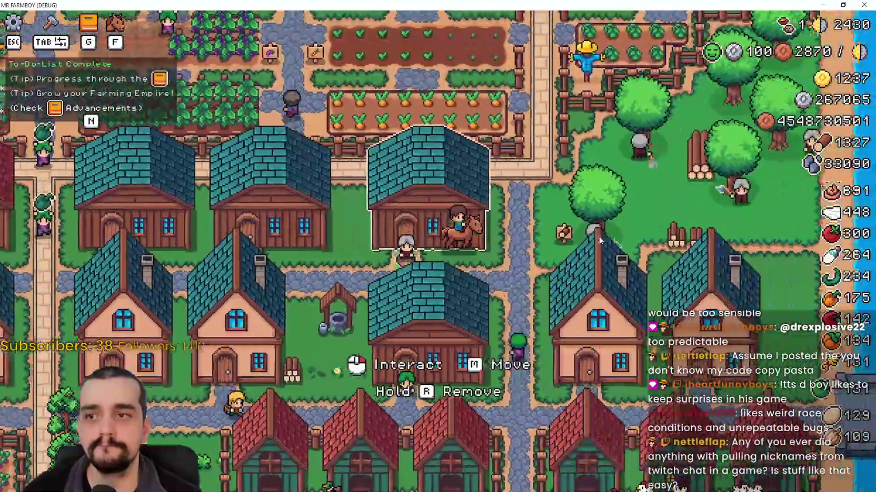
key("d")
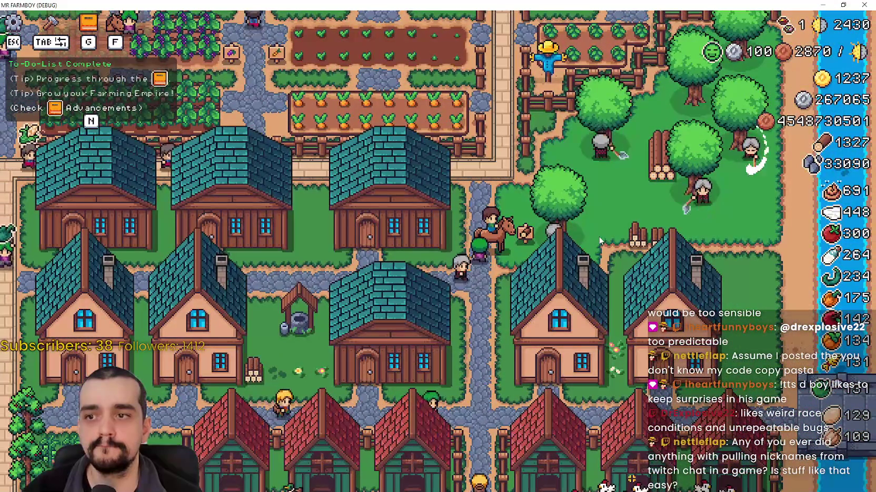
scroll(599, 241, "down", 3)
Step: Ride west through the town past the market, then south to the beach
key("a")
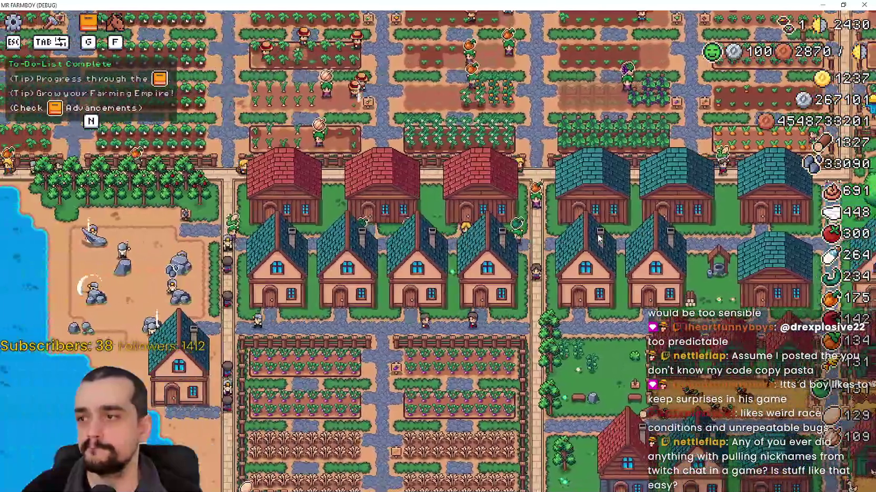
key("a")
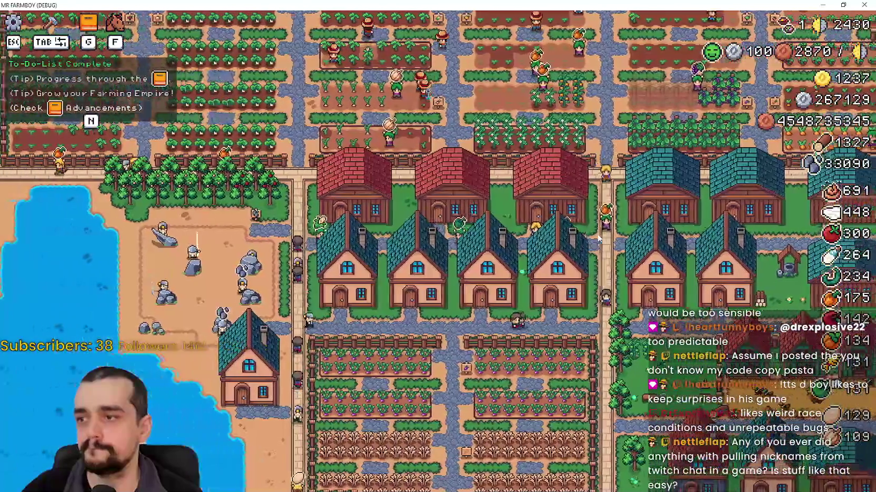
key("a")
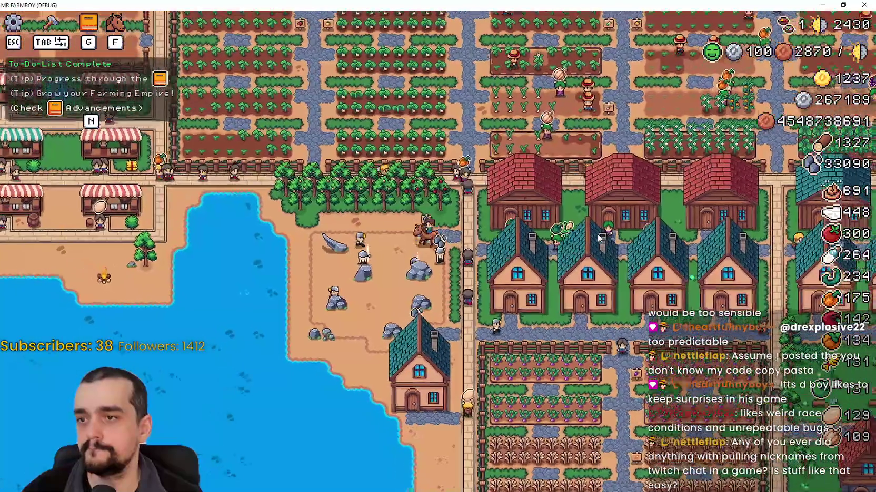
key("a")
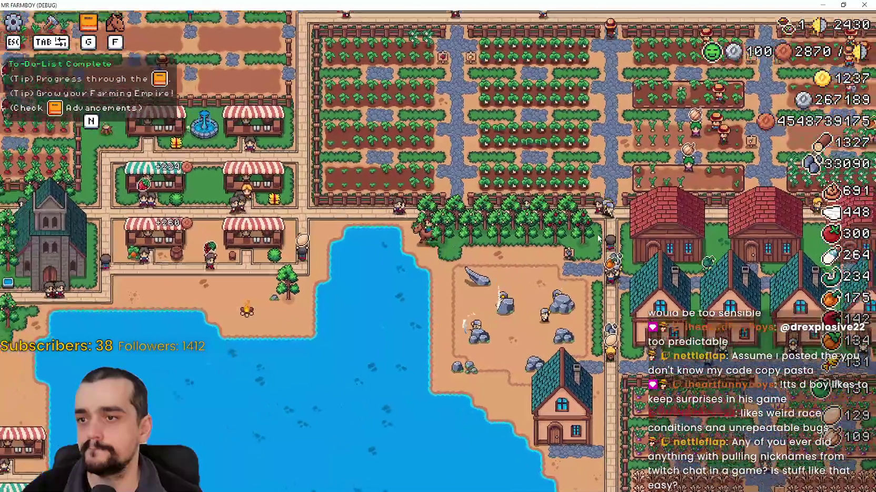
scroll(597, 238, "up", 3)
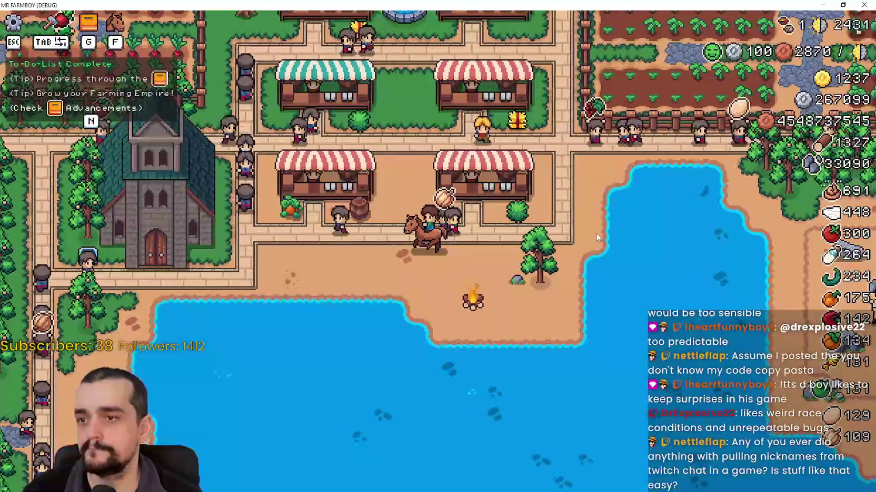
key("a")
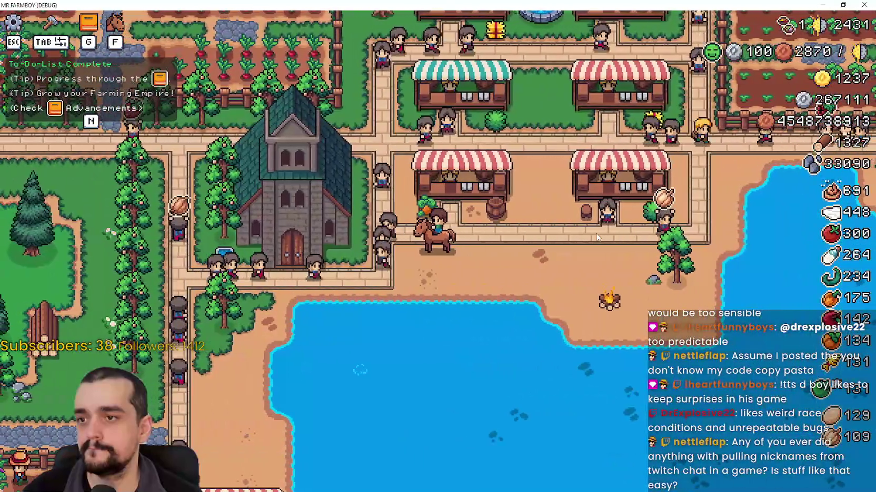
key("s")
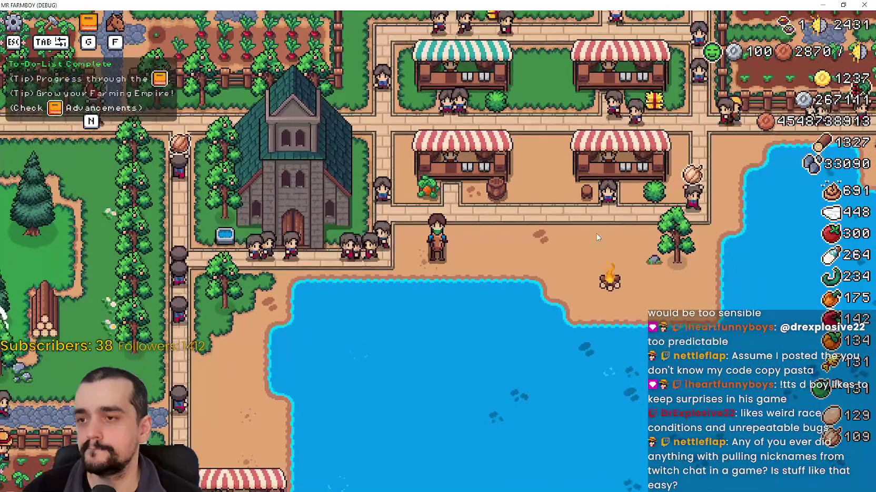
key("d")
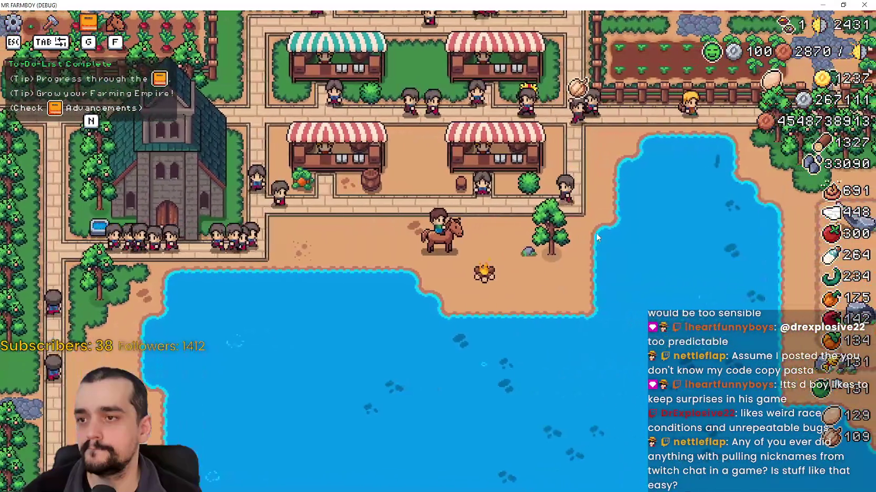
scroll(596, 238, "down", 3)
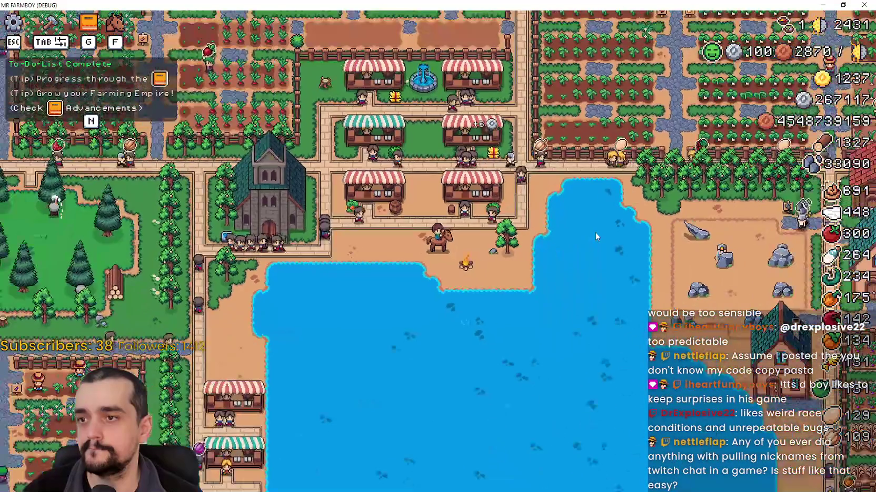
Step: Ride along the beach past the church and market onto the rocky plot, then east toward the houses
key("a")
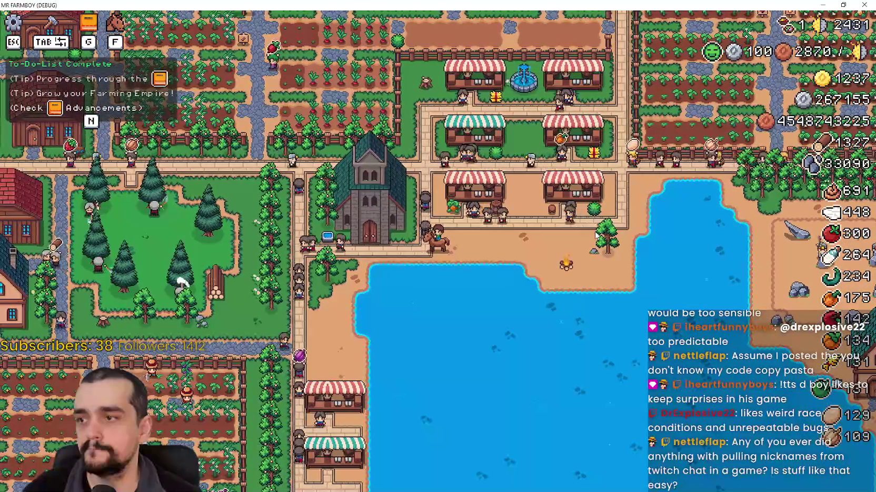
key("d")
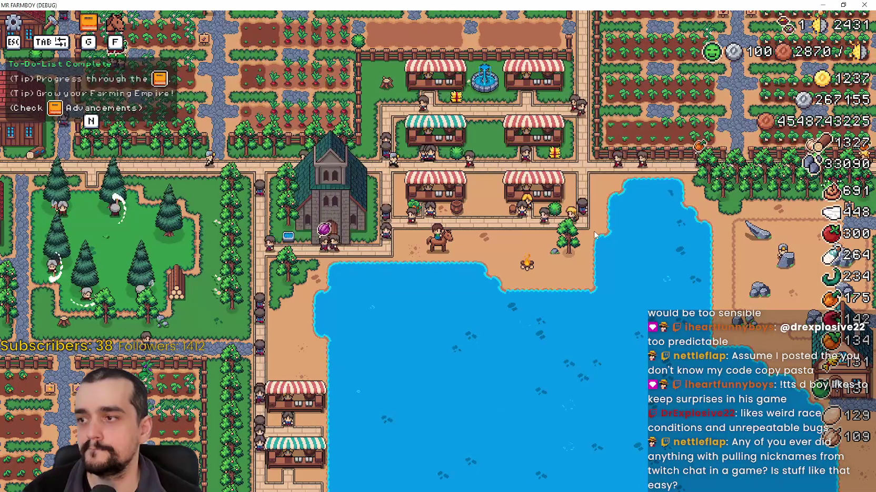
key("a")
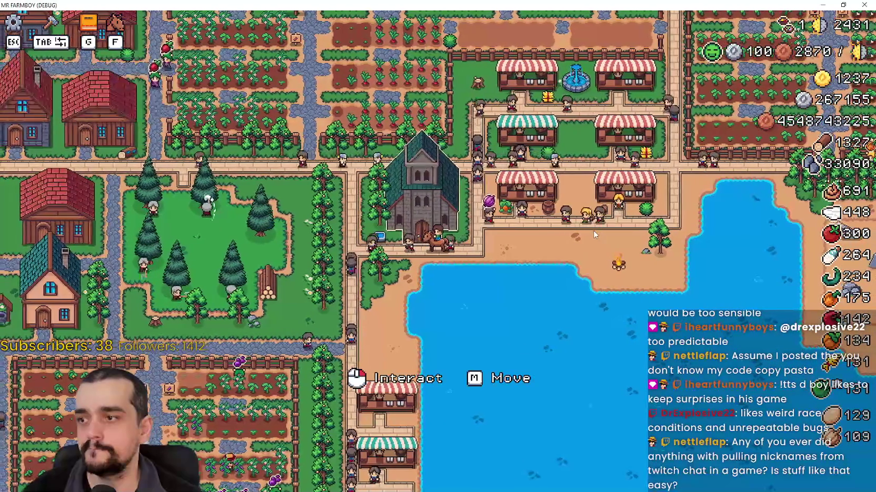
key("d")
key("w")
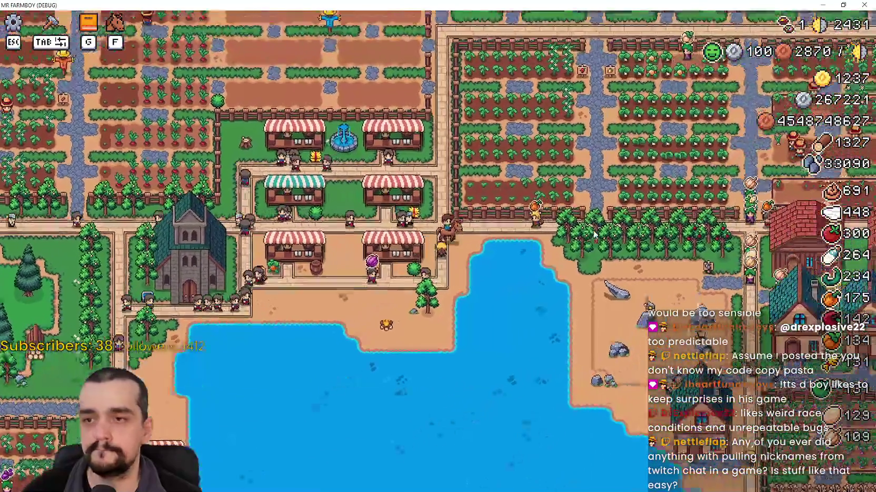
key("d")
key("s")
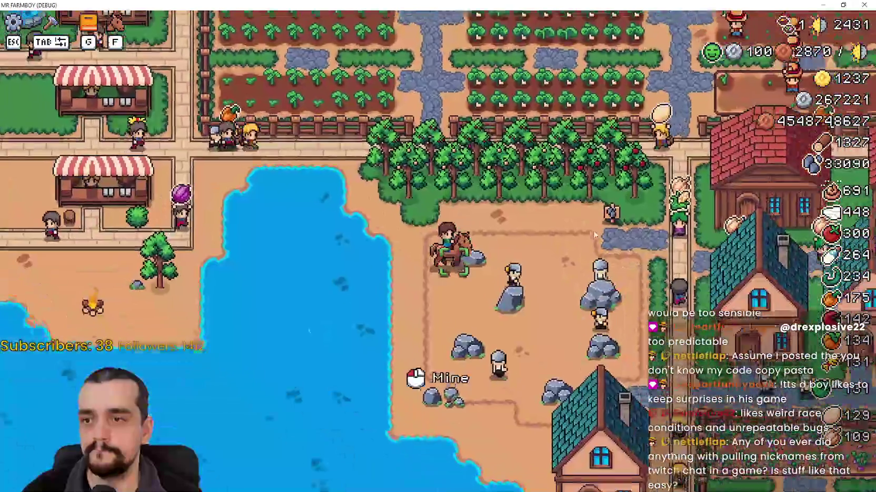
key("d")
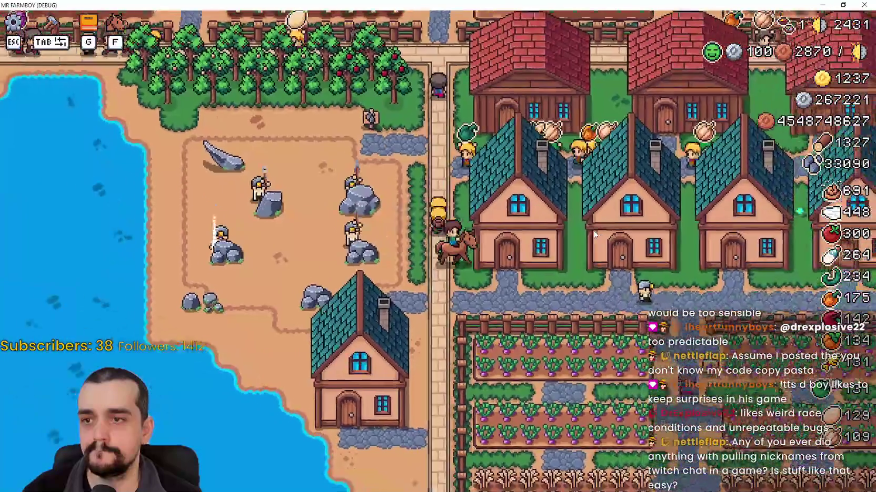
Step: Ride south into the housing area, then northwest past the houses toward the lake
key("s")
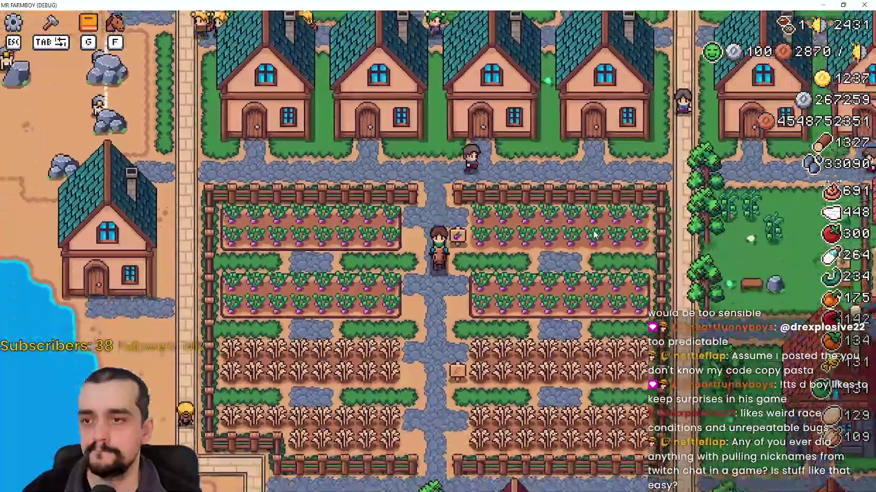
key("s")
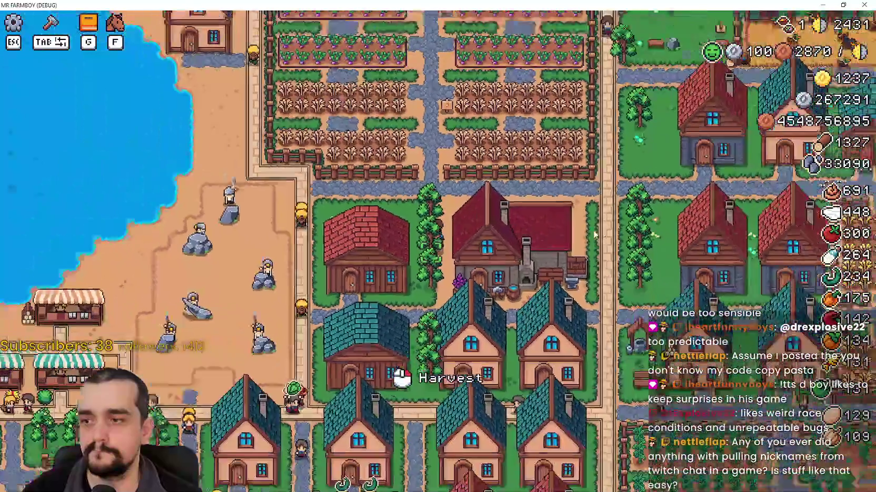
scroll(593, 235, "down", 5)
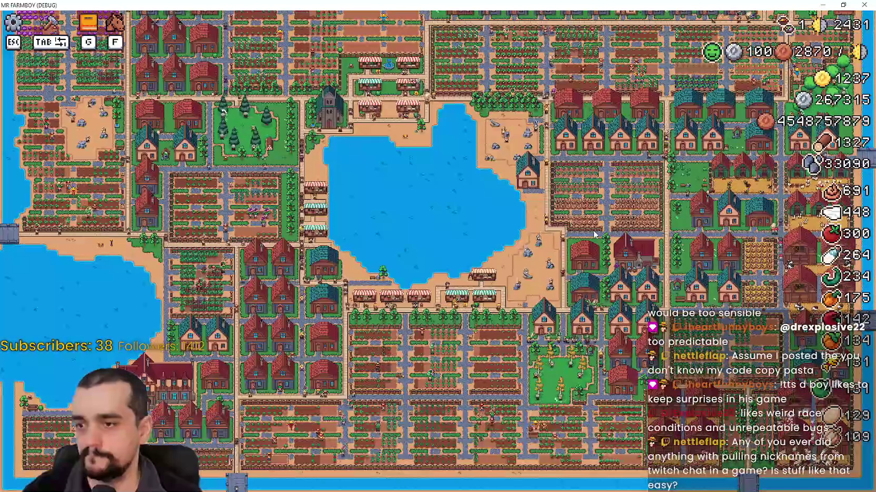
scroll(594, 235, "up", 5)
scroll(594, 235, "up", 3)
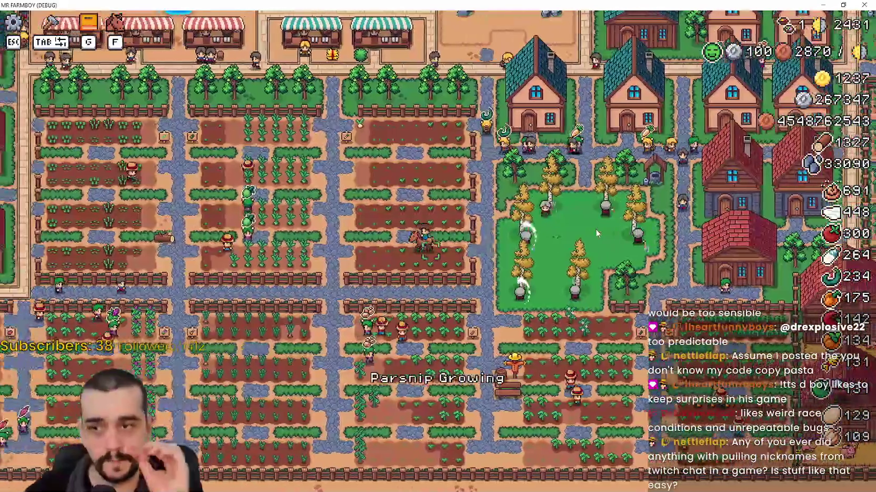
key("a")
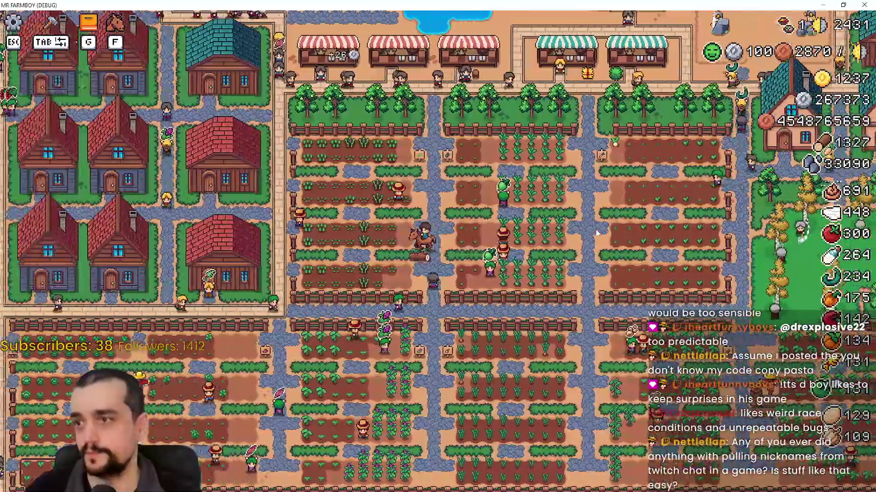
key("a")
key("w")
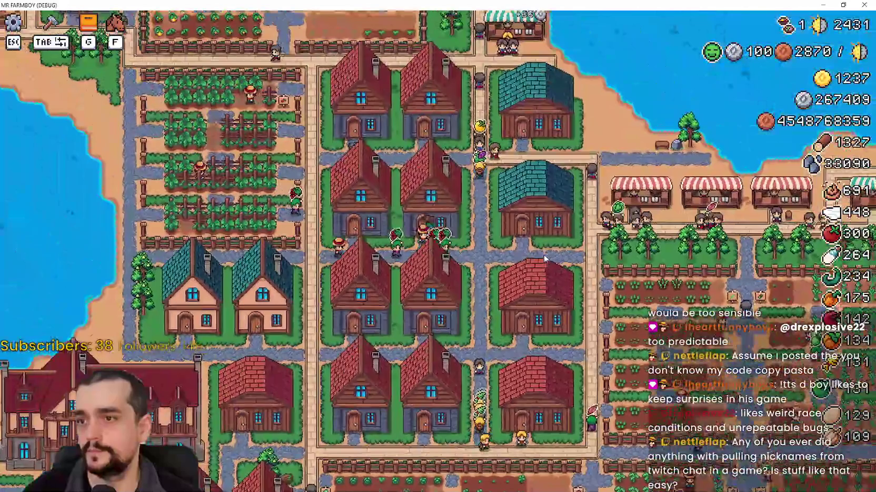
Step: Open a house's workers and priority panel, reopen it twice, and scroll its Item Priority list
left_click(404, 211)
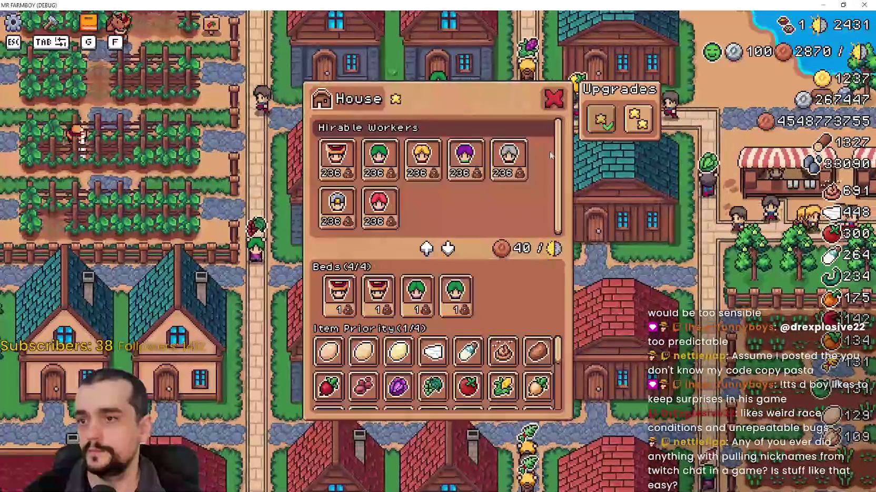
left_click(557, 104)
left_click(540, 213)
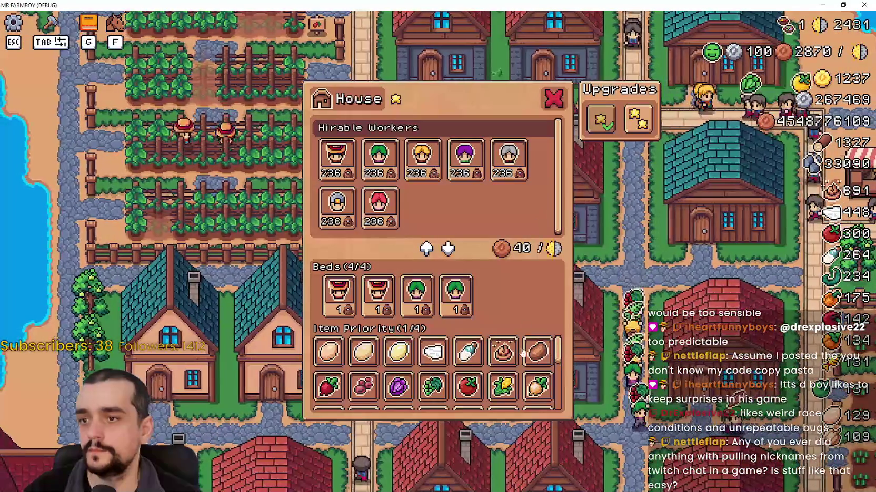
scroll(525, 359, "down", 1)
left_click(648, 290)
left_click(646, 290)
scroll(553, 337, "down", 1)
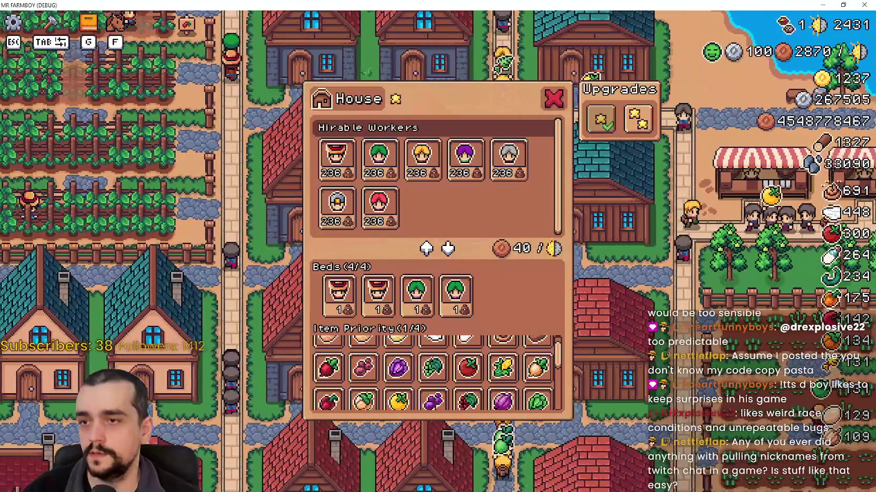
Step: Toggle house panels open and closed repeatedly, ending with the centre house's panel open
left_click(592, 334)
left_click(591, 333)
left_click(591, 334)
left_click(591, 334)
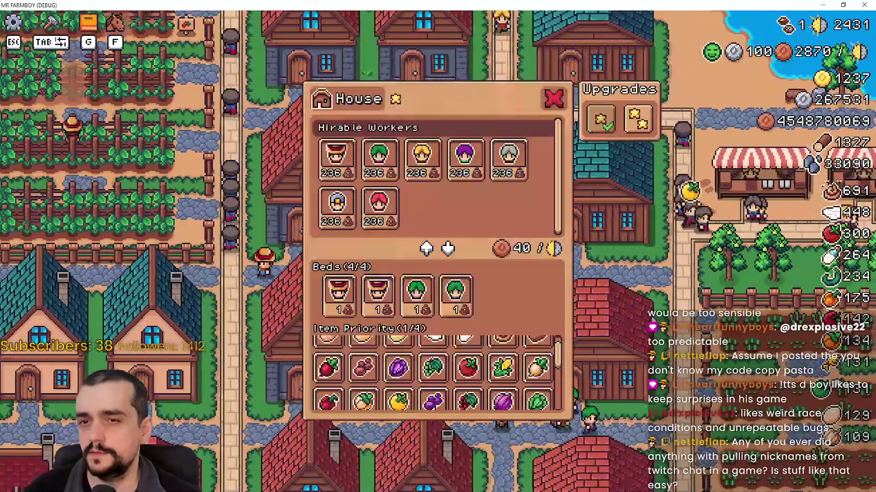
left_click(421, 158)
left_click(421, 157)
left_click(421, 158)
left_click(421, 158)
left_click(421, 157)
left_click(421, 158)
key("Escape")
left_click(421, 158)
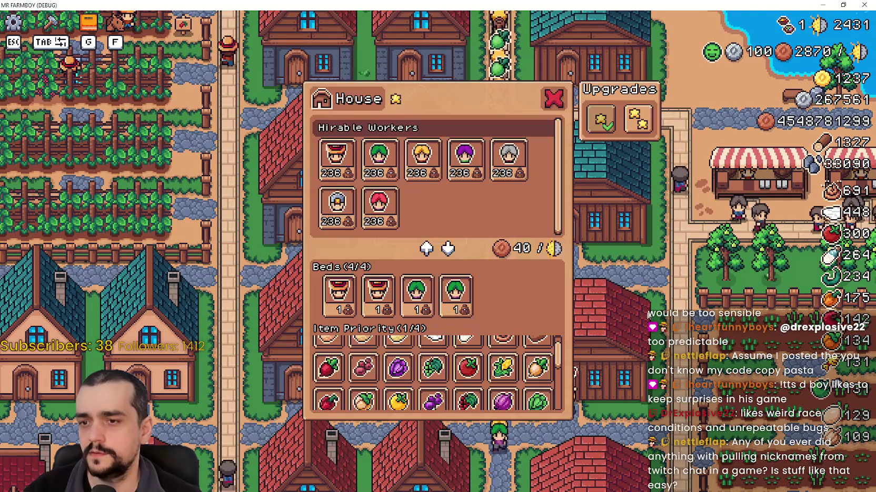
Step: Scroll the Item Priority list, close and reopen the panel, scroll again, then close it
scroll(561, 355, "down", 1)
scroll(559, 348, "up", 1)
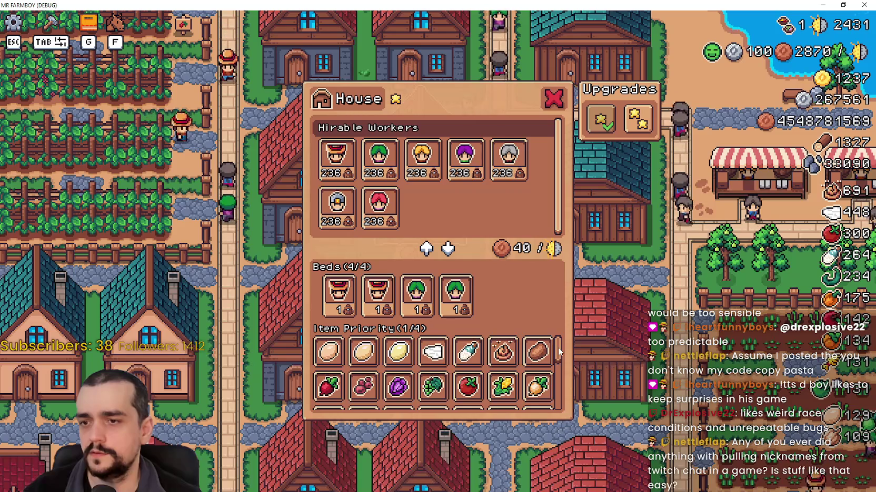
left_click(621, 306)
left_click(551, 341)
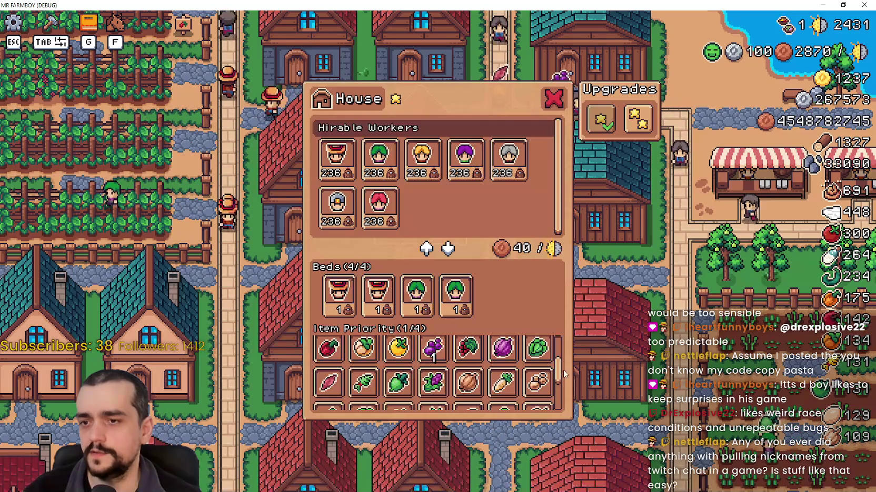
scroll(551, 347, "down", 5)
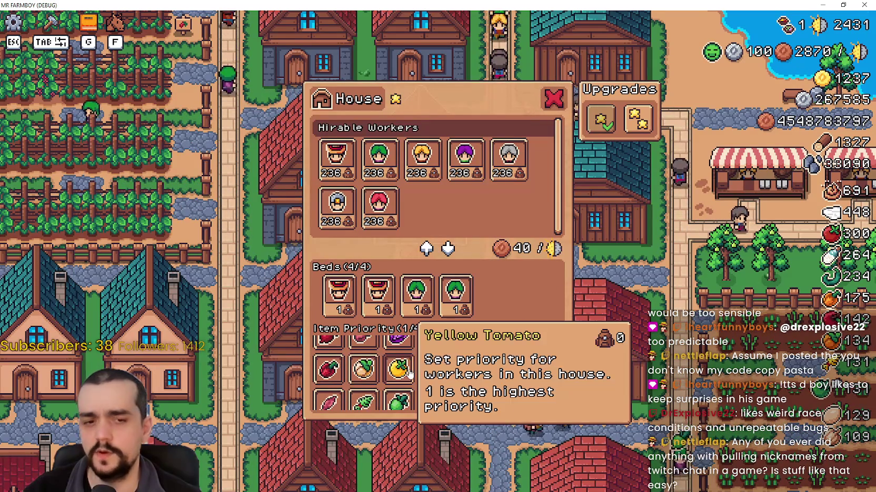
scroll(479, 371, "up", 1)
scroll(560, 363, "up", 1)
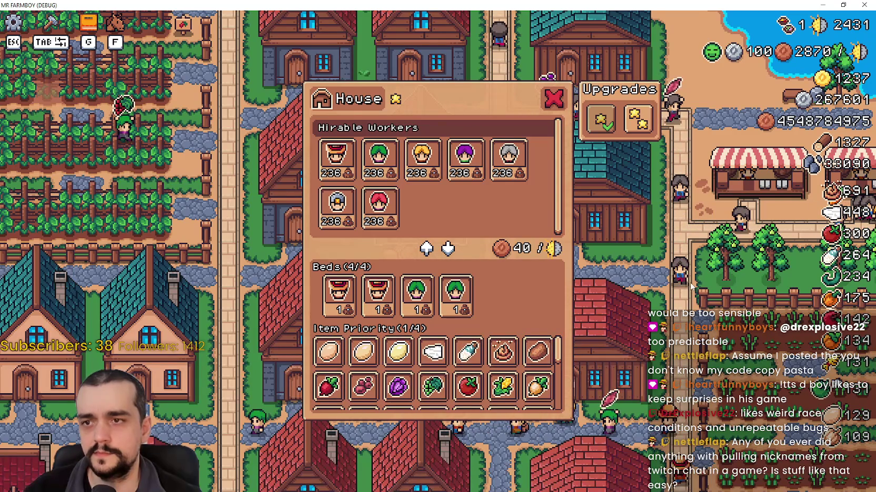
key("Escape")
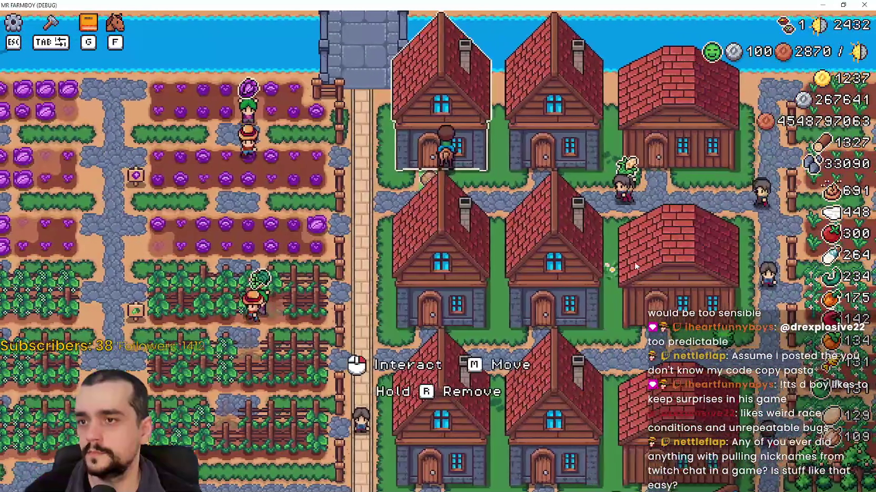
Step: Open another house's panel, drag its Item Priority scrollbar down, then close it
left_click(634, 262)
left_click_drag(556, 369, 562, 412)
key("Escape")
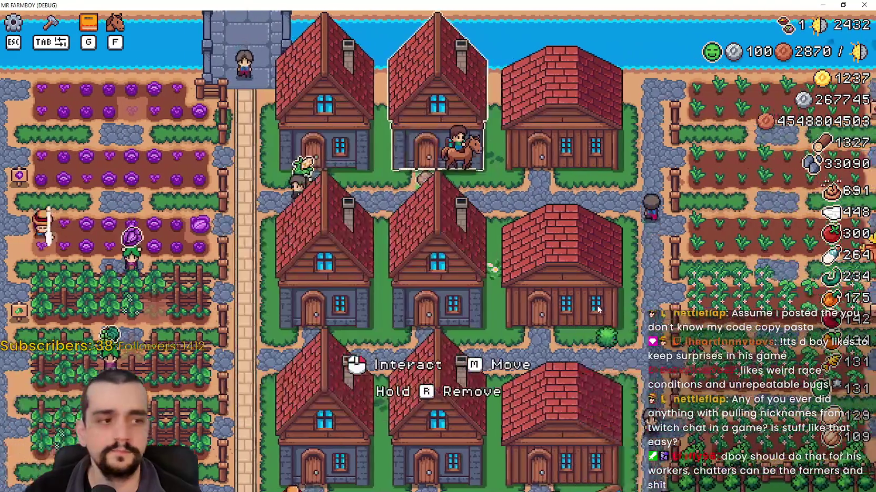
Step: Ride east across the fields, zooming out and in, then north to the lakeside market stalls
key("d")
scroll(598, 305, "up", 3)
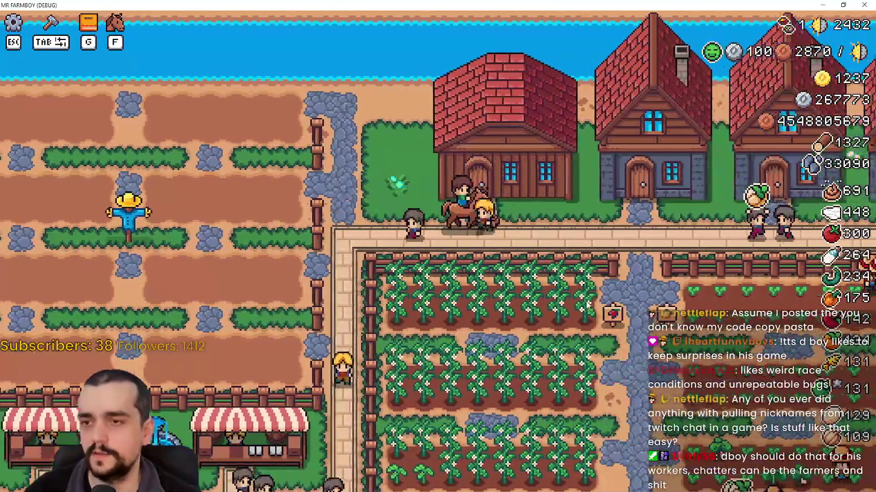
scroll(587, 305, "down", 3)
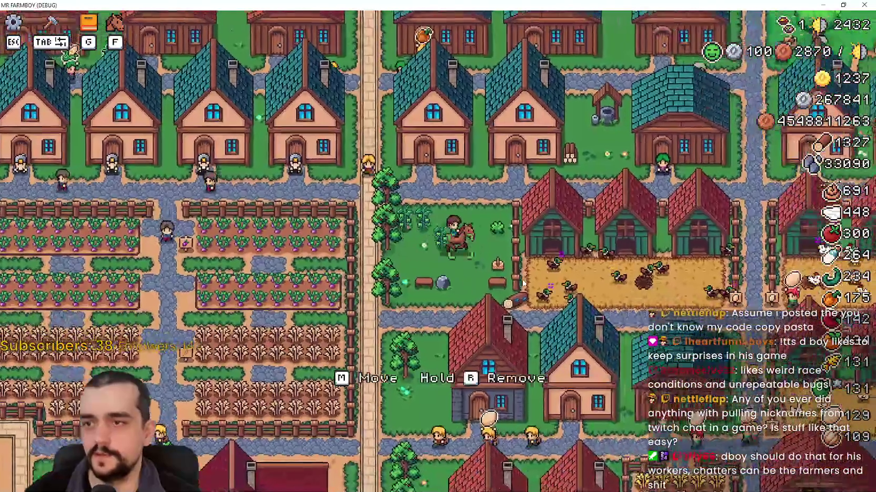
scroll(522, 283, "up", 2)
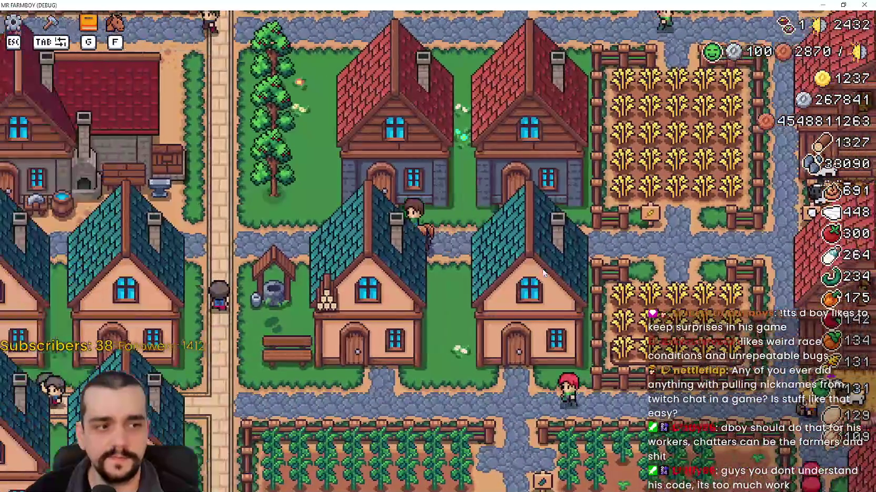
scroll(540, 263, "down", 5)
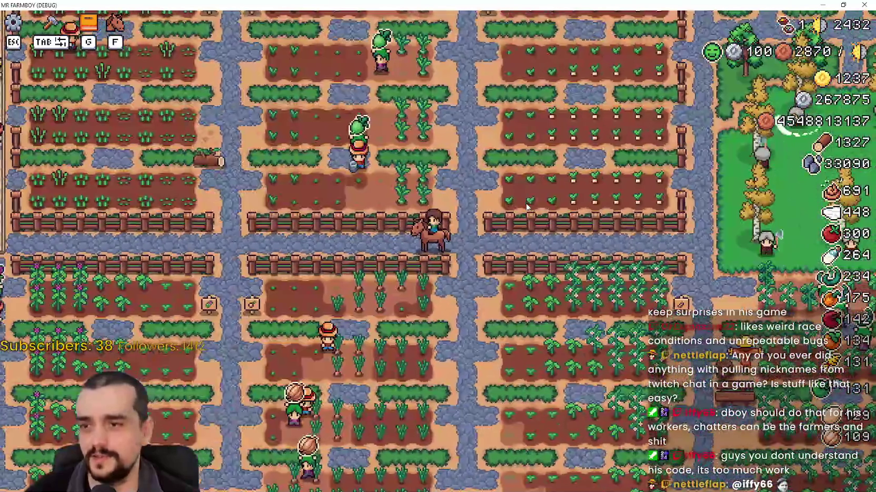
key("w")
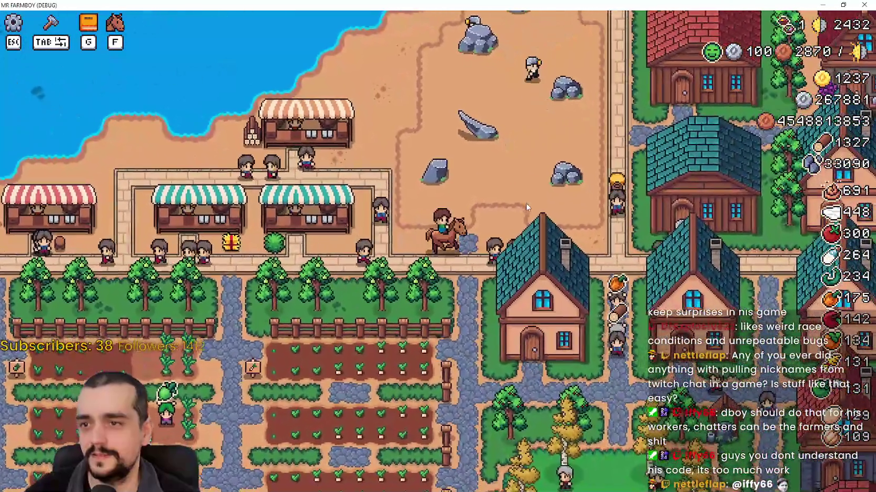
key("d")
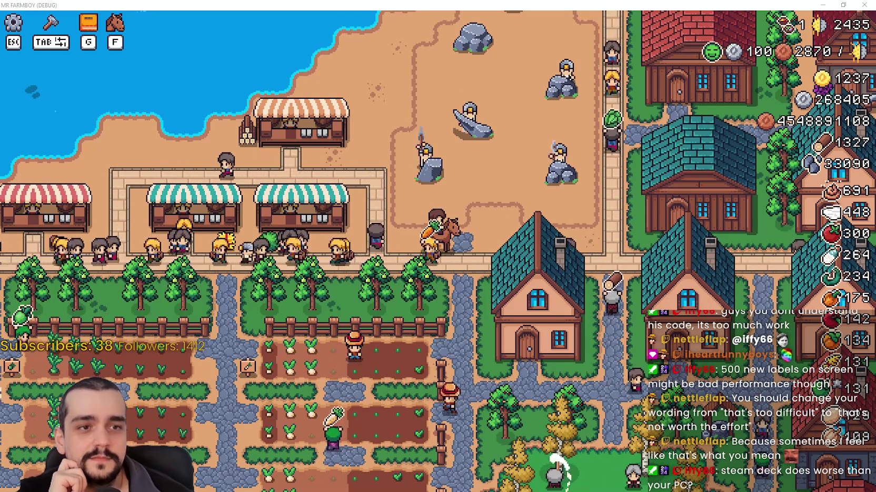
key("ctrl+shift+Escape")
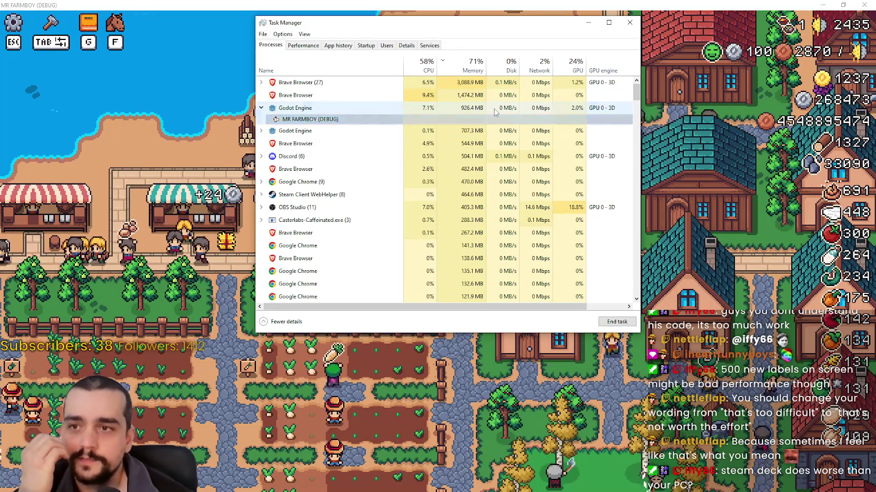
Step: Expand the Godot Engine process group in Task Manager to show MR FARMBOY (DEBUG)
left_click(488, 112)
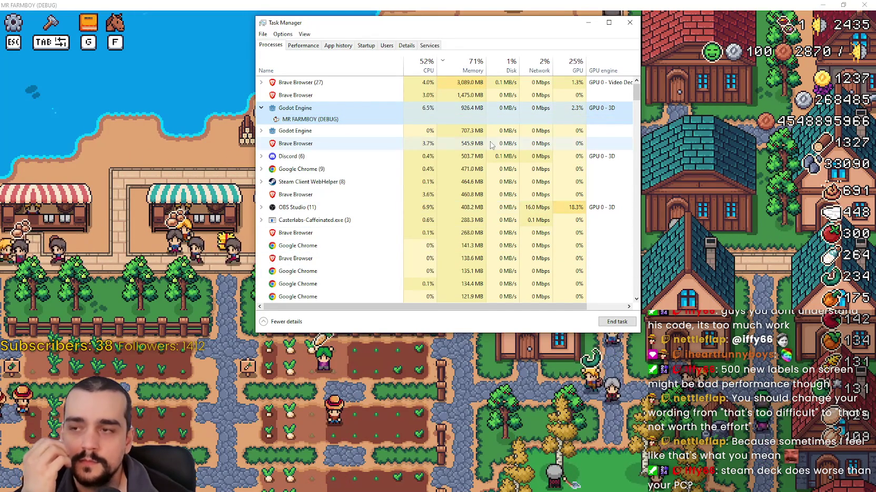
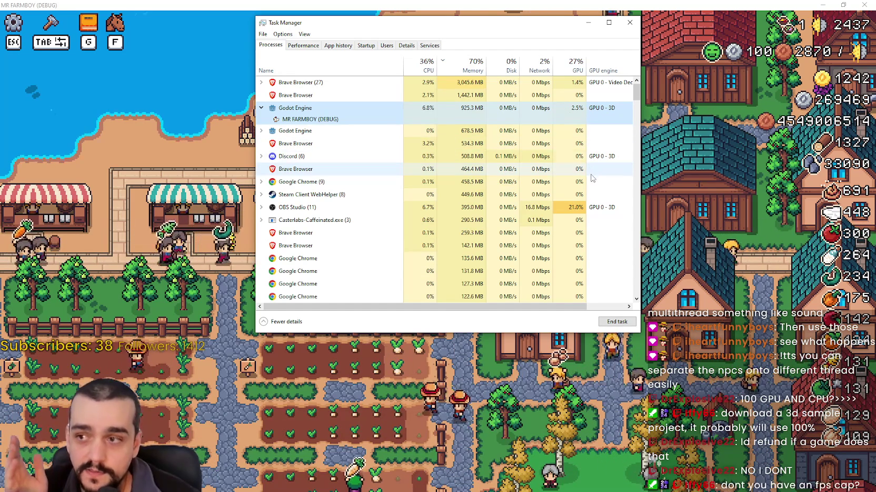
Step: Check the Brave Browser process's usage, then close Task Manager to return to the game
left_click(570, 88)
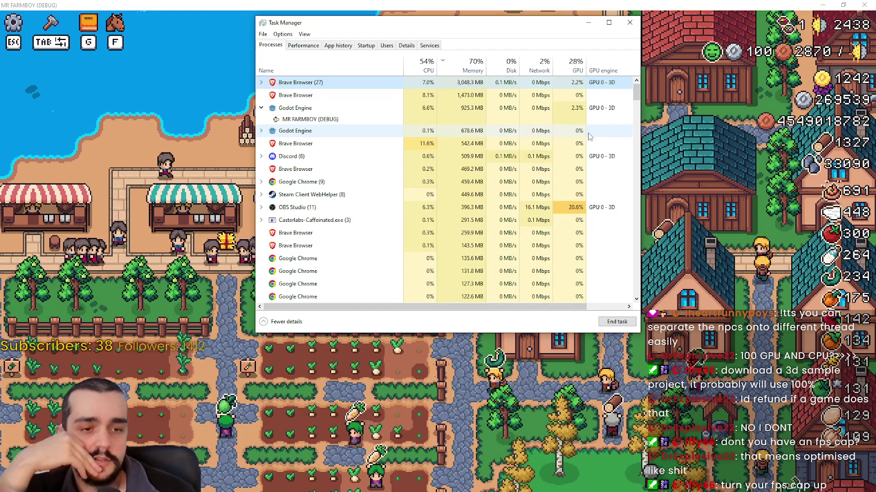
left_click(629, 23)
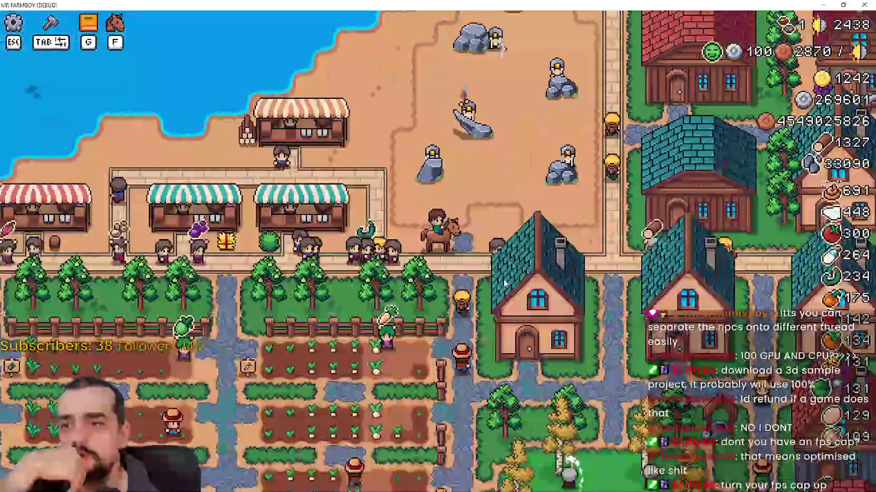
scroll(479, 255, "up", 5)
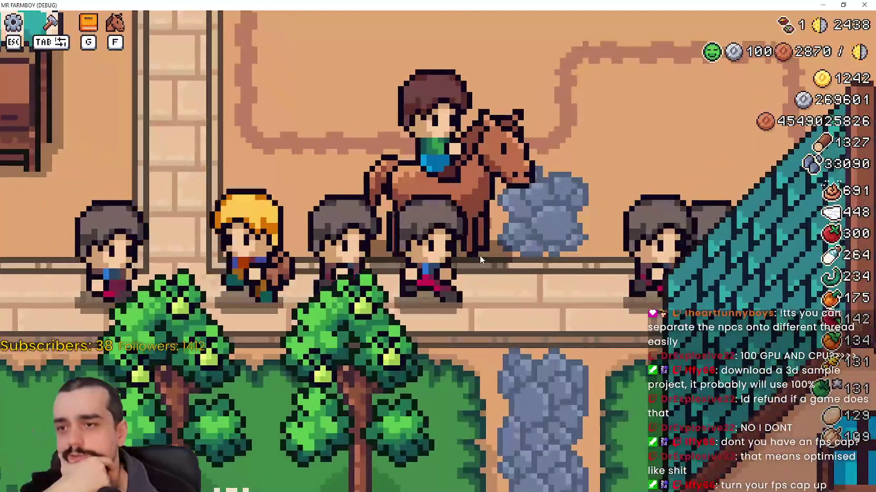
scroll(480, 255, "down", 5)
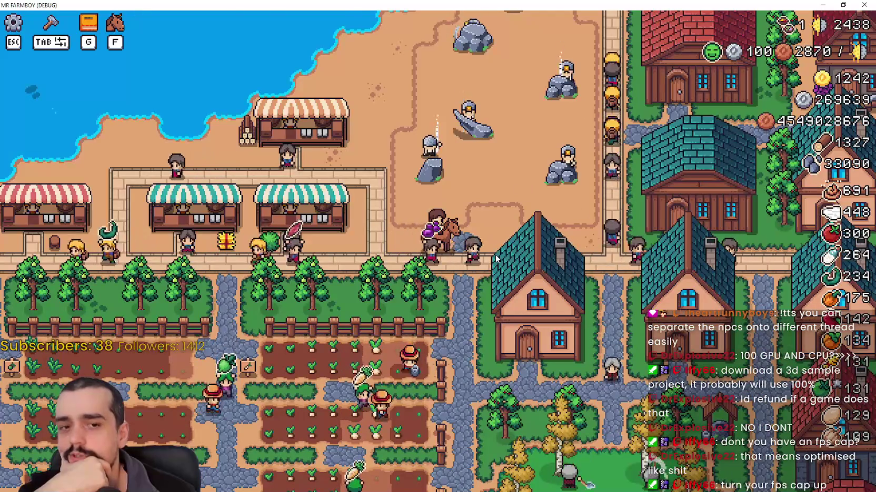
key("d")
key("w")
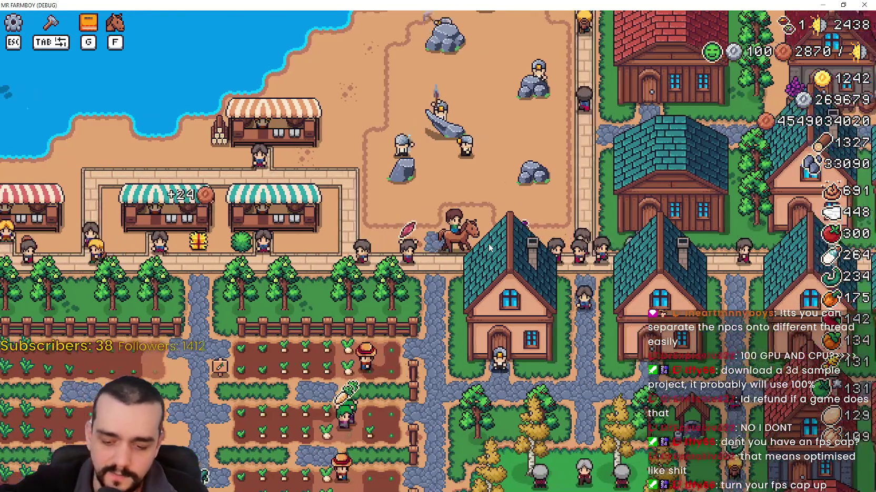
key("w")
key("d")
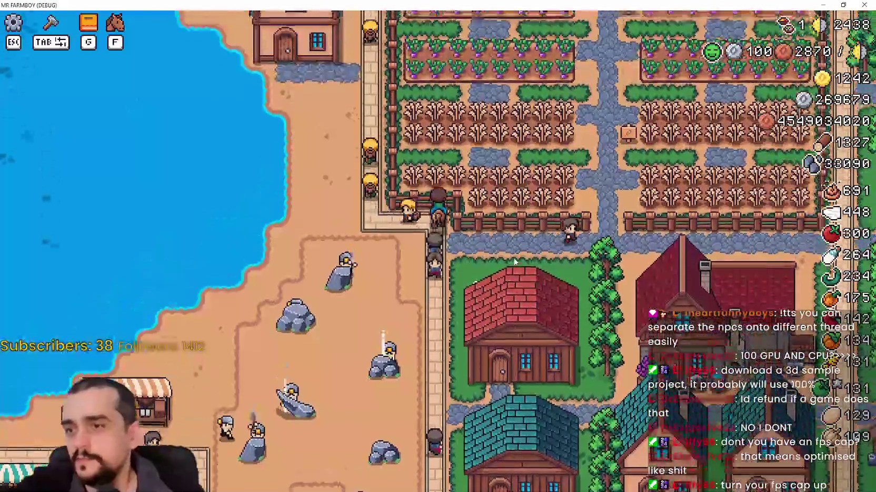
key("w")
key("a")
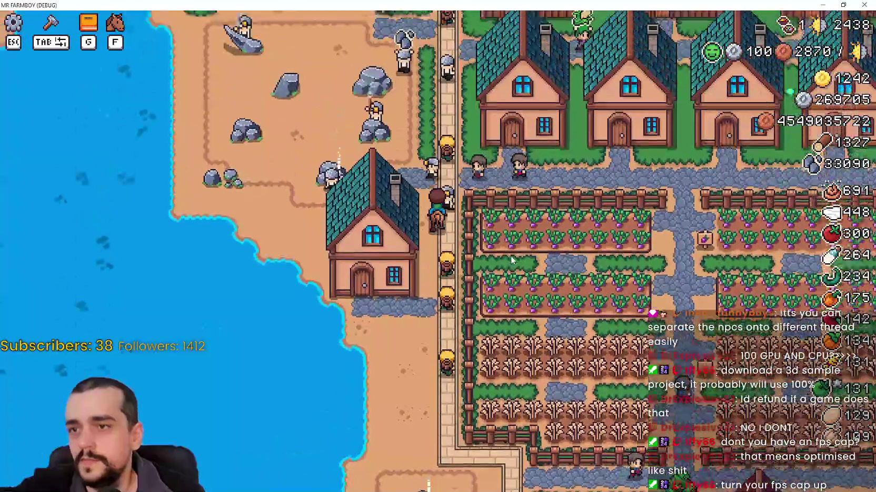
scroll(574, 273, "up", 5)
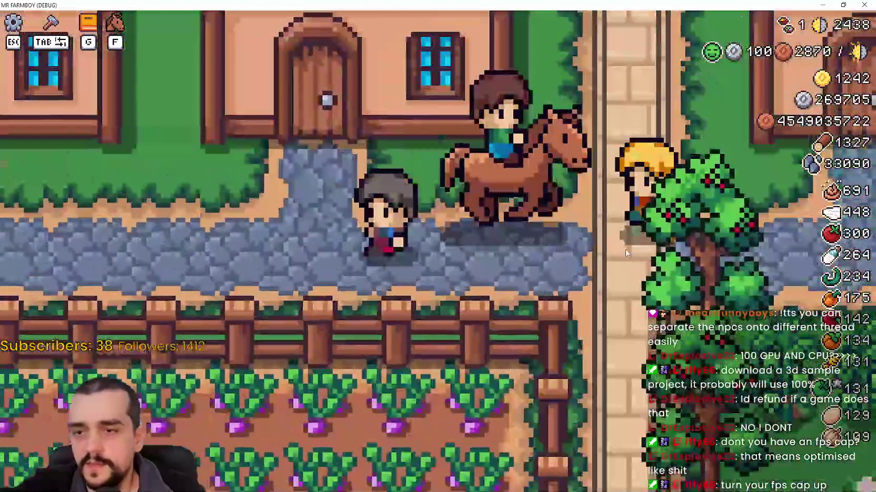
key("w")
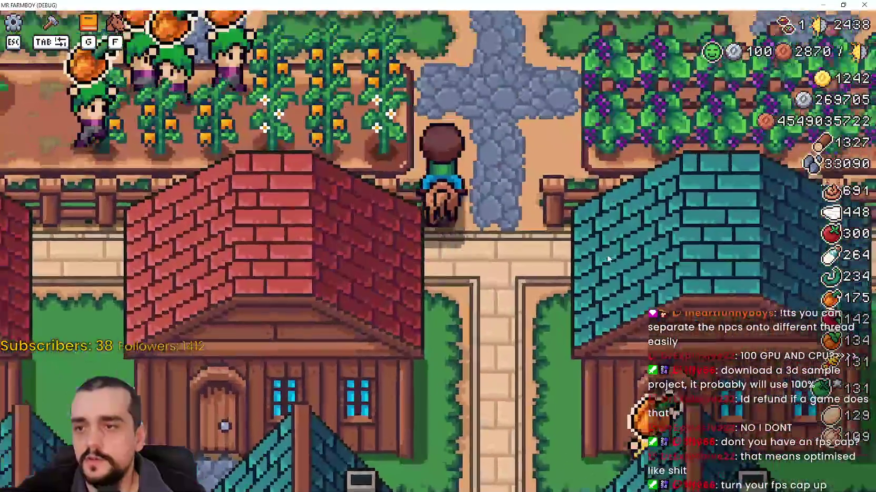
scroll(600, 258, "down", 5)
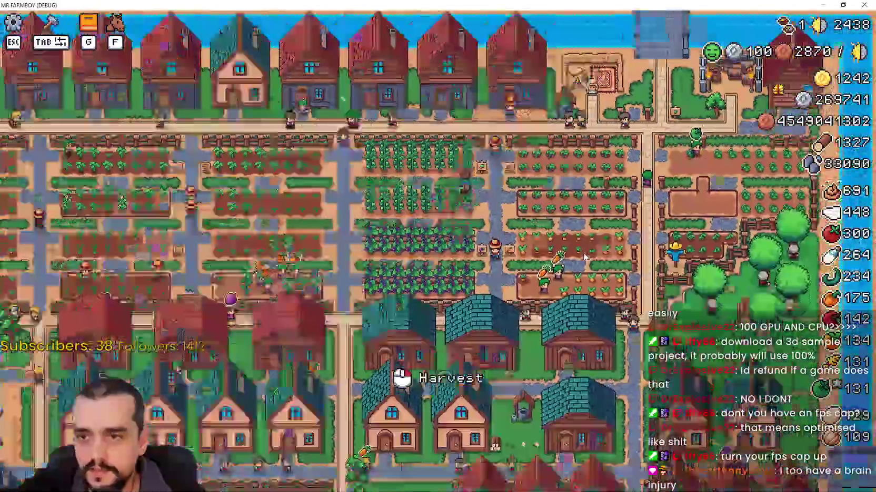
scroll(584, 256, "up", 5)
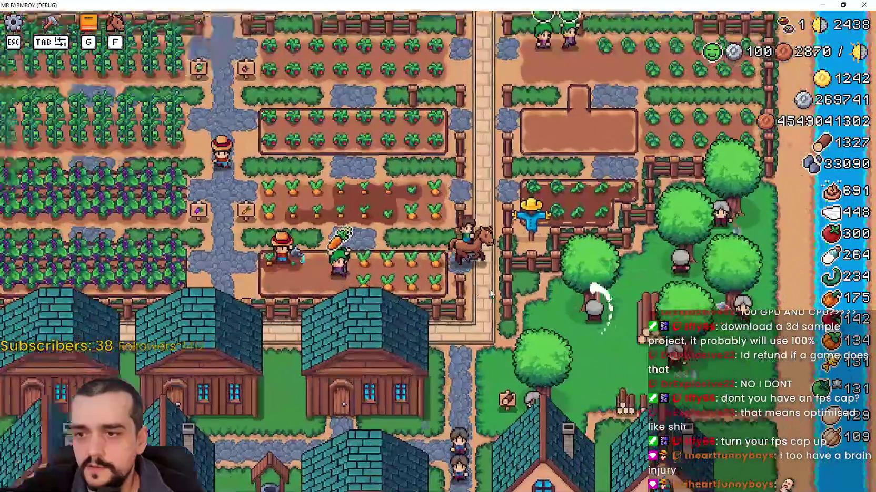
key("s")
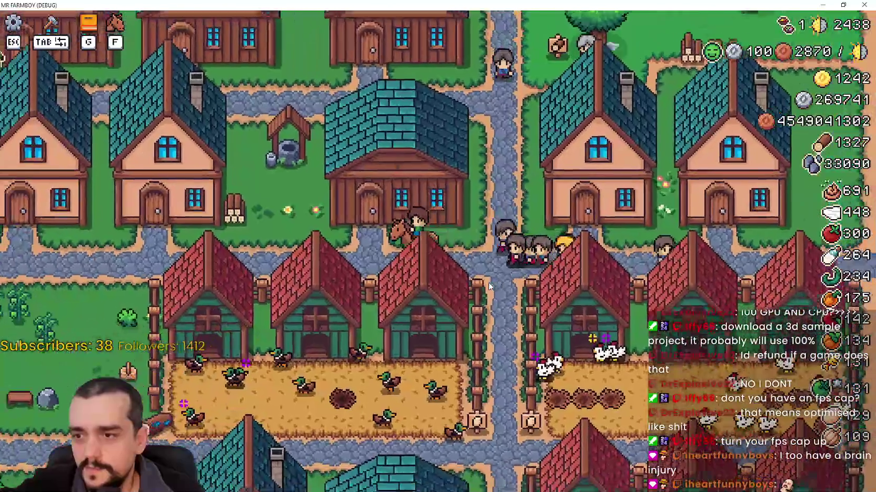
key("a")
key("s")
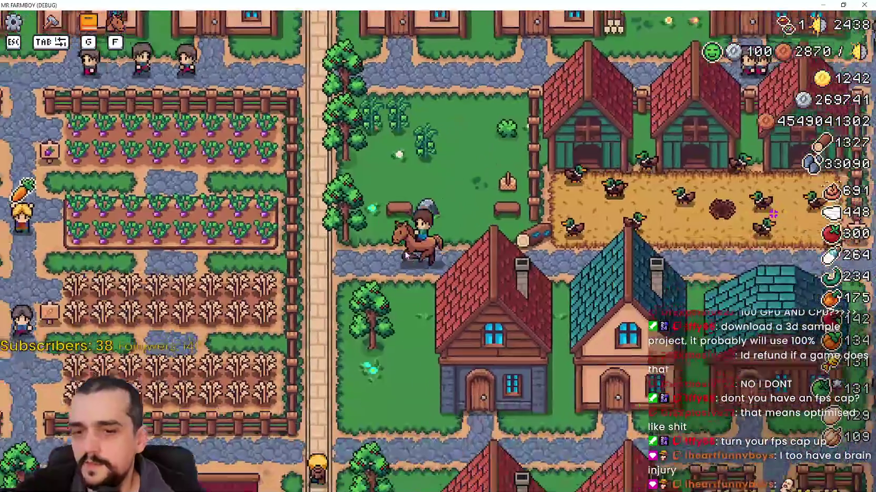
key("w")
key("a")
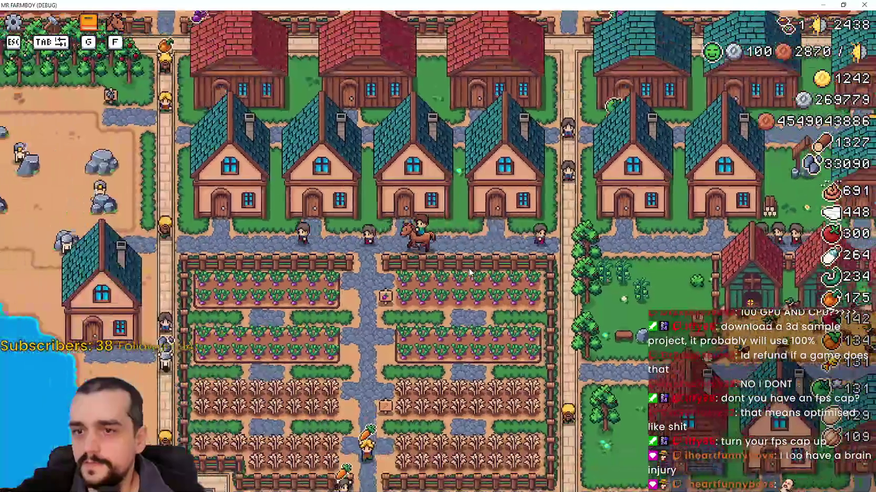
key("a")
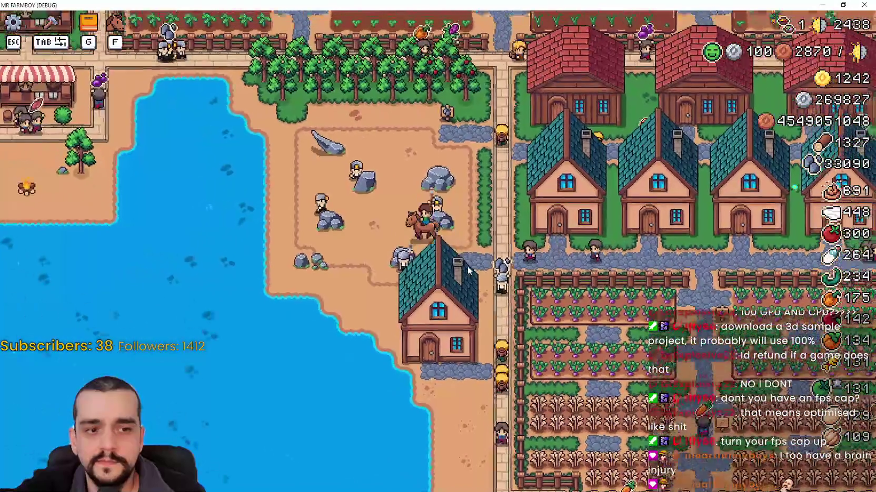
key("w")
Step: Ride the horse east through the farm fields and carrot field to the chicken coops and duck pen
key("w")
key("d")
key("s")
key("d")
key("w")
key("d")
key("s")
key("d")
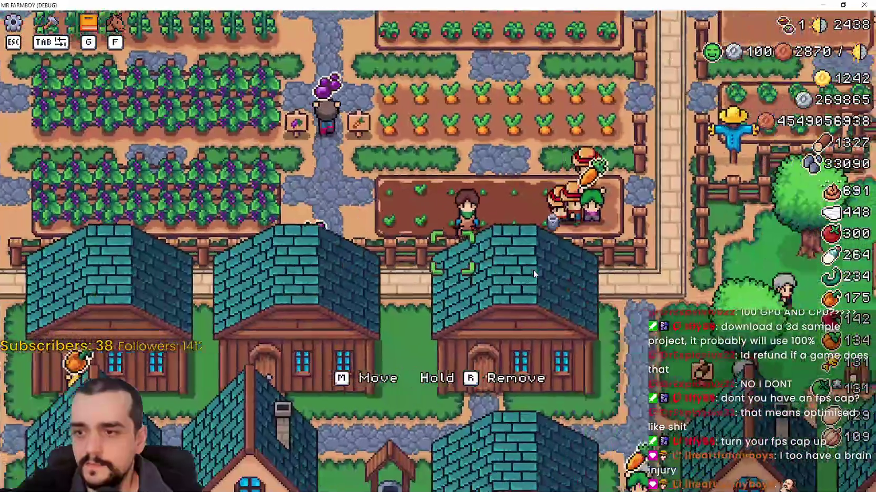
key("w")
key("s")
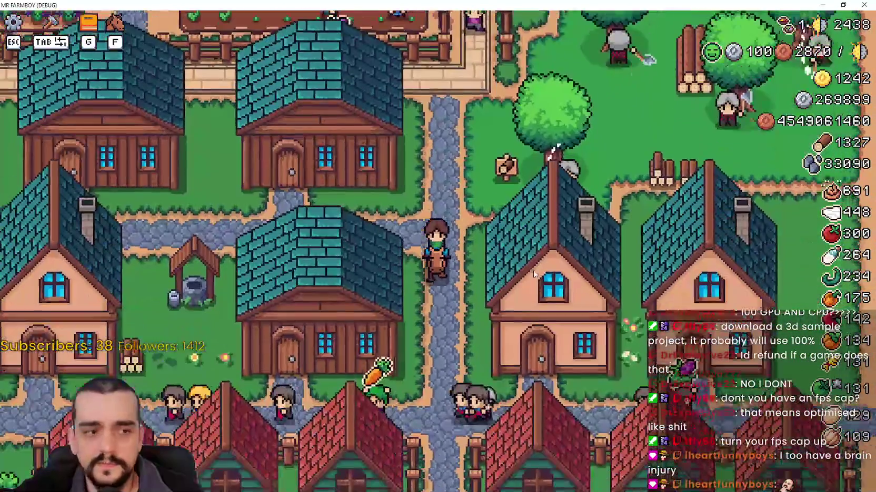
key("a")
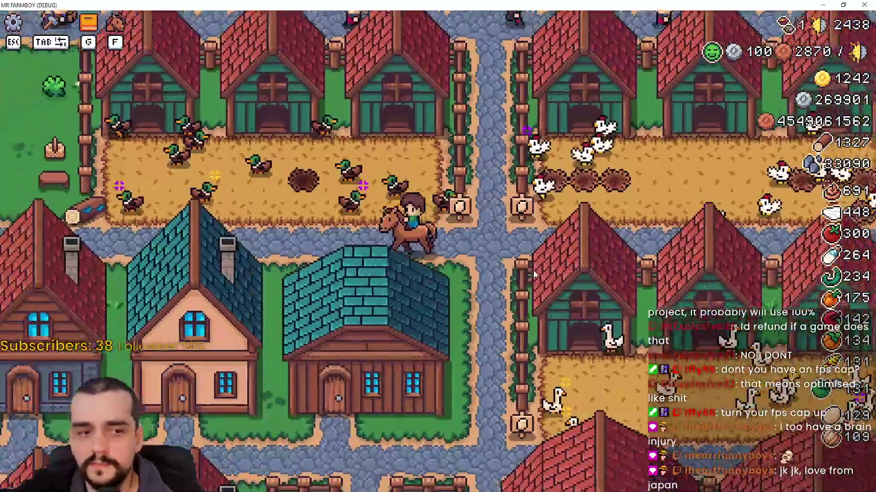
key("w")
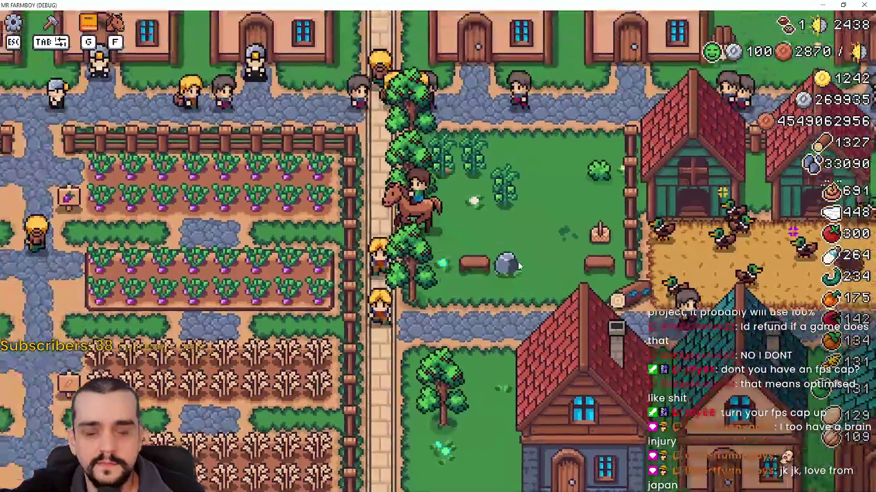
Step: Ride west past the rocks and orchard to the market stalls, fountain, church and pond
key("a")
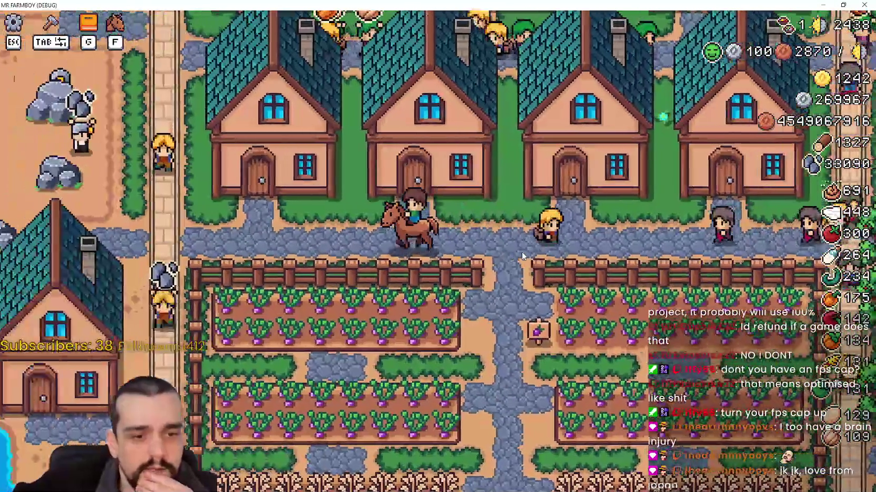
key("w")
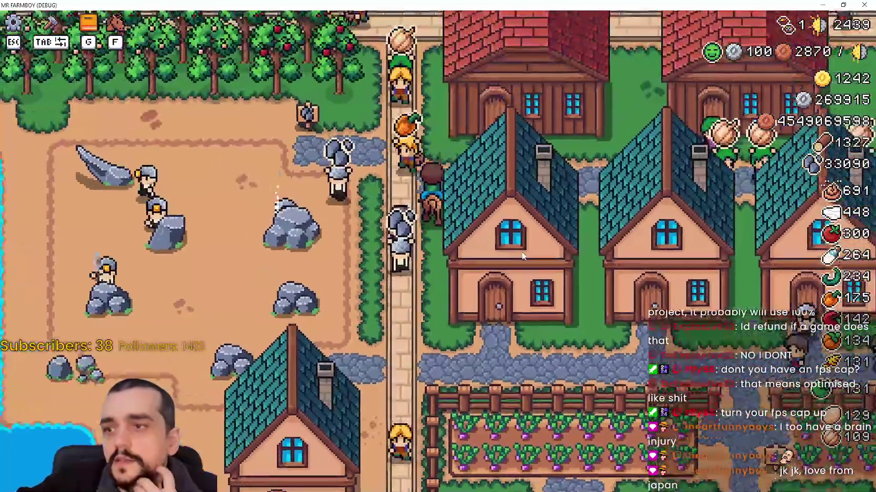
key("a")
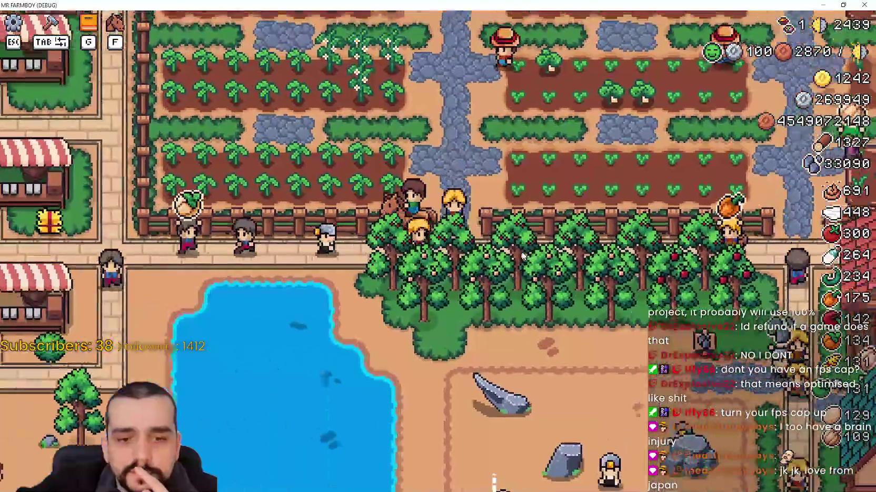
key("w")
key("a")
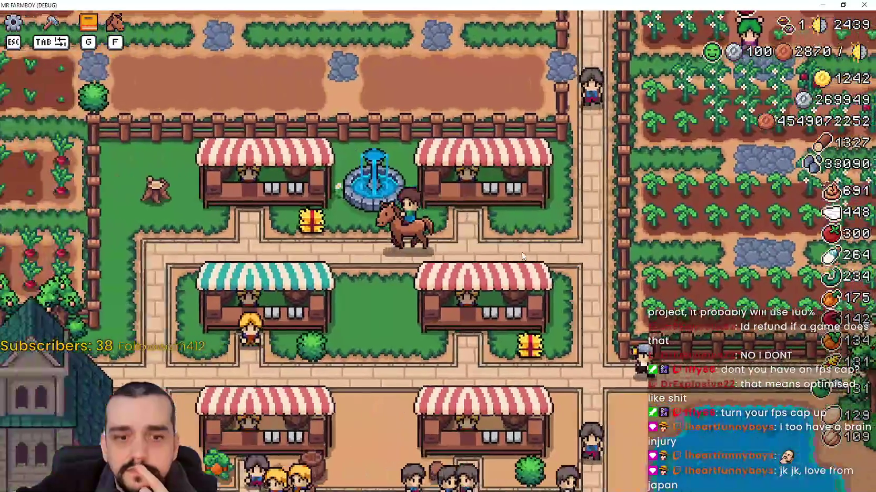
key("s")
key("d")
key("w")
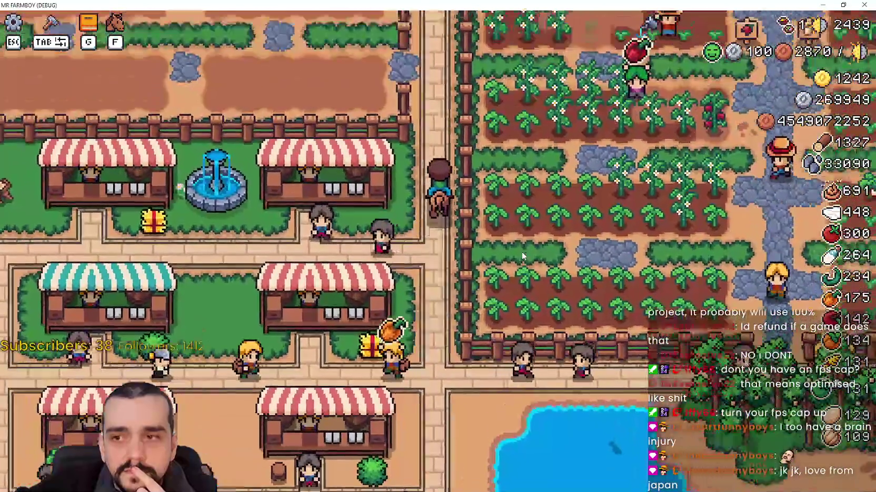
Step: Ride east along the street by the houses and back down into the crop fields
key("d")
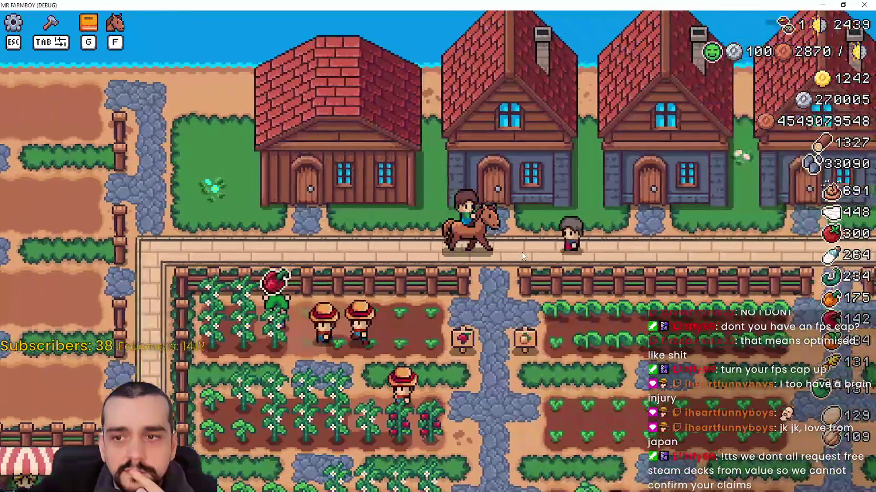
key("d")
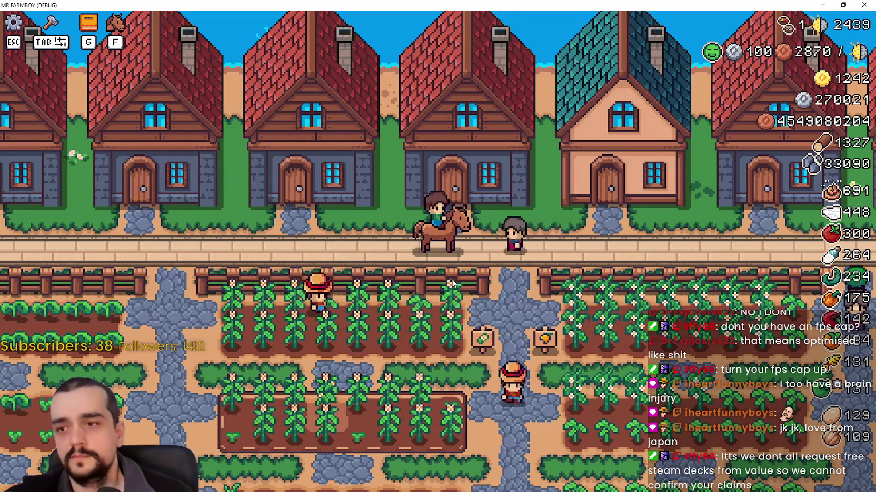
key("s")
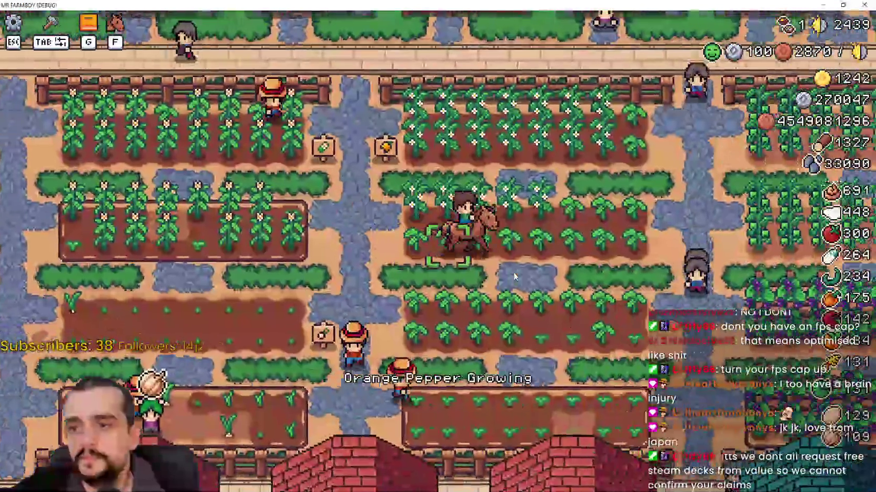
key("w")
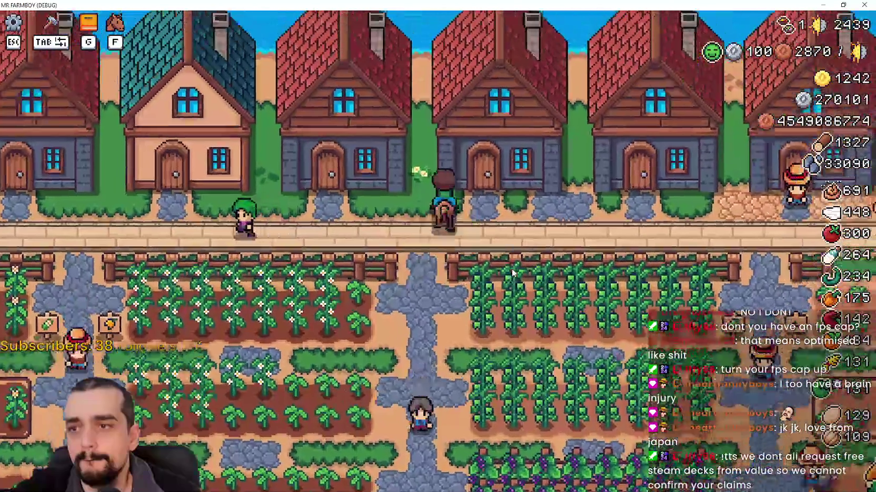
key("a")
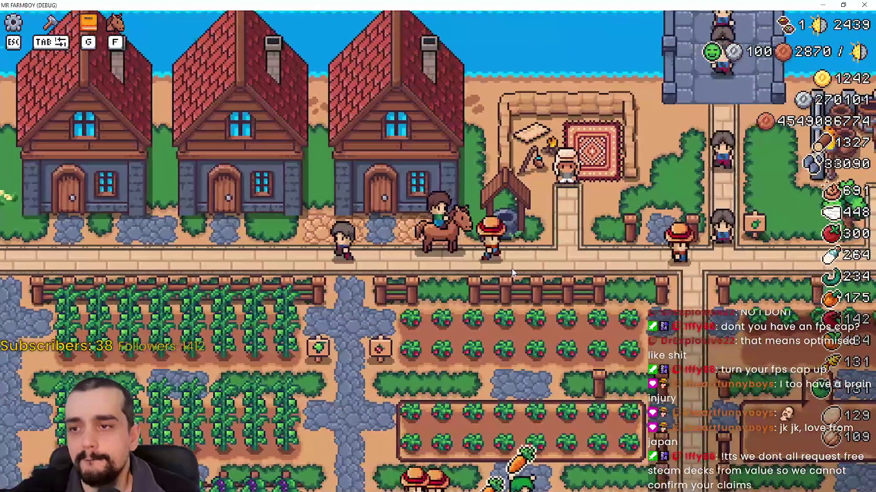
key("s")
key("d")
key("a")
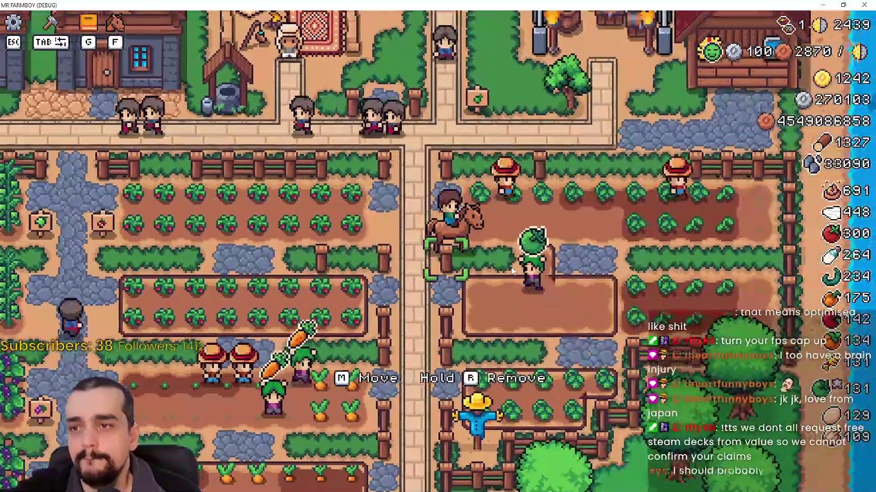
Step: Ride south past the tomato bed and grape field, then west along the village street
key("s")
key("a")
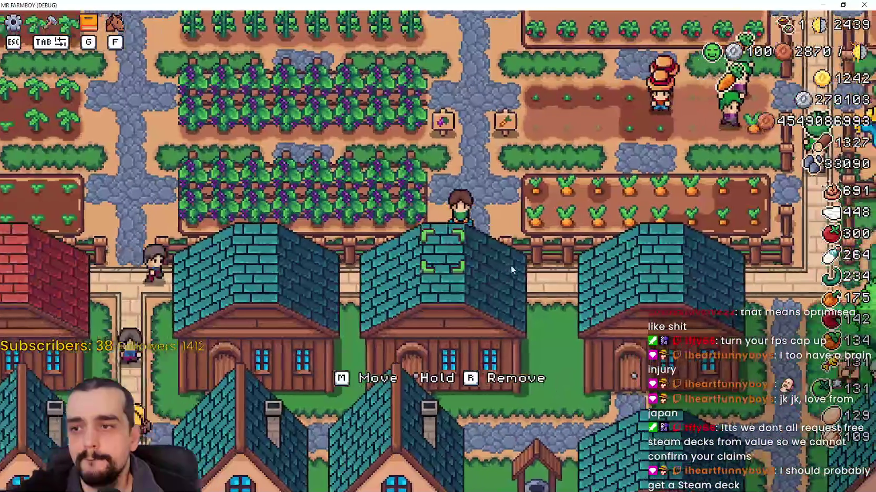
key("s")
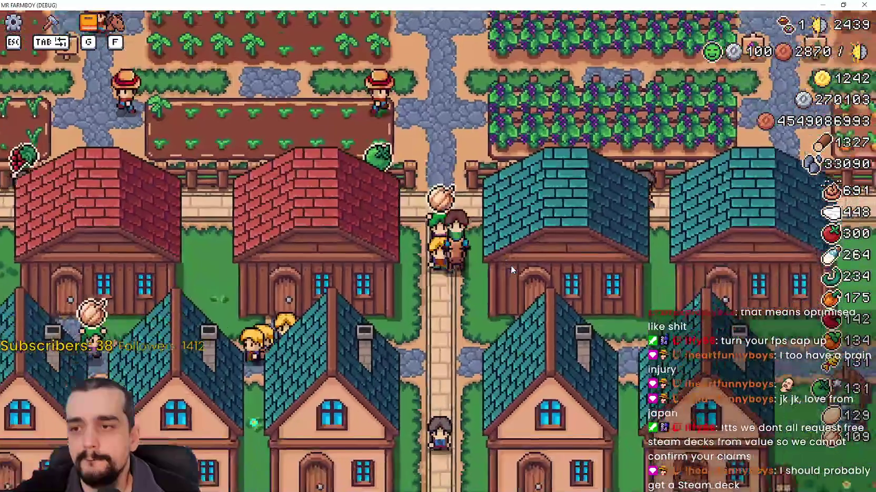
key("a")
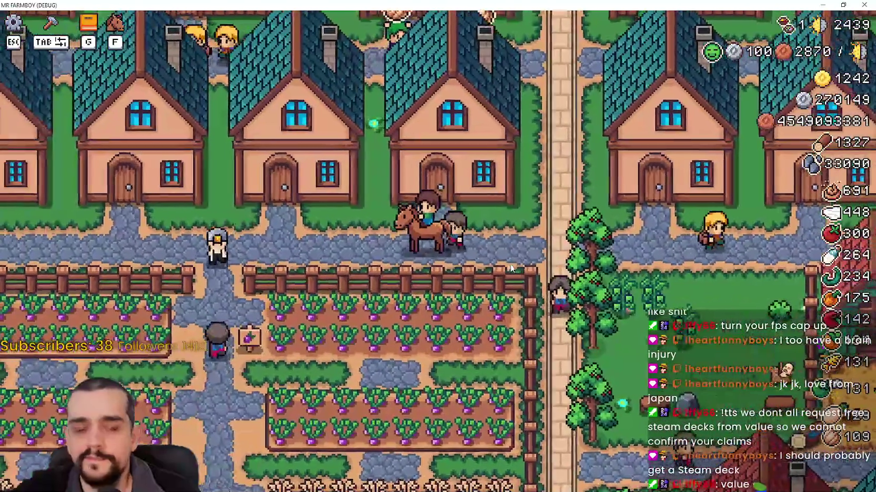
key("a")
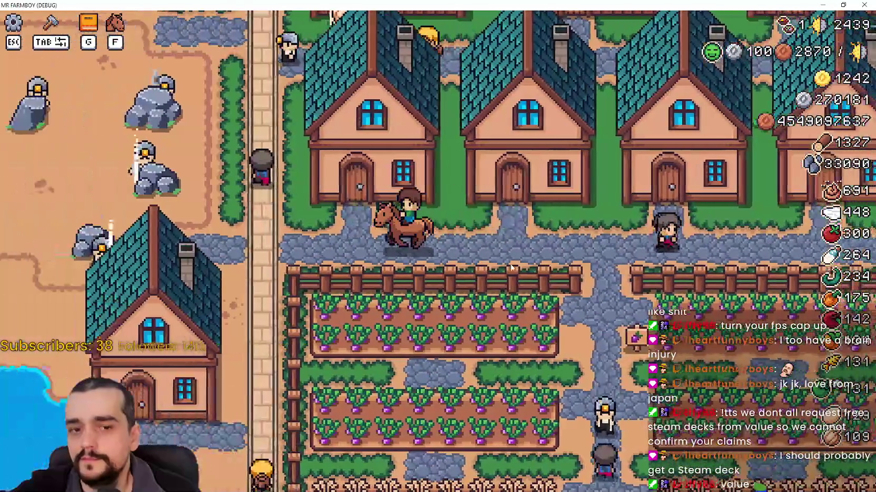
key("w")
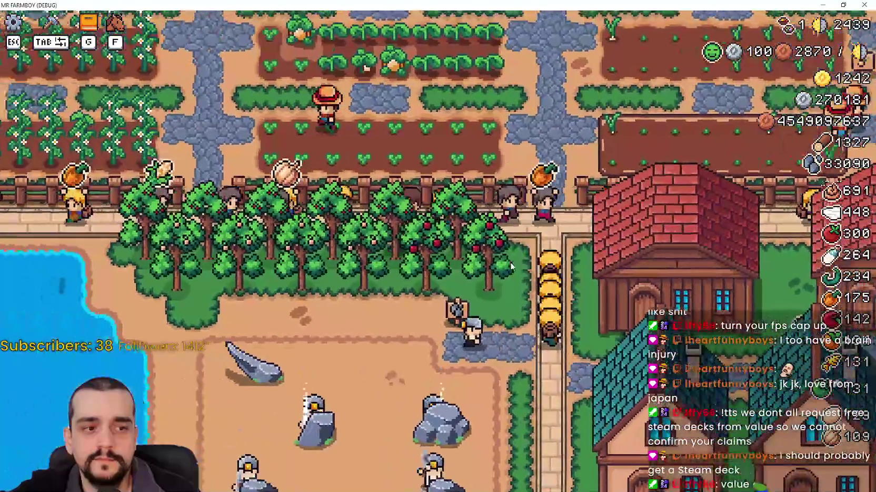
key("a")
key("s")
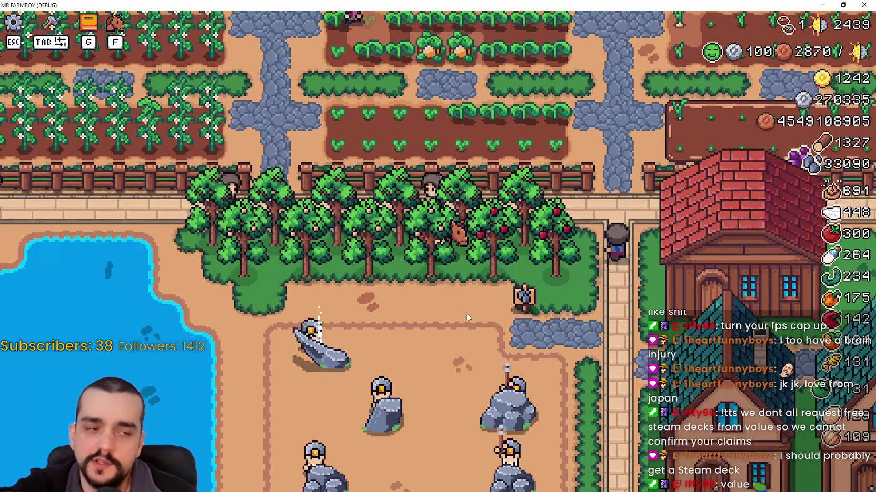
Step: Ride past the orchard and market stalls, then east along the fence and north to the road
key("s")
key("d")
key("d")
key("w")
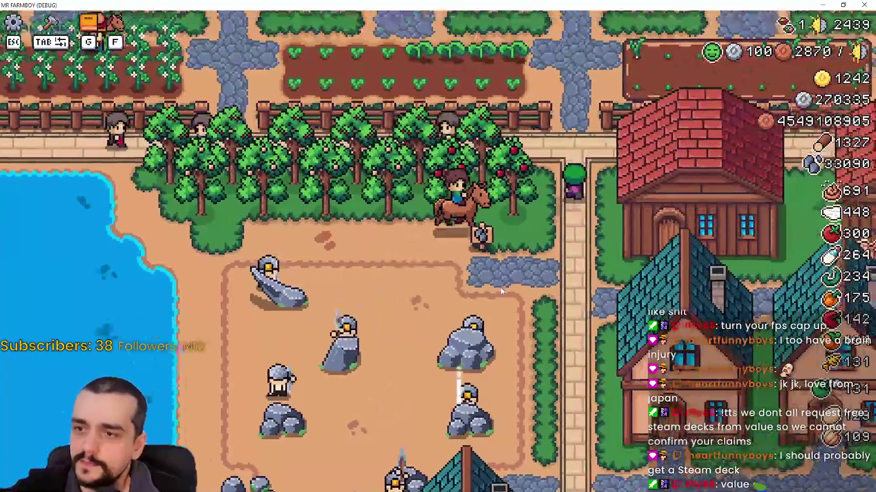
key("w")
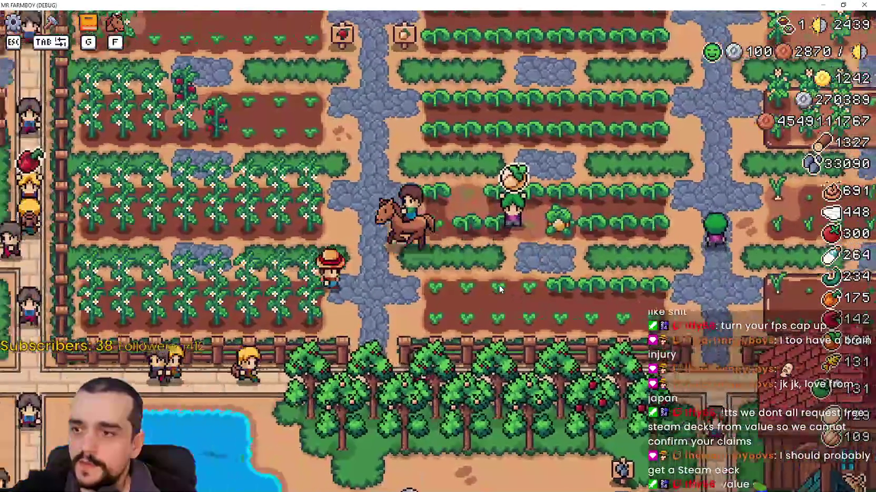
key("a")
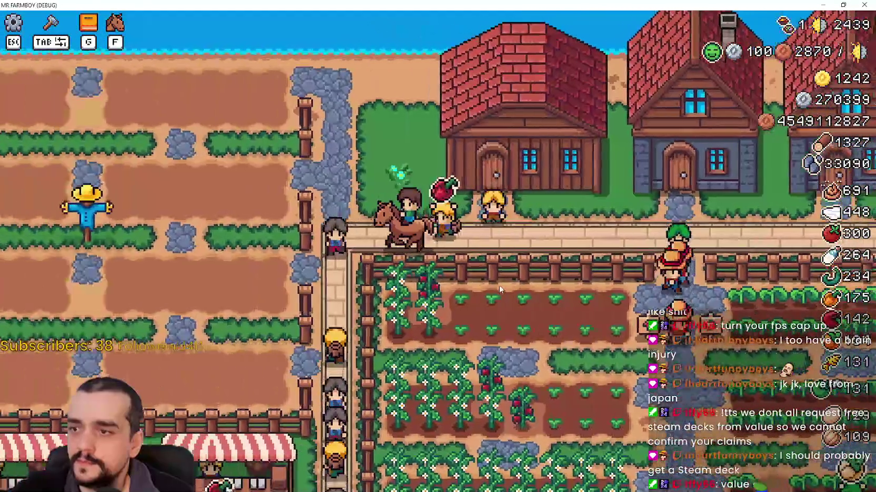
key("s")
key("s")
key("d")
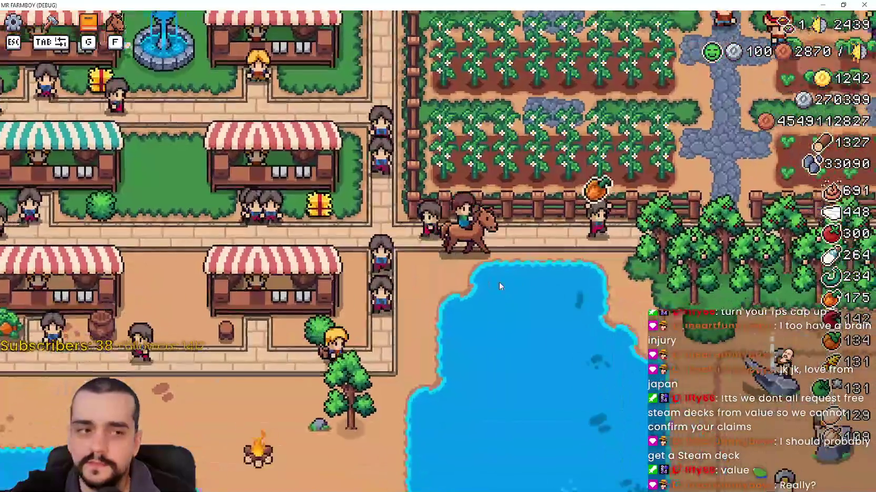
key("d")
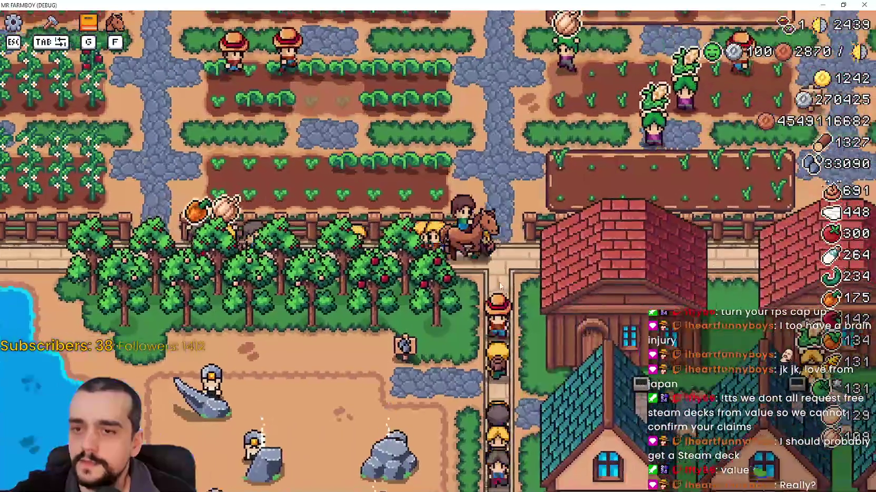
key("d")
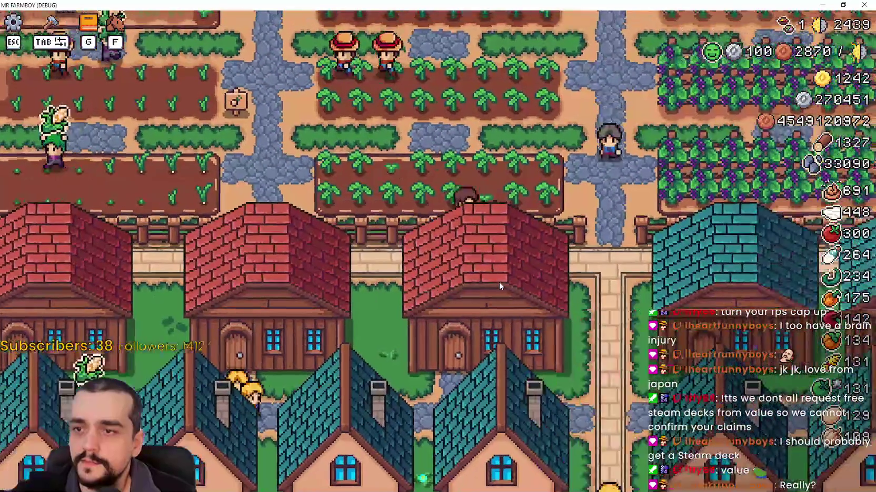
key("w")
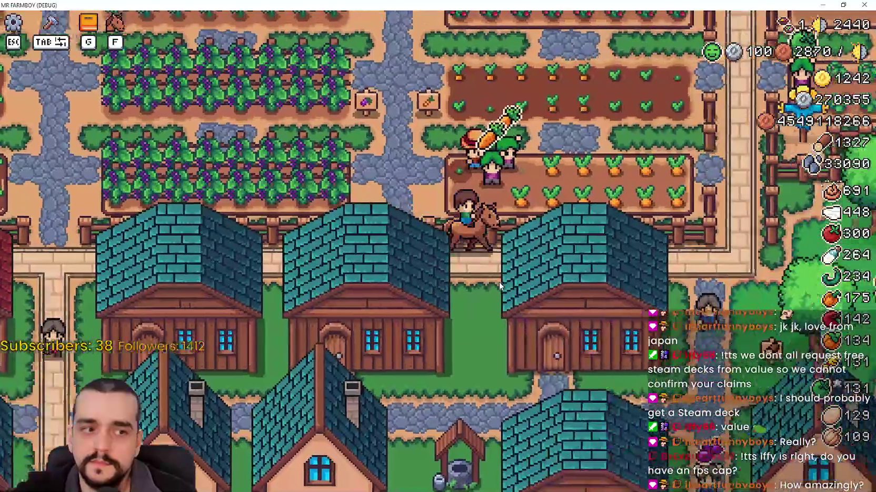
key("w")
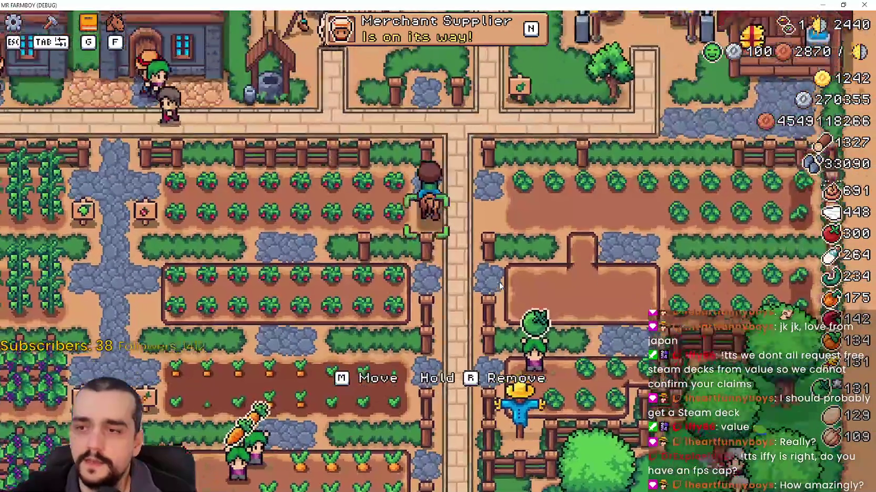
Step: Ride west along the road, through the fields past the merchant stall and houses, and back onto the road
key("a")
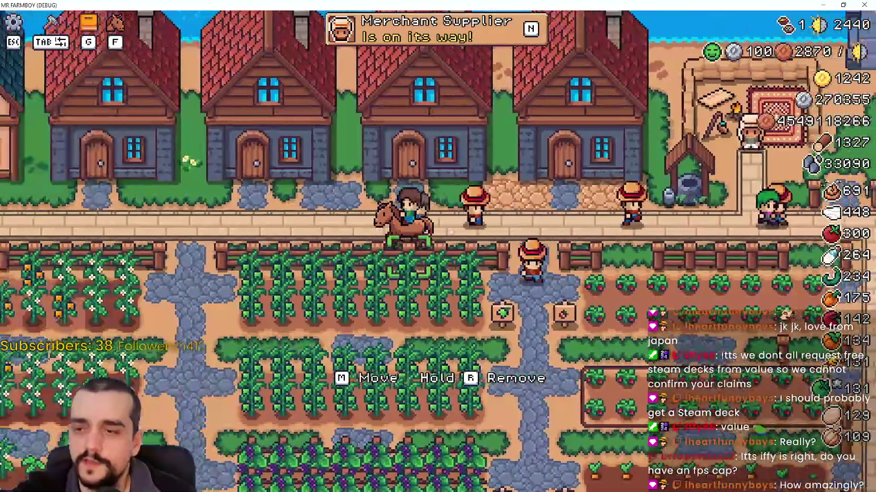
key("a")
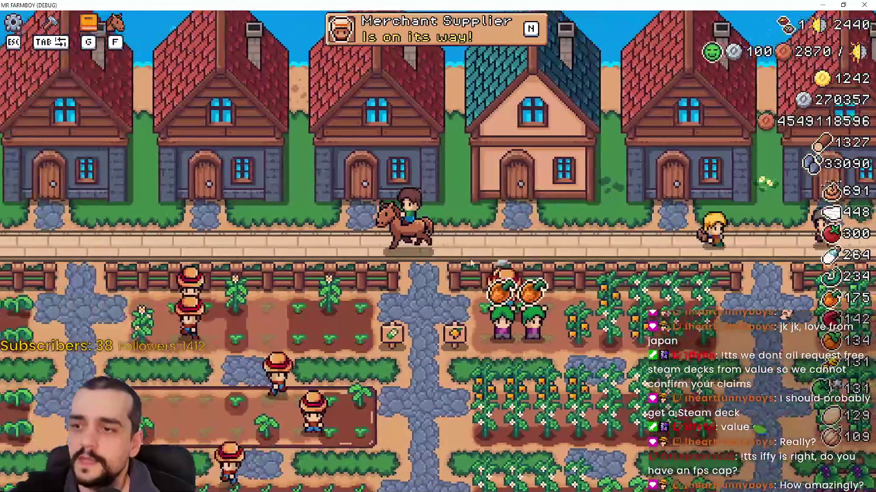
key("s")
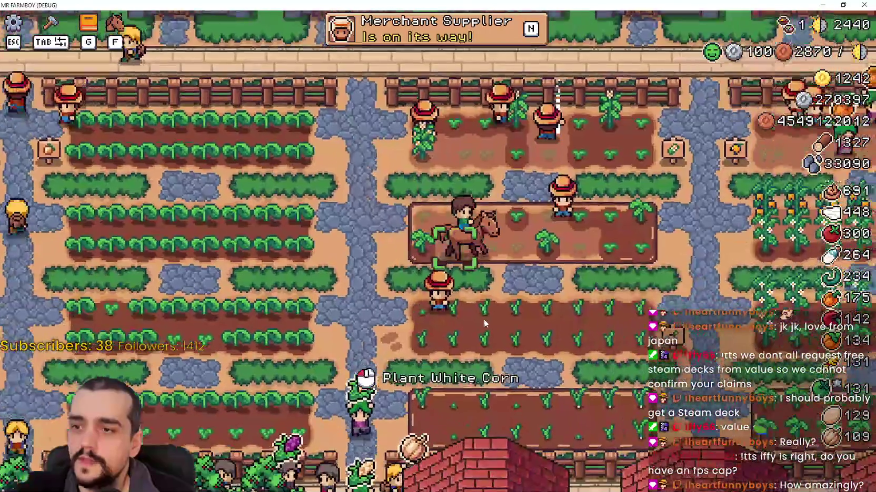
key("d")
key("w")
key("d")
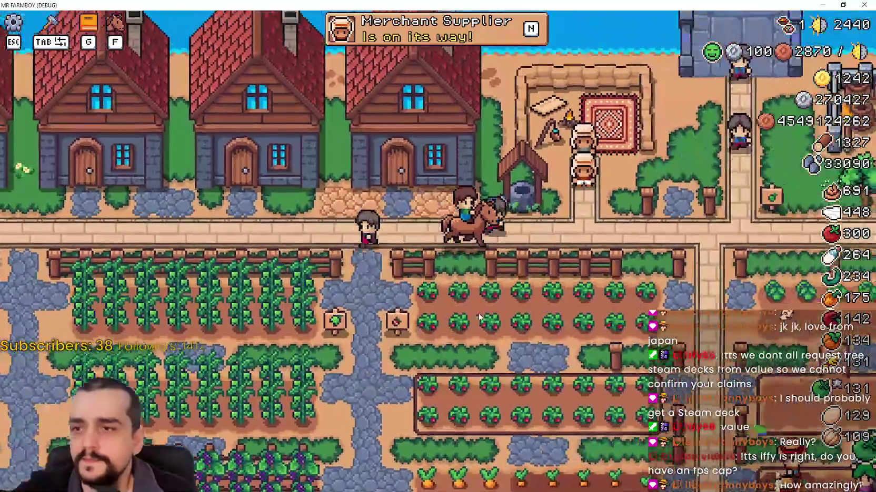
key("s")
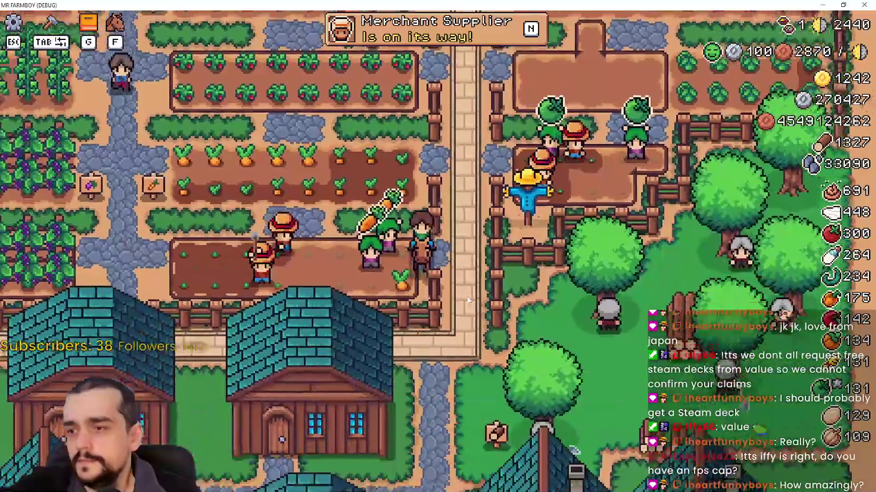
key("a")
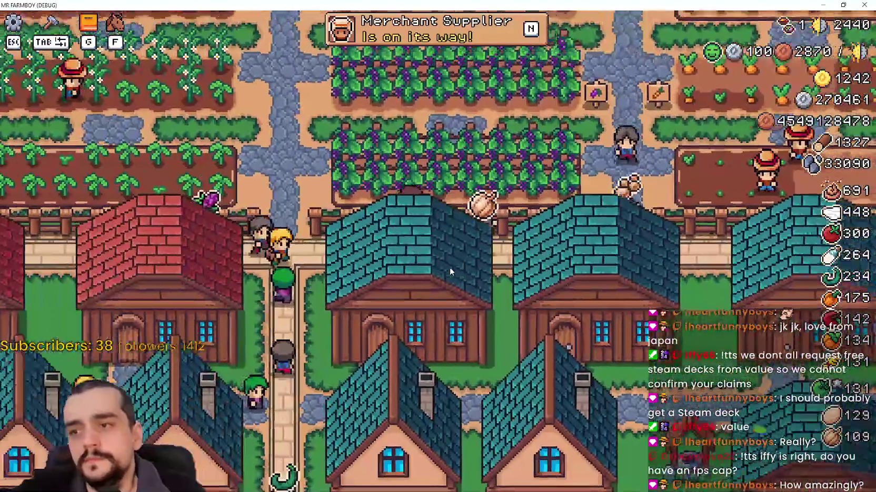
key("a")
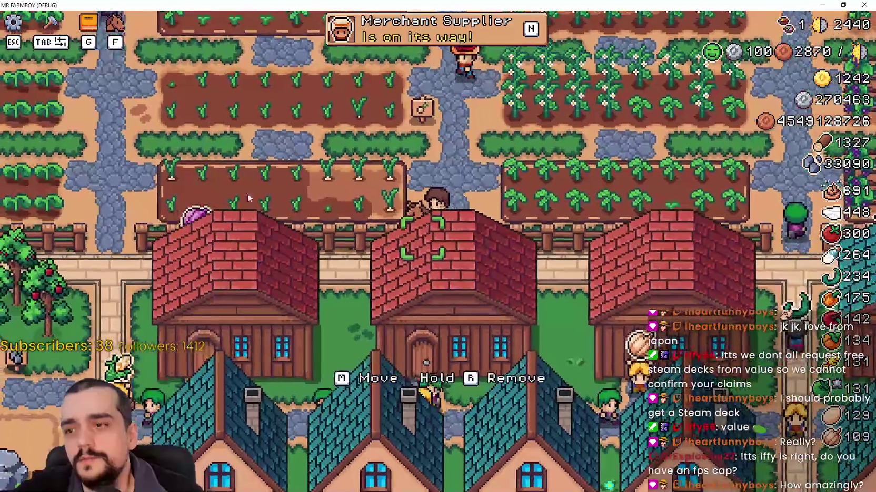
key("a")
key("w")
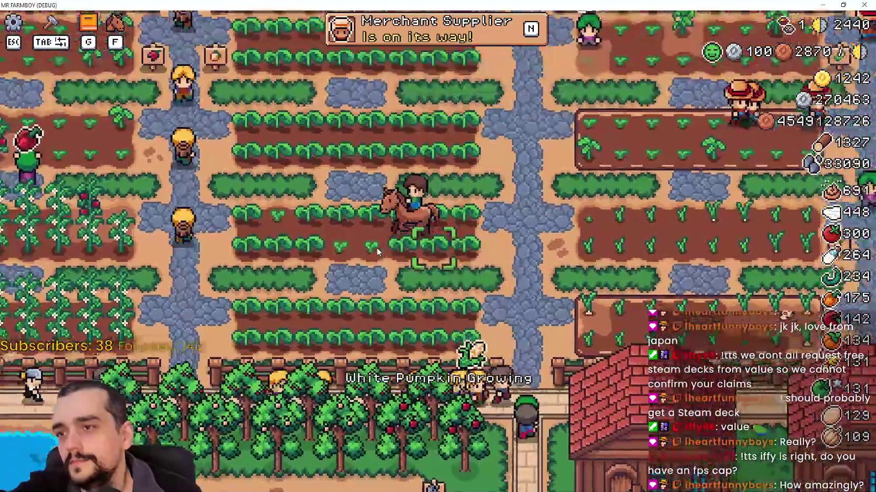
key("w")
key("a")
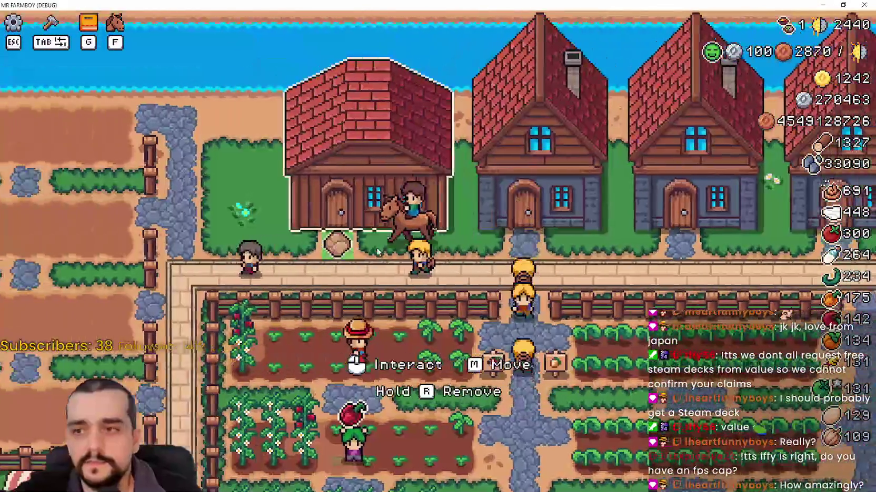
Step: Ride east past the orchard and vineyards, then west back toward the pond and market
key("a")
key("s")
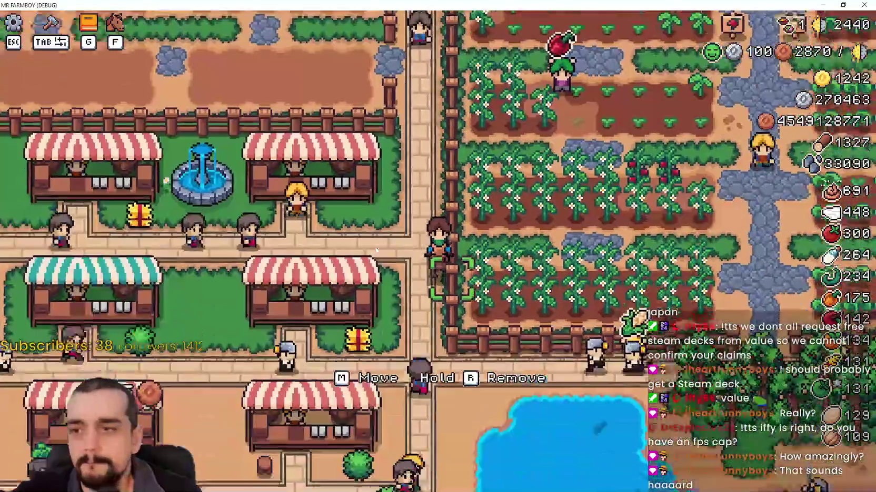
key("d")
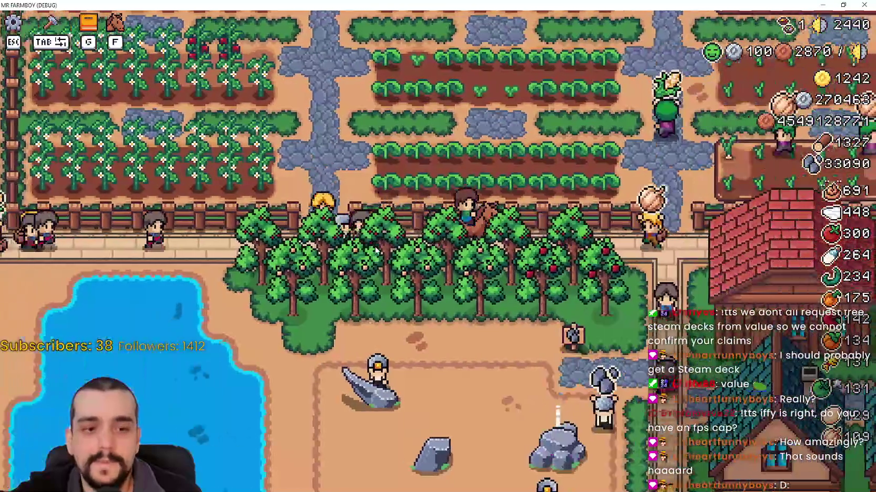
key("d")
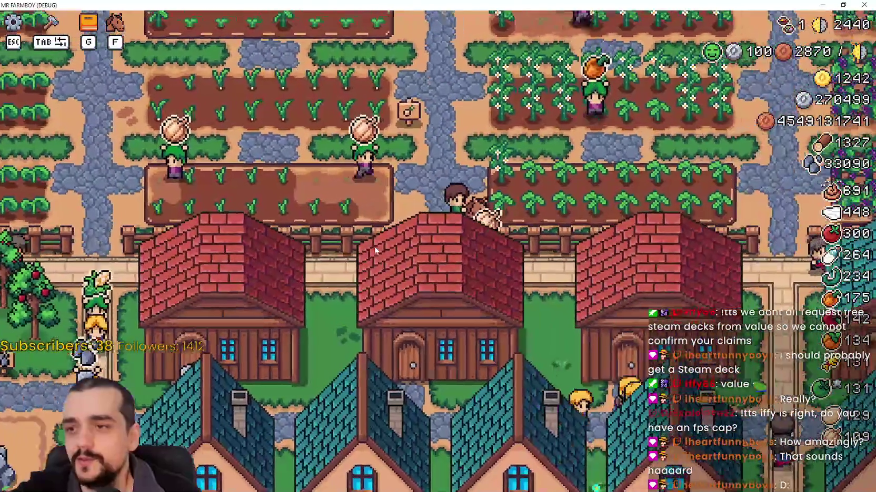
key("d")
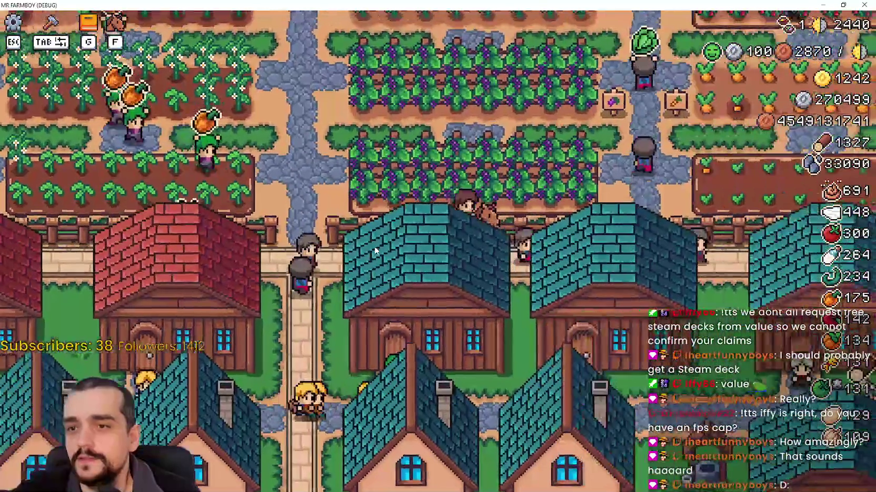
key("w")
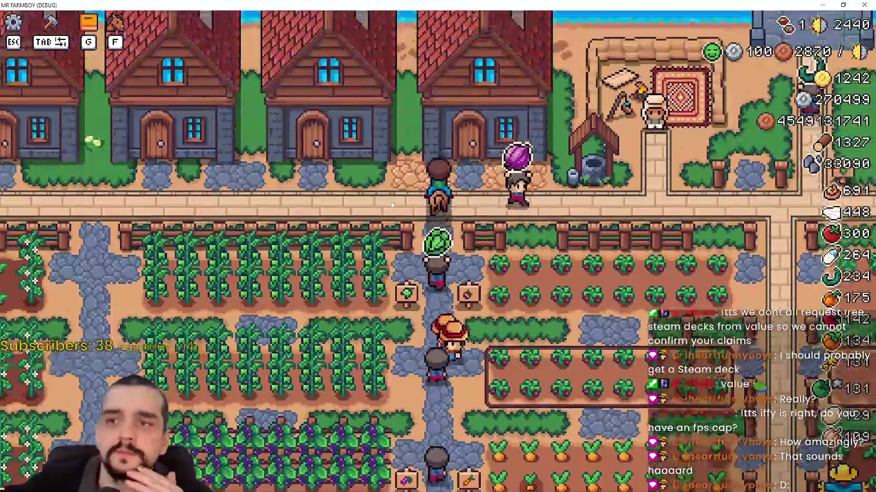
key("d")
key("s")
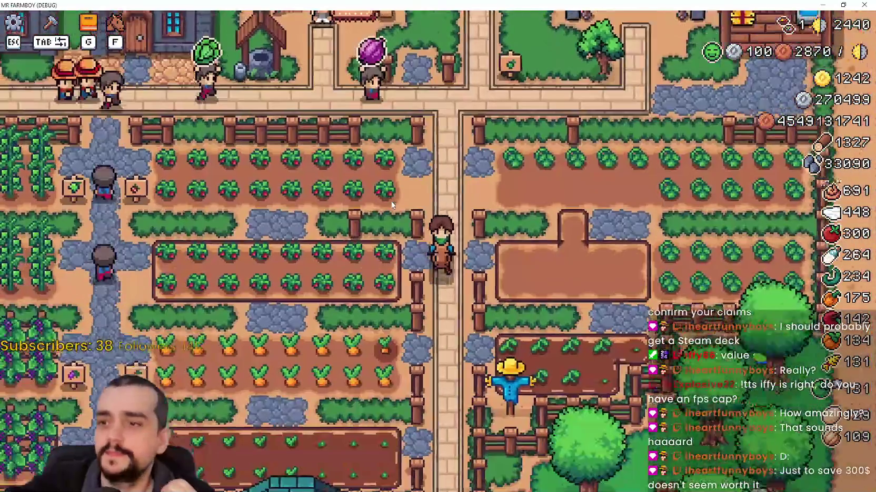
key("a")
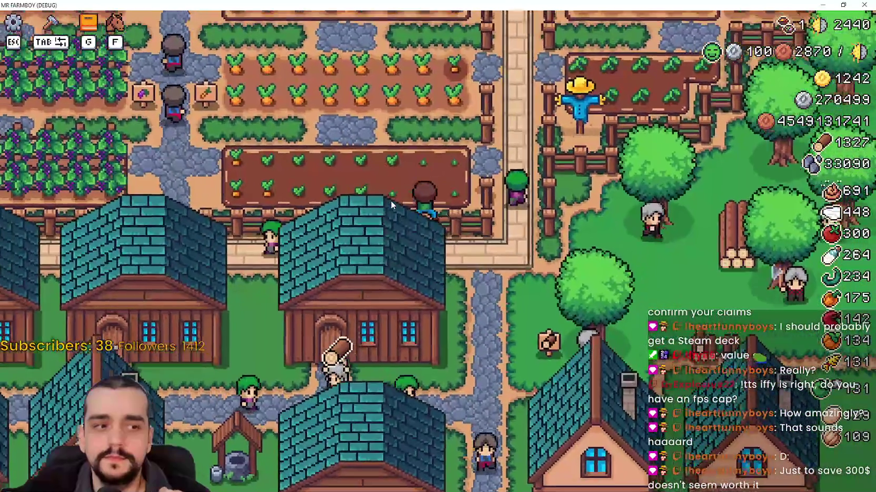
key("a")
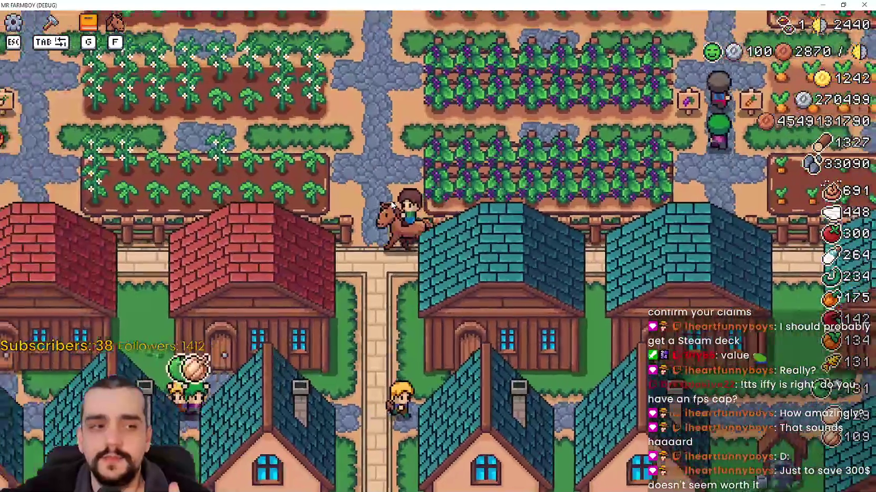
key("a")
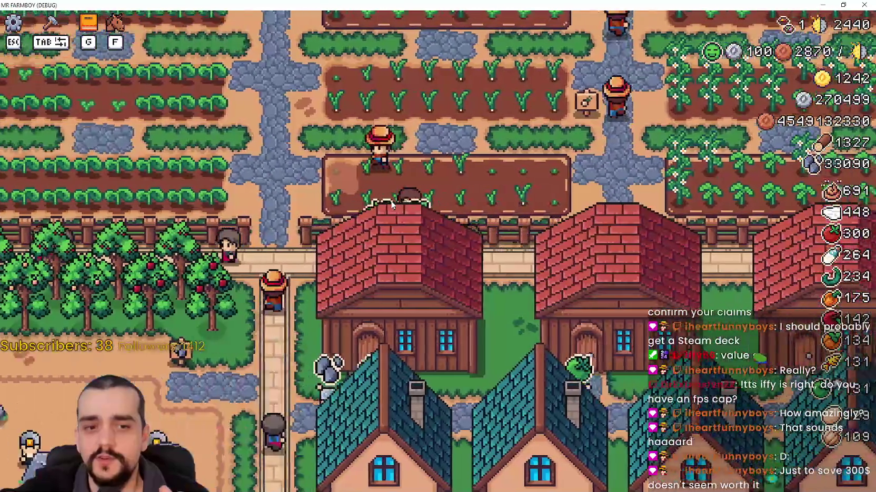
key("a")
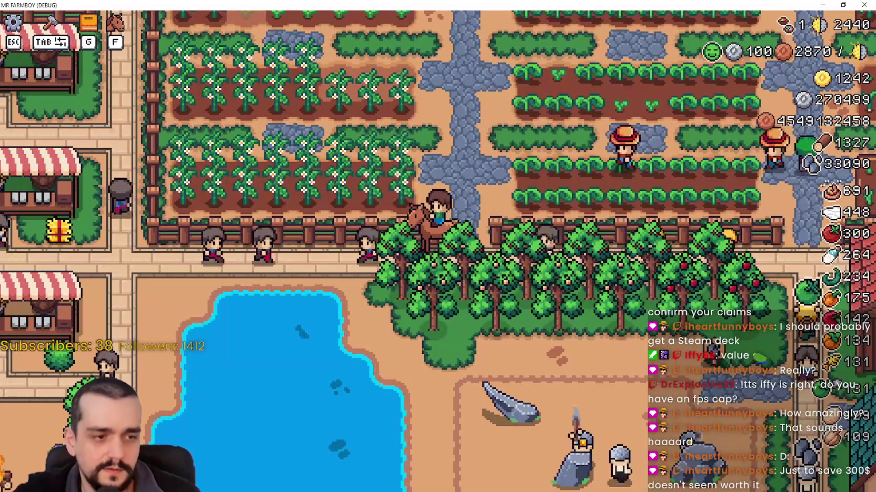
Step: Search the Steam store for 'steam' and open the Steam Deck product page
left_click(610, 64)
type("steam")
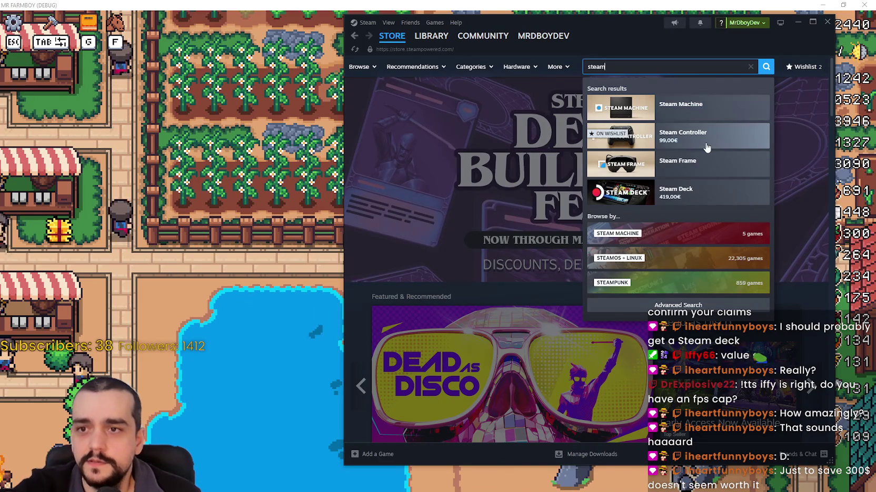
left_click(698, 200)
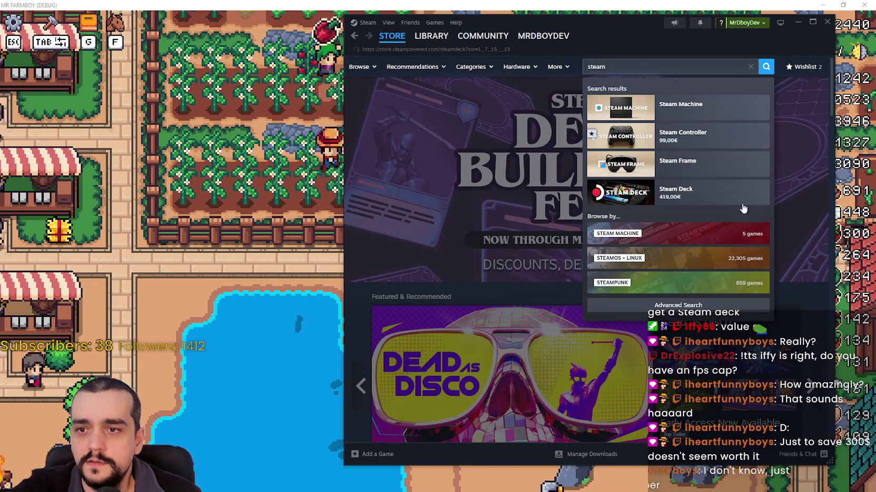
scroll(608, 282, "down", 8)
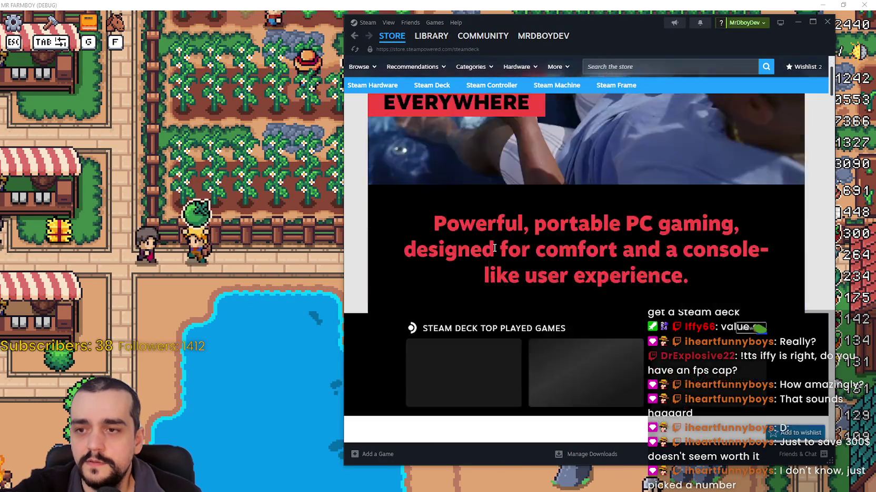
scroll(478, 330, "down", 1)
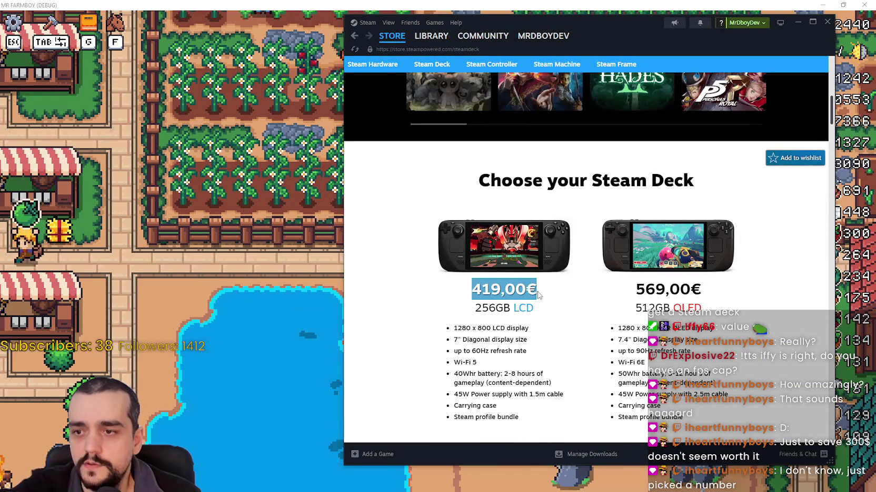
scroll(535, 298, "down", 1)
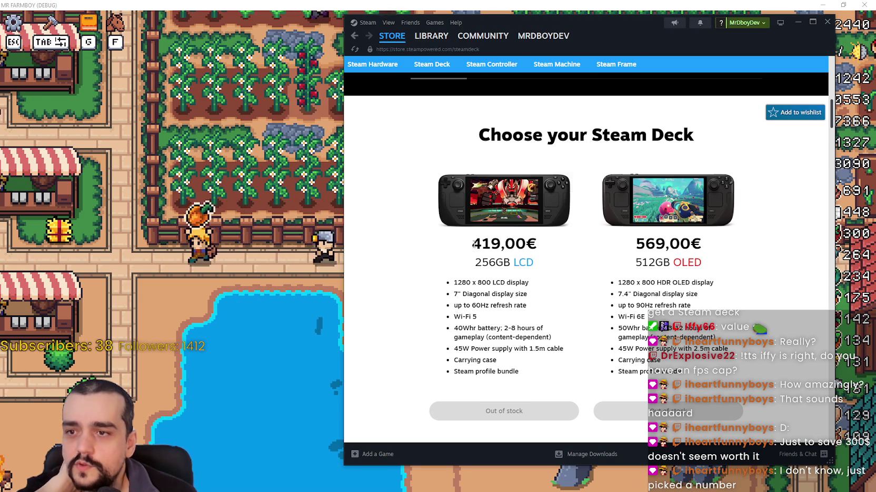
left_click_drag(490, 245, 538, 252)
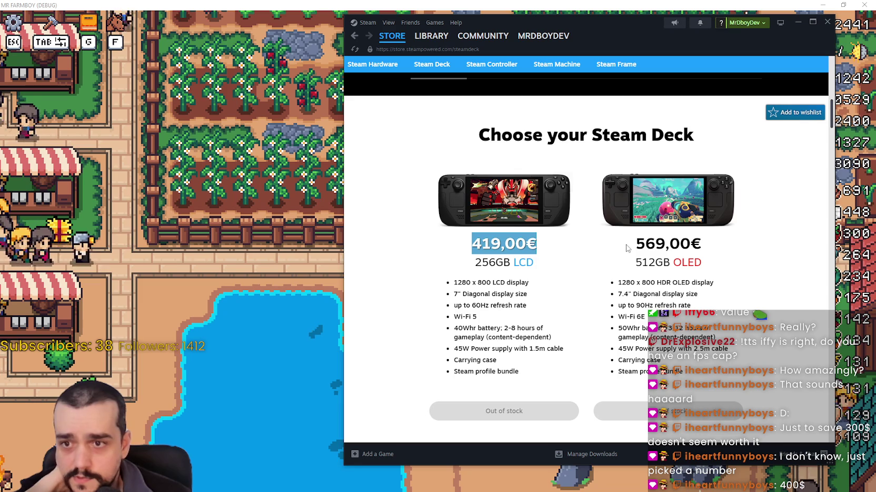
mouse_move(636, 246)
left_mouse_down()
mouse_move(702, 248)
mouse_move(702, 263)
mouse_move(703, 253)
left_mouse_up()
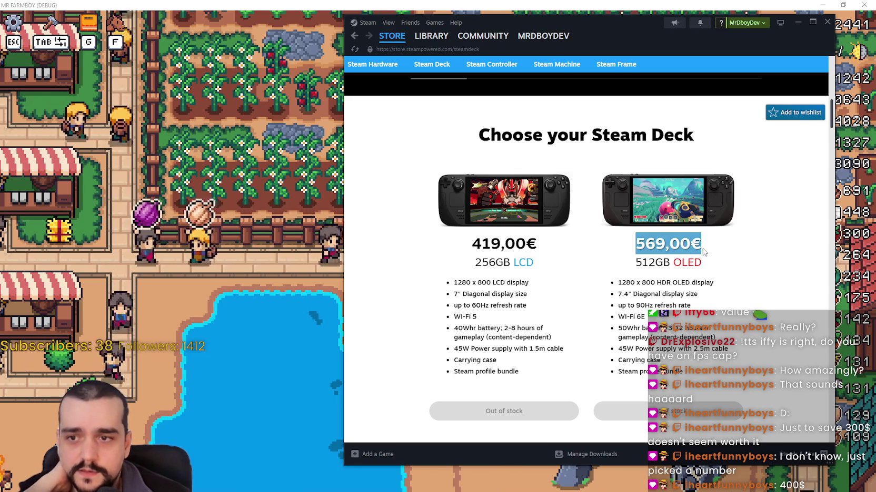
scroll(646, 304, "up", 1)
scroll(646, 304, "down", 3)
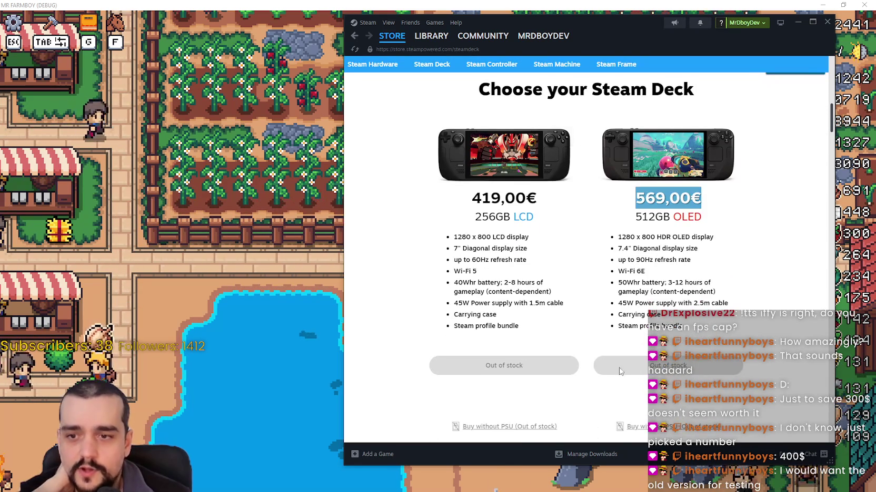
scroll(550, 351, "down", 4)
scroll(664, 302, "down", 15)
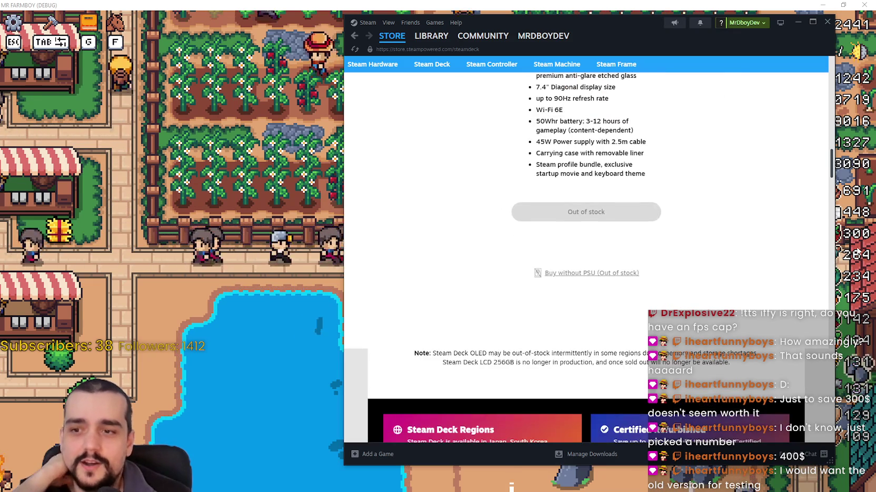
scroll(626, 239, "up", 9)
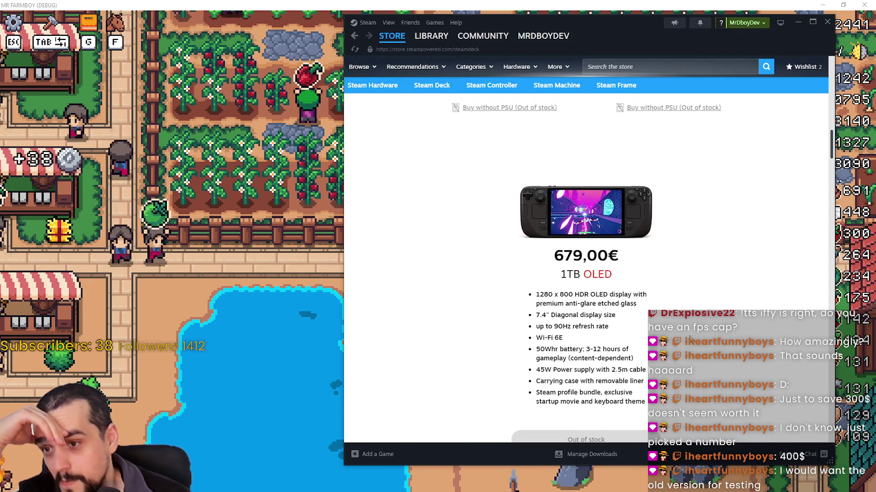
scroll(689, 340, "up", 11)
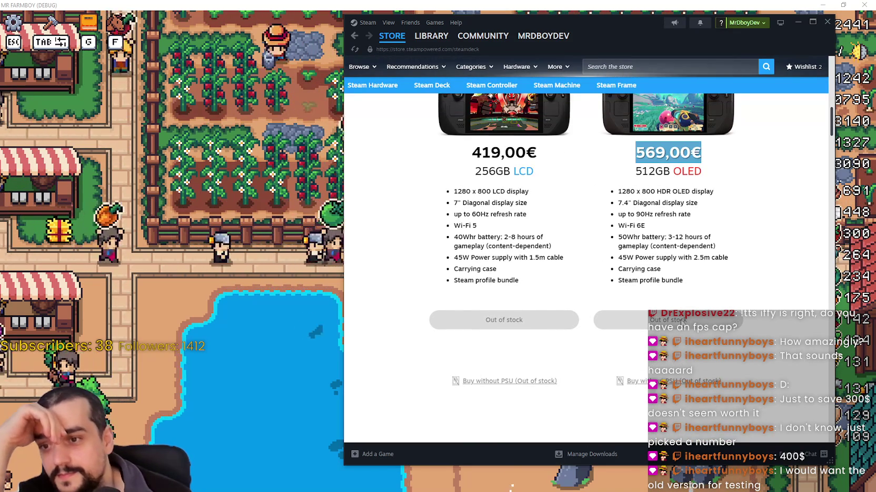
scroll(681, 319, "down", 7)
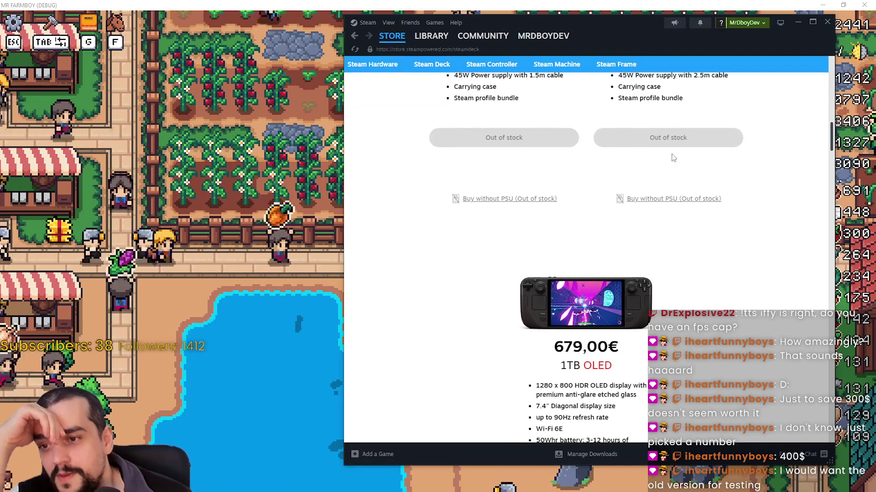
scroll(702, 376, "down", 7)
scroll(694, 358, "up", 7)
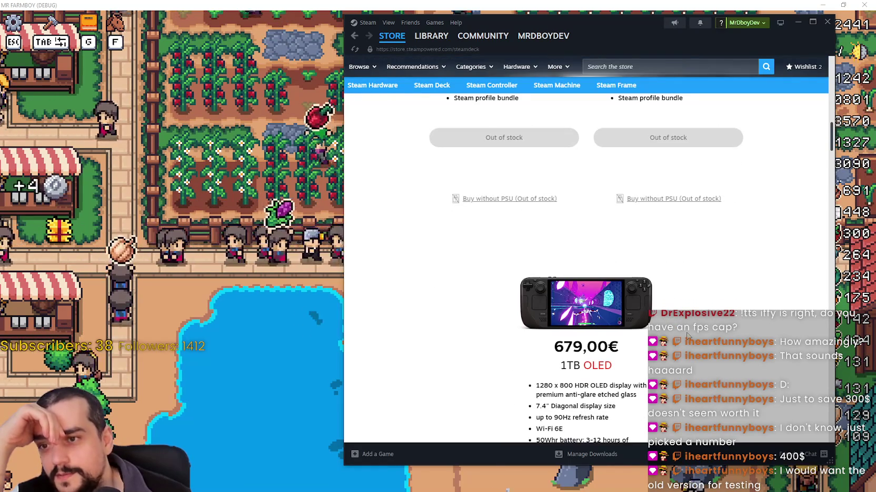
scroll(687, 335, "down", 14)
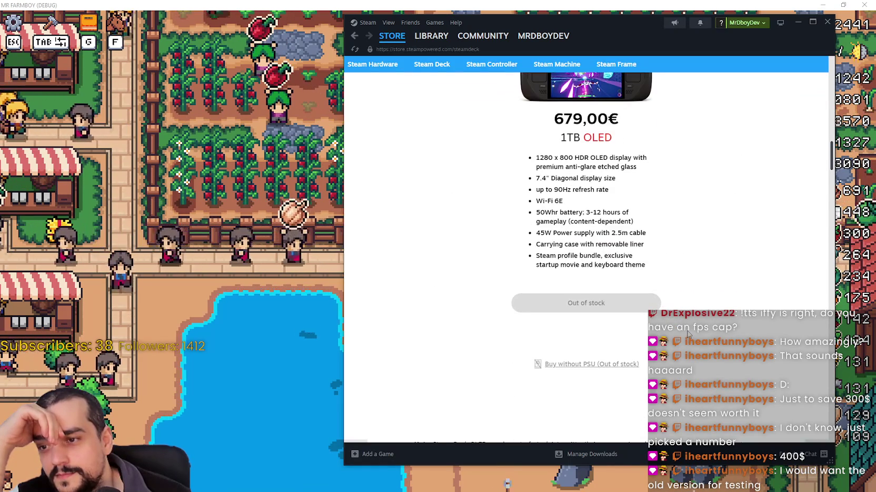
scroll(688, 333, "down", 5)
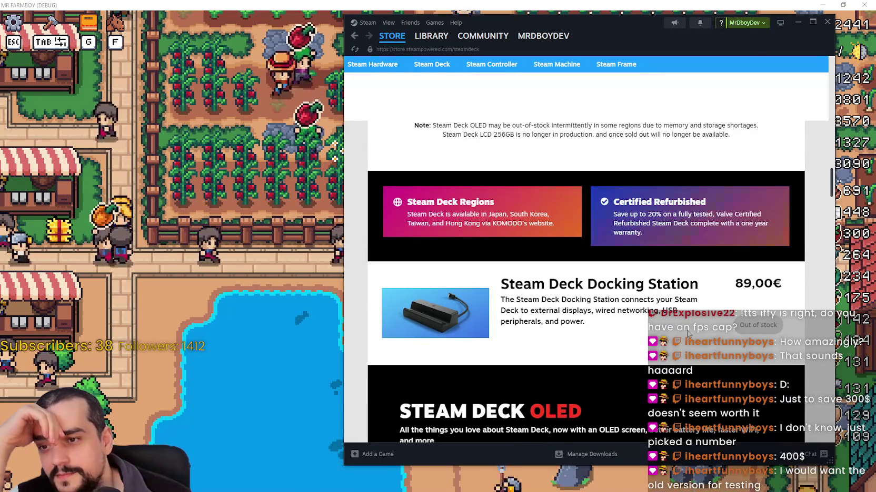
scroll(687, 333, "up", 2)
scroll(687, 330, "up", 20)
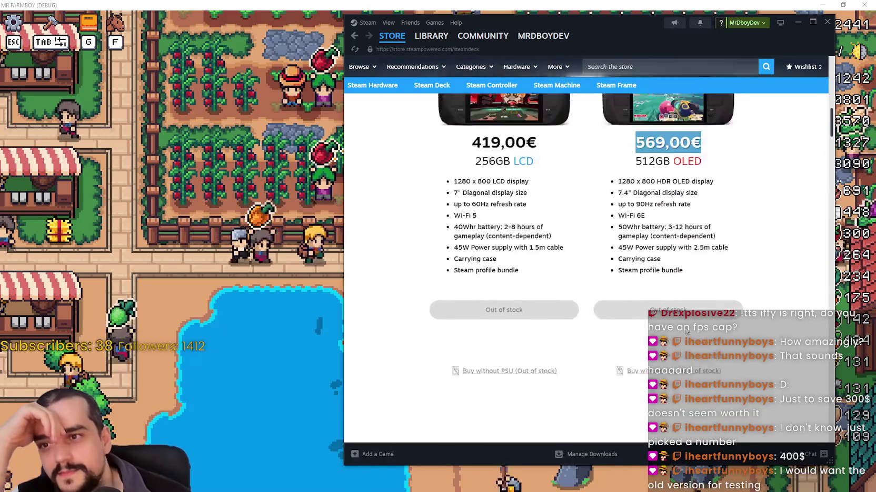
scroll(664, 322, "up", 10)
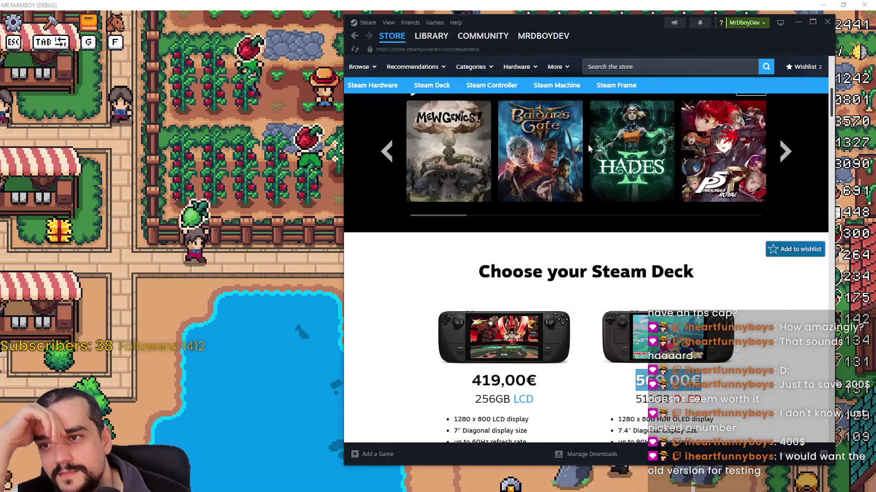
scroll(664, 322, "up", 2)
mouse_move(684, 316)
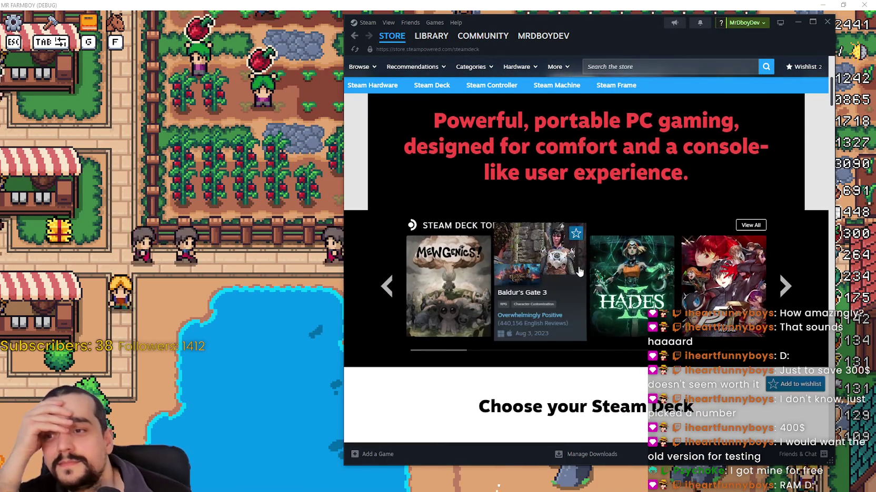
scroll(761, 321, "down", 14)
scroll(610, 107, "up", 6)
left_click(675, 66)
left_click(479, 91)
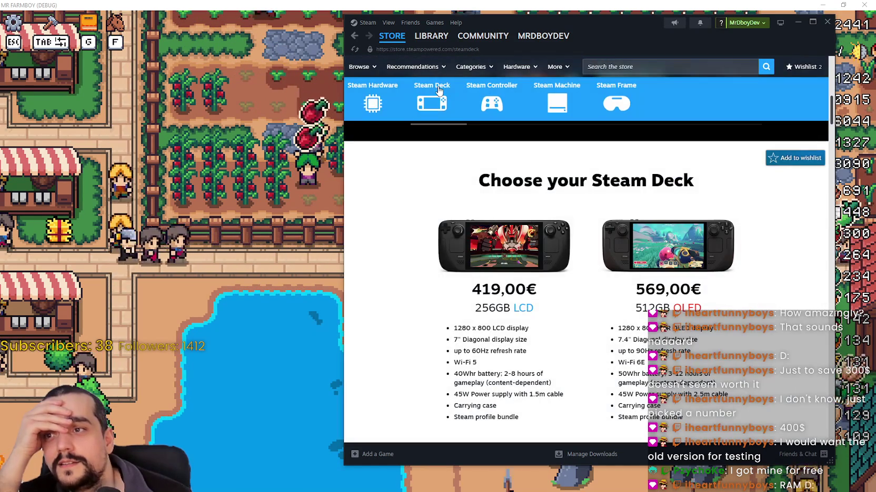
Step: Switch to the Steam Controller page from the hardware bar and scroll to its top
left_click(480, 96)
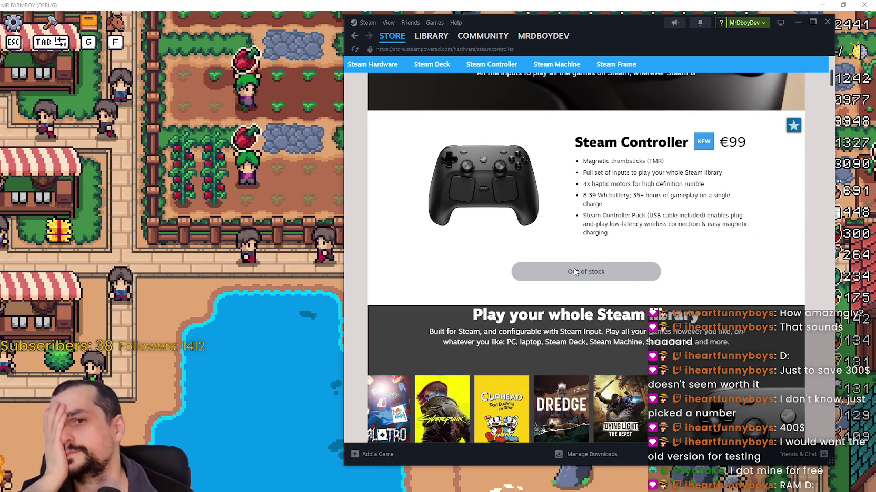
scroll(579, 253, "up", 5)
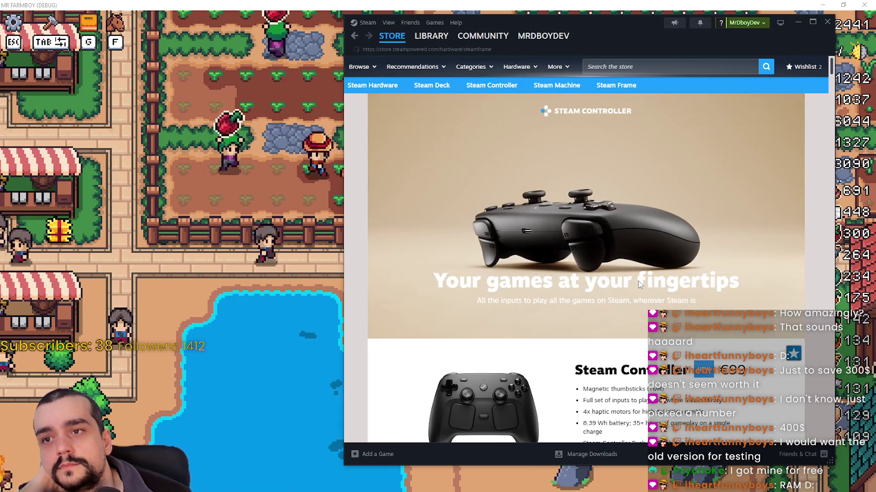
Step: Scroll through the Steam Frame hardware page to view its features
scroll(619, 302, "down", 10)
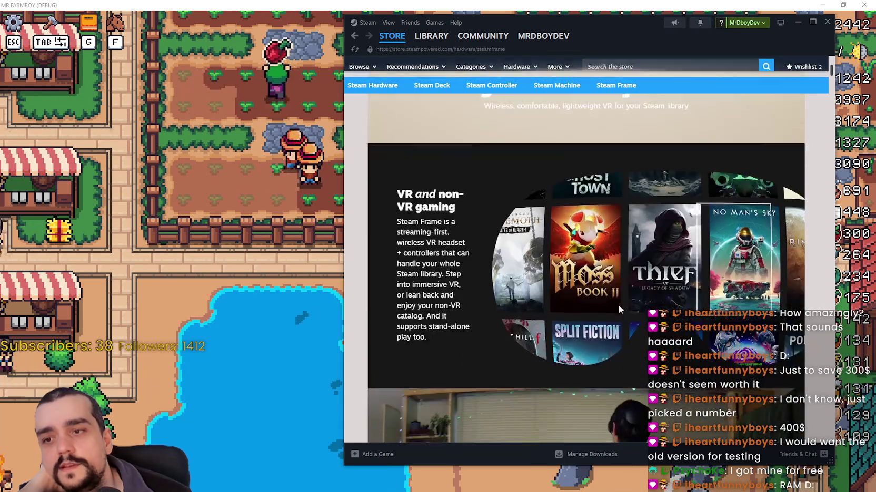
scroll(620, 303, "down", 10)
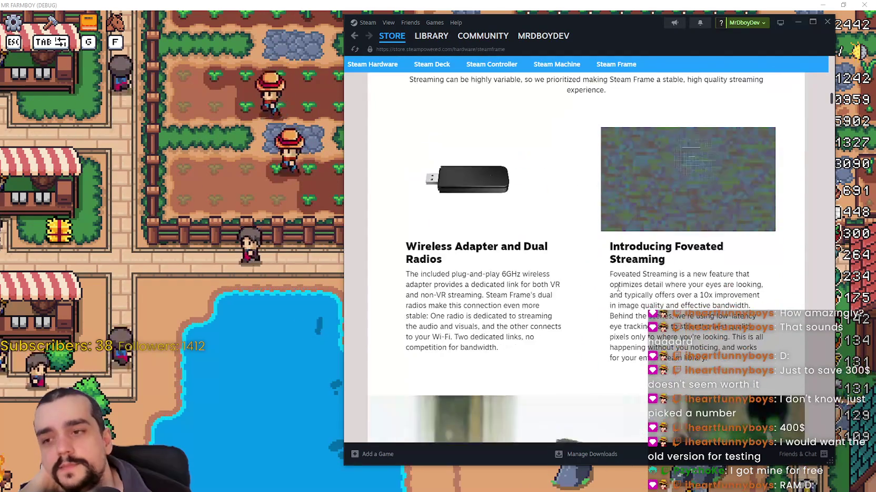
scroll(616, 286, "down", 10)
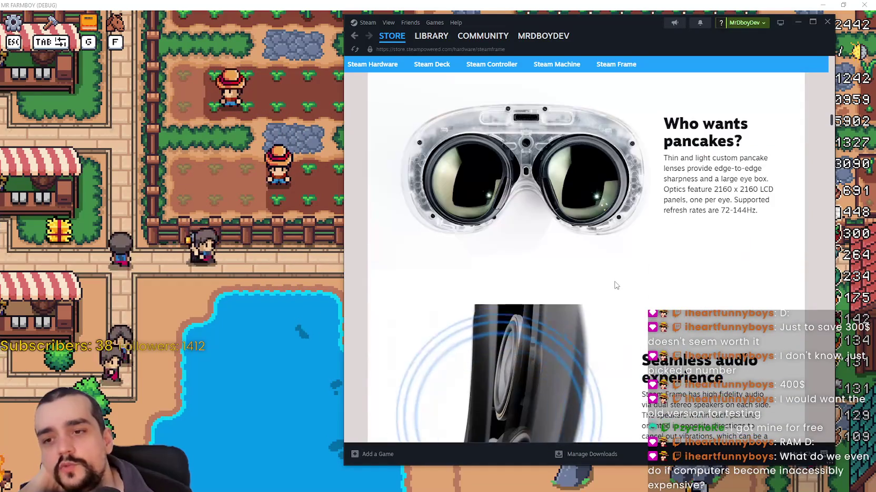
scroll(616, 285, "down", 2)
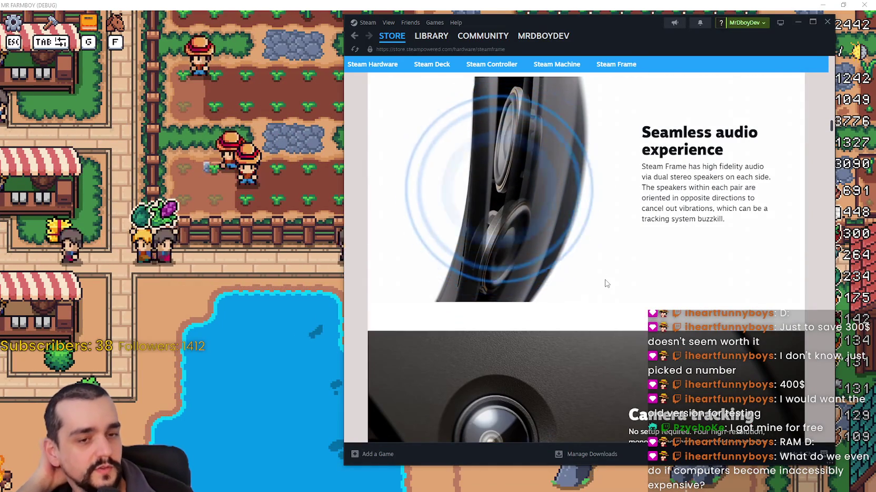
scroll(605, 284, "up", 10)
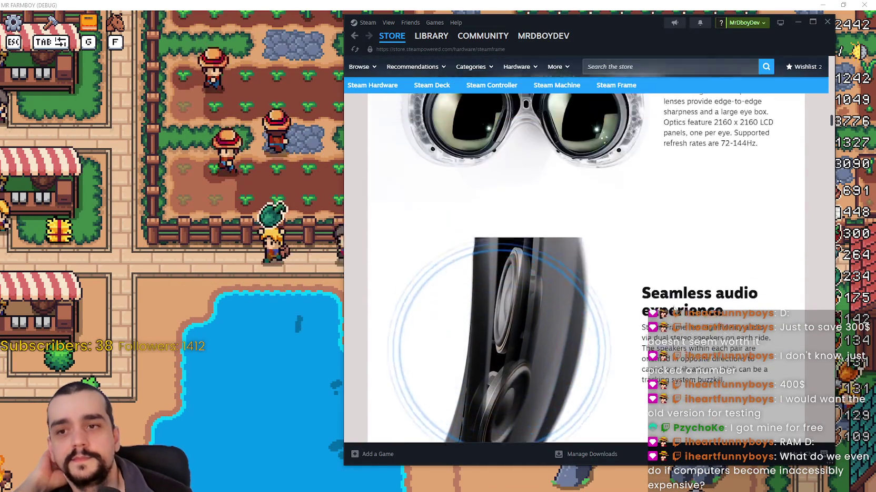
scroll(663, 287, "up", 15)
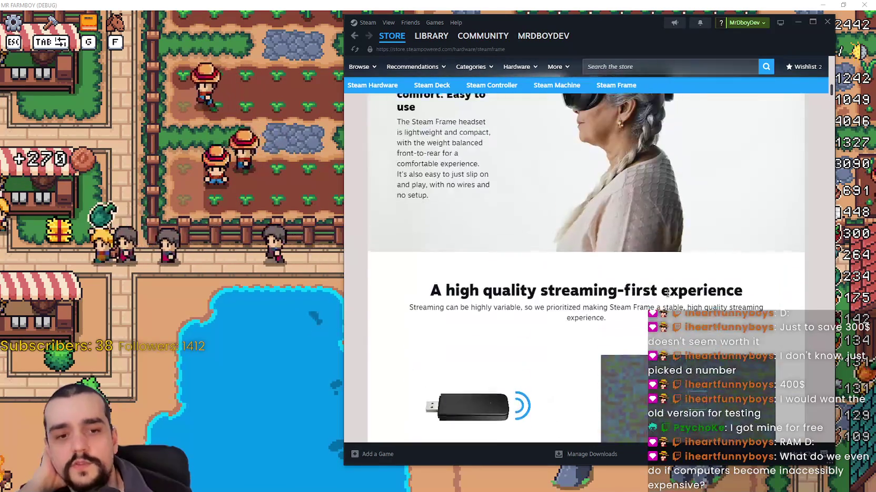
scroll(662, 287, "up", 10)
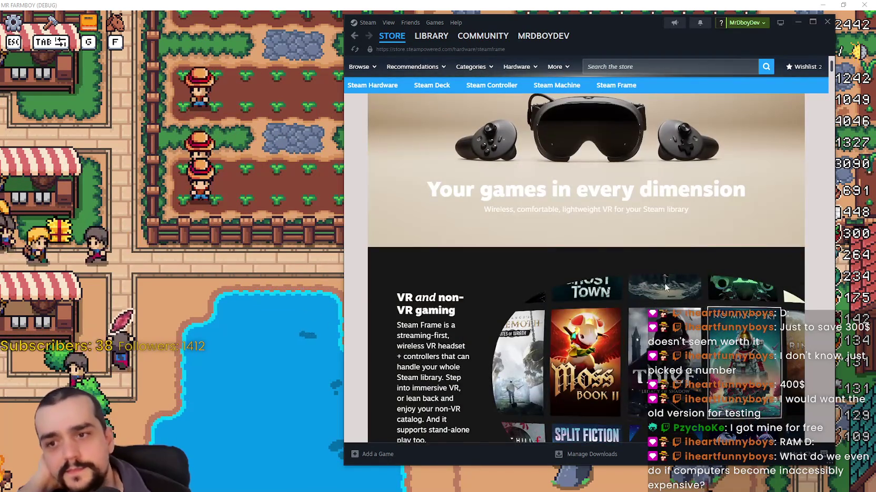
scroll(665, 287, "up", 2)
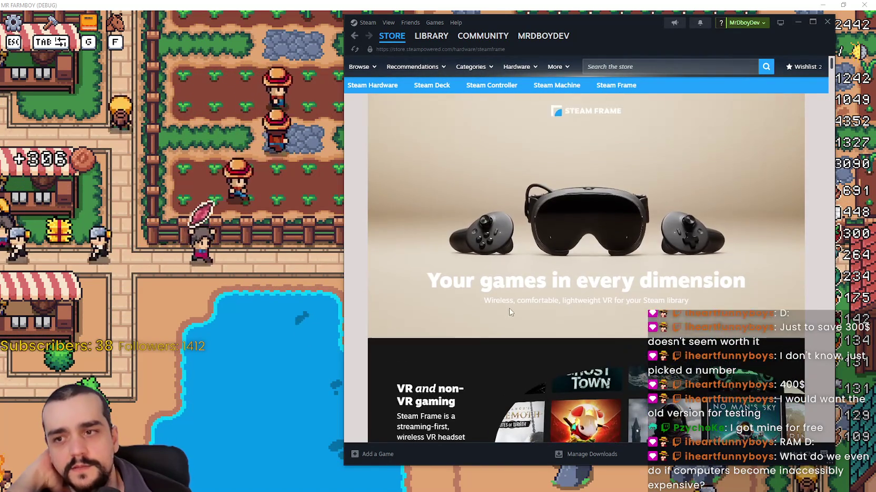
mouse_move(596, 100)
scroll(507, 142, "down", 10)
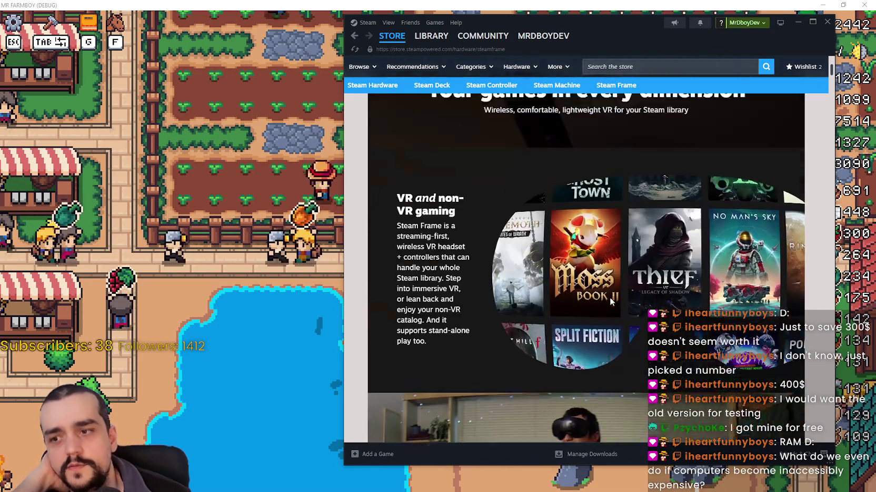
scroll(613, 277, "down", 15)
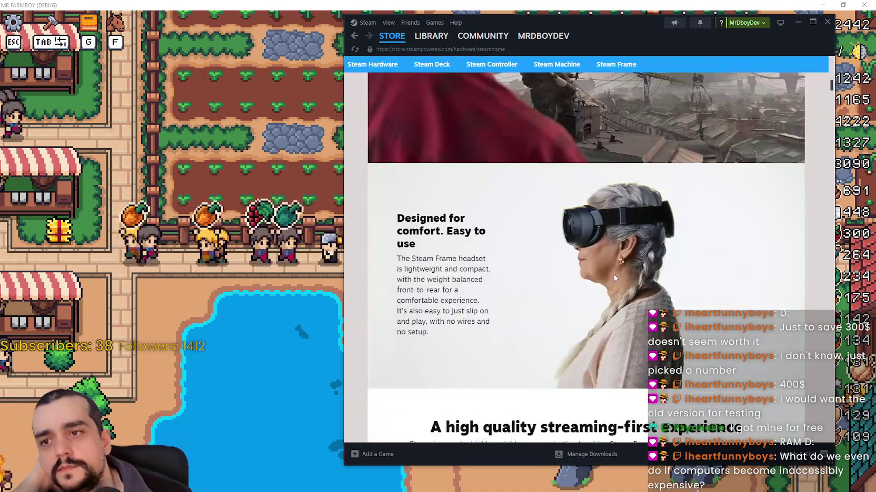
scroll(613, 270, "down", 15)
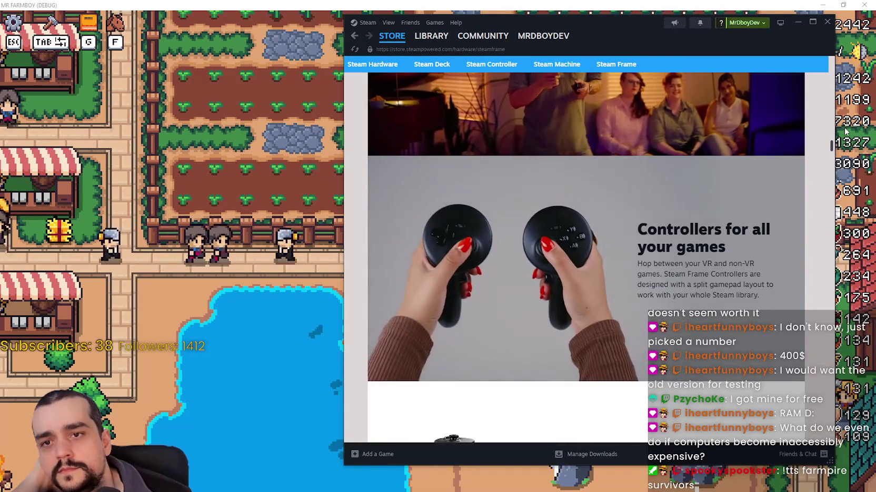
scroll(836, 159, "down", 9)
Step: Browse the Steam Frame page down to the foveated streaming and lens sections
mouse_move(835, 159)
left_mouse_down()
mouse_move(847, 248)
mouse_move(837, 85)
mouse_move(817, 33)
mouse_move(804, 158)
mouse_move(786, 90)
mouse_move(794, 138)
left_mouse_up()
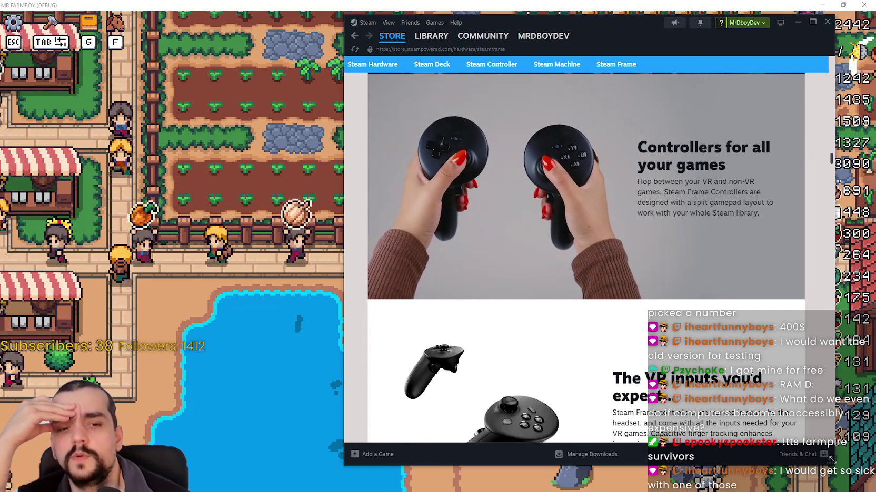
left_click_drag(831, 459, 801, 472)
scroll(698, 340, "up", 8)
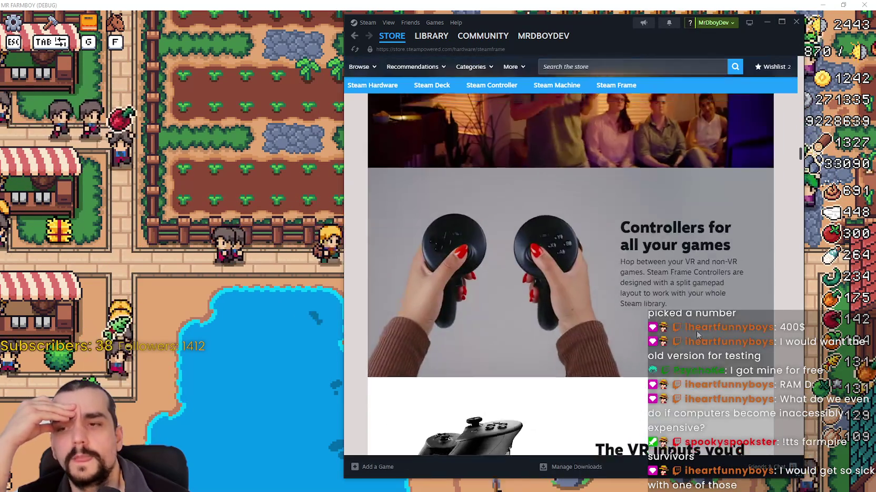
scroll(698, 340, "up", 10)
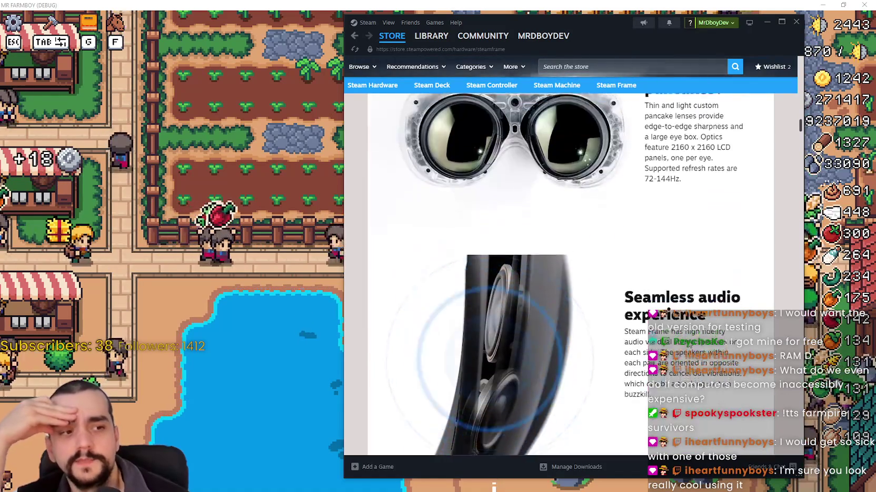
scroll(690, 351, "up", 10)
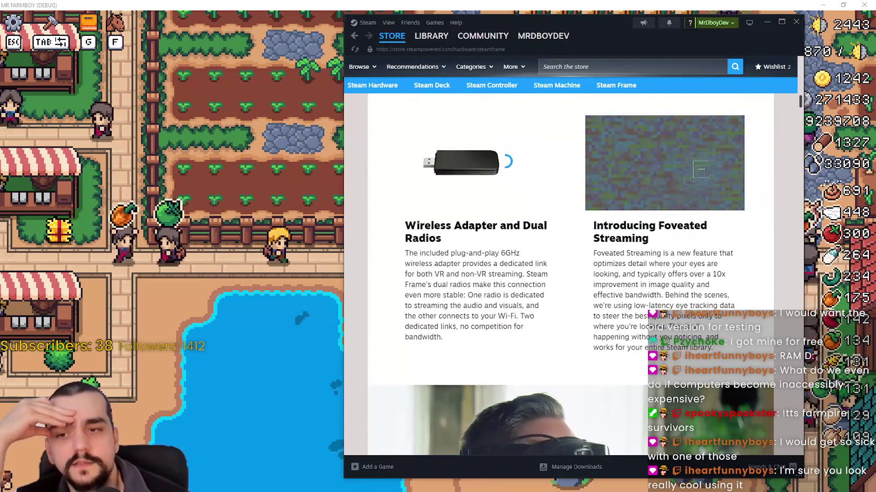
scroll(689, 351, "up", 10)
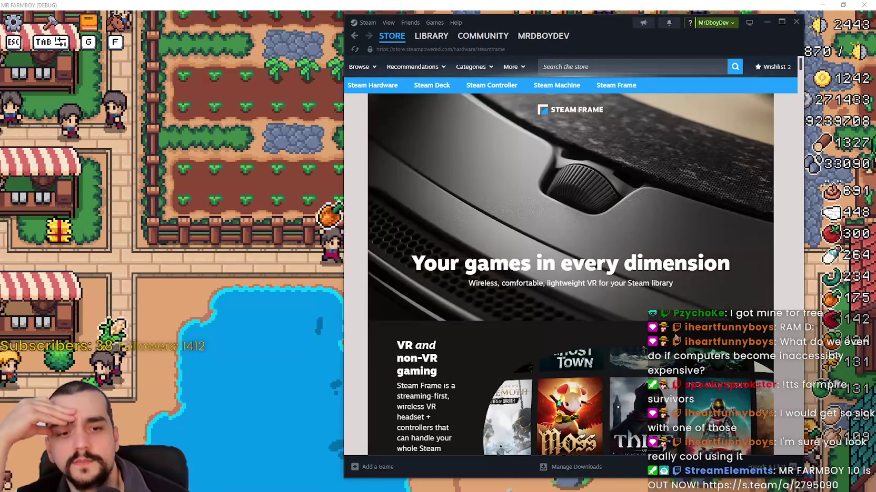
scroll(663, 279, "down", 5)
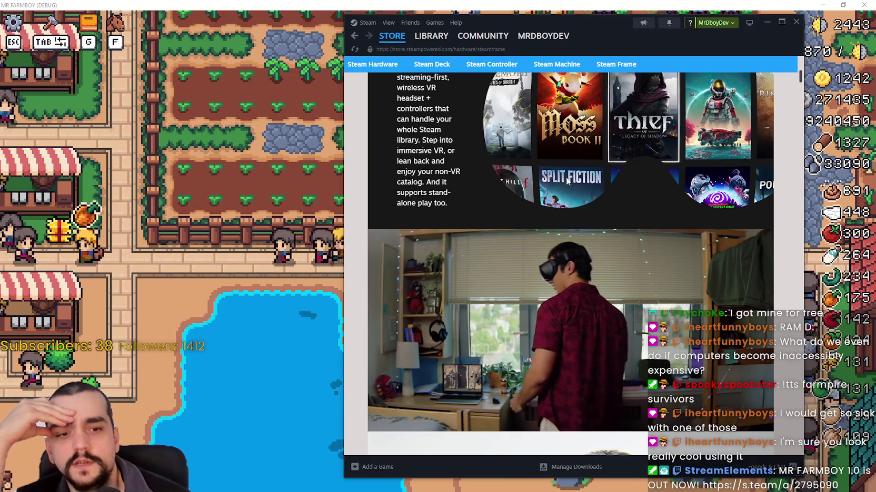
scroll(655, 297, "up", 3)
scroll(638, 279, "down", 10)
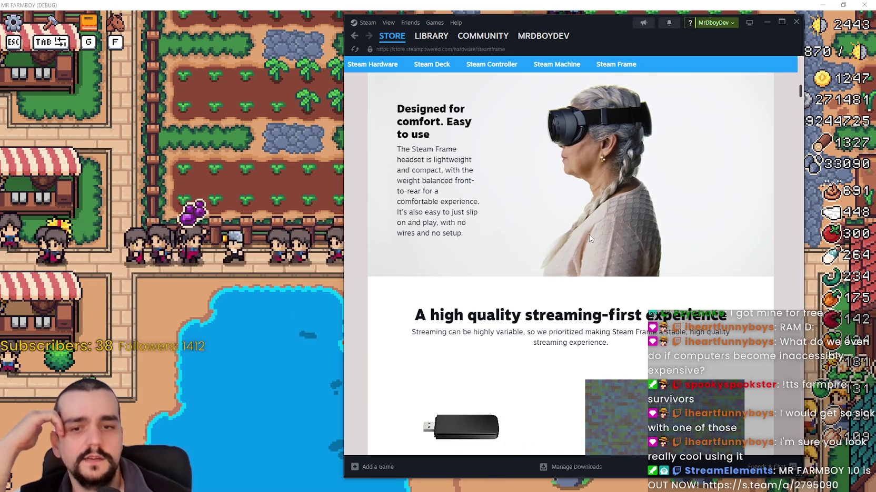
scroll(589, 238, "down", 2)
scroll(610, 263, "down", 5)
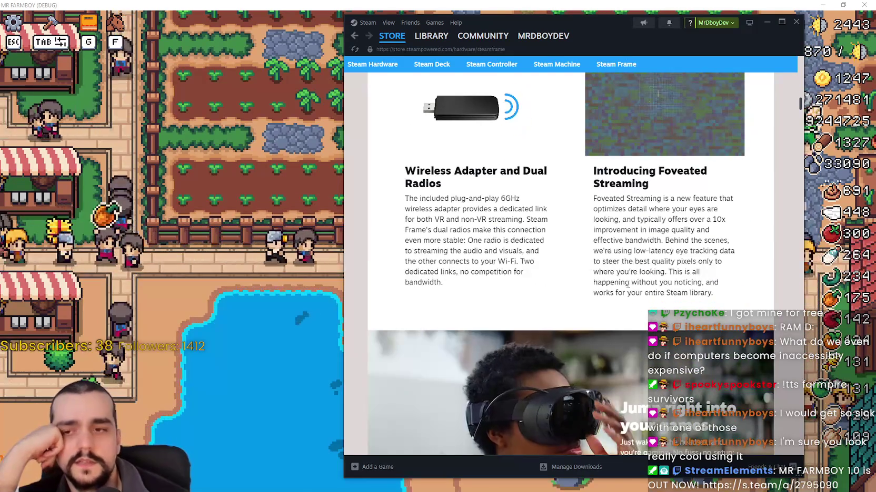
Step: Select and deselect text in the Foveated Streaming and Wireless Adapter paragraphs
mouse_move(591, 208)
left_mouse_down()
mouse_move(712, 277)
mouse_move(589, 174)
mouse_move(402, 187)
left_mouse_up()
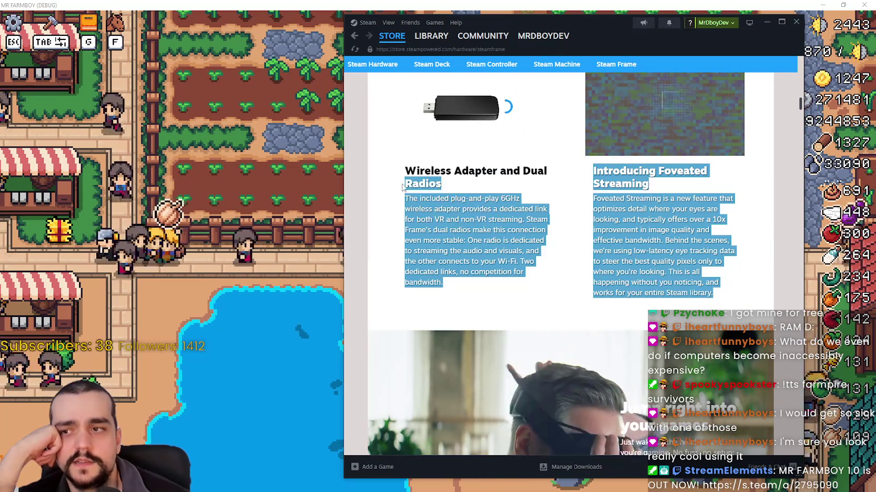
mouse_move(436, 210)
left_mouse_down()
mouse_move(658, 221)
mouse_move(705, 274)
left_mouse_up()
left_click(717, 294)
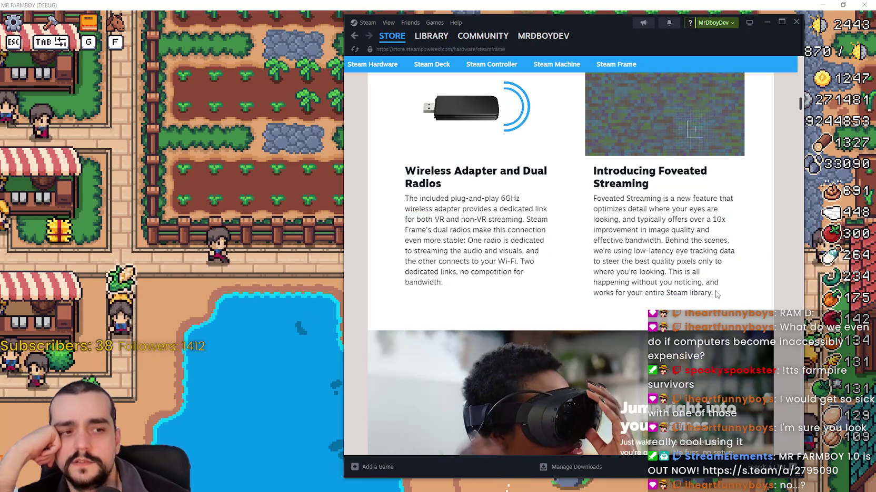
left_click(594, 203)
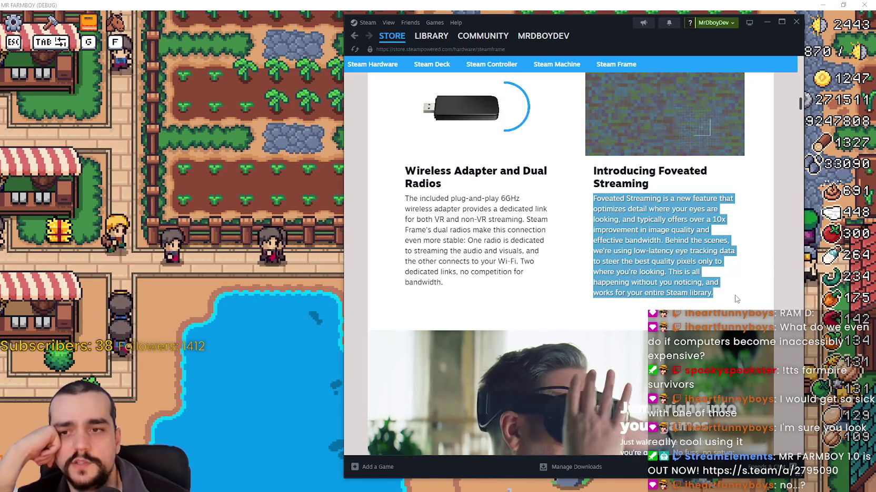
left_click(715, 285)
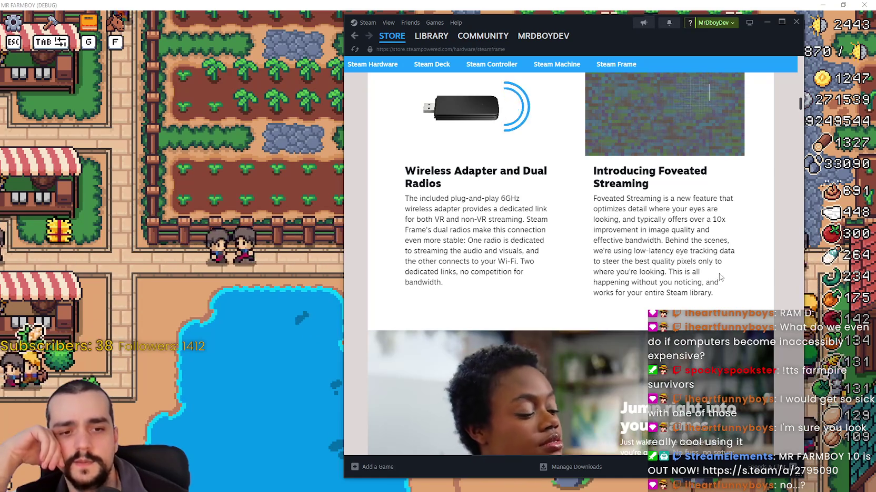
mouse_move(711, 273)
left_mouse_down()
mouse_move(593, 200)
mouse_move(703, 281)
left_mouse_up()
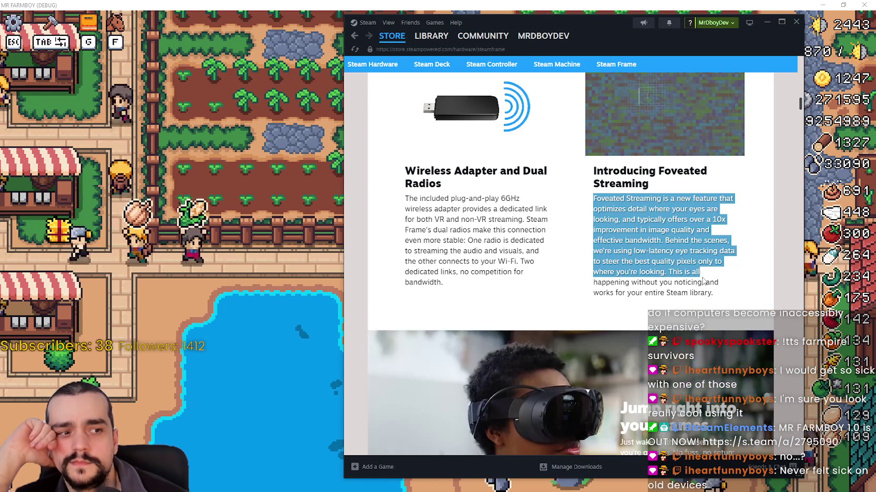
left_click_drag(405, 198, 521, 273)
left_click(552, 289)
Step: Scroll further down the Steam Frame page, then return to the Store front page
scroll(543, 275, "down", 3)
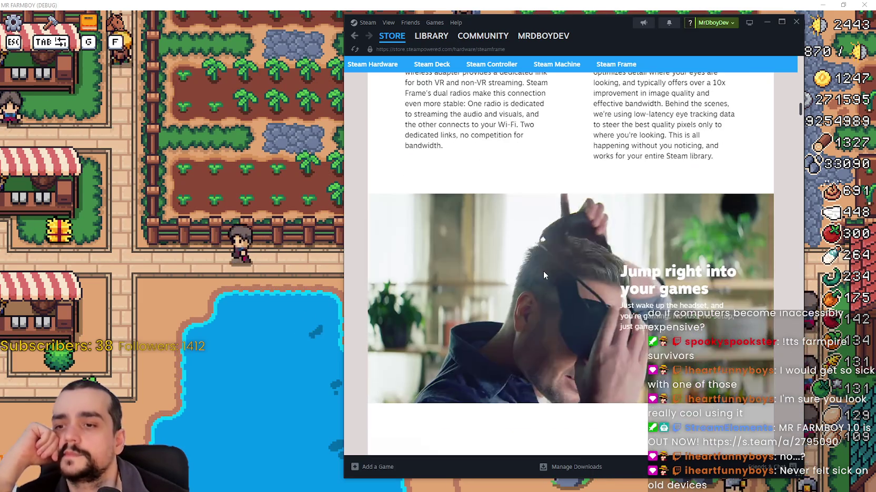
scroll(543, 272, "down", 3)
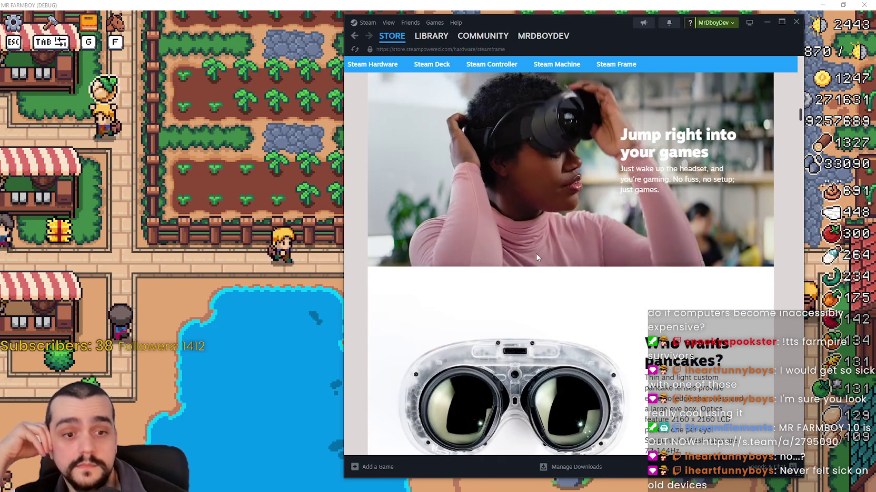
scroll(536, 255, "down", 4)
scroll(537, 254, "down", 2)
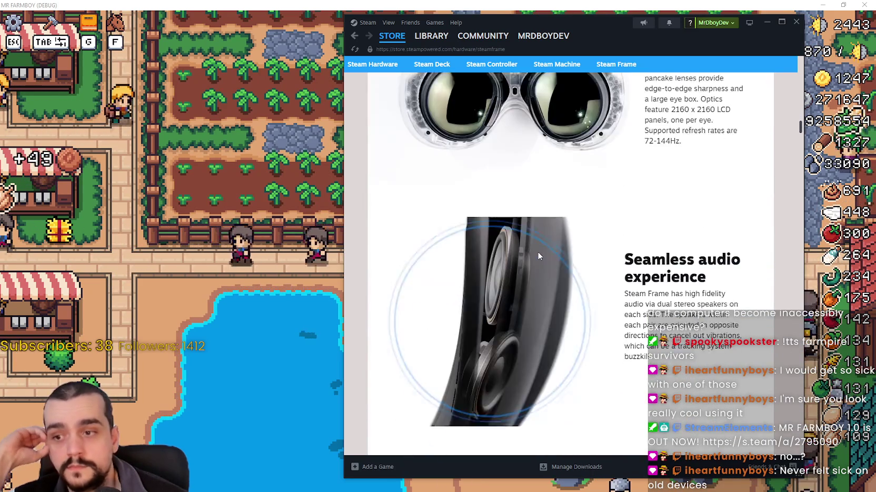
scroll(536, 251, "down", 5)
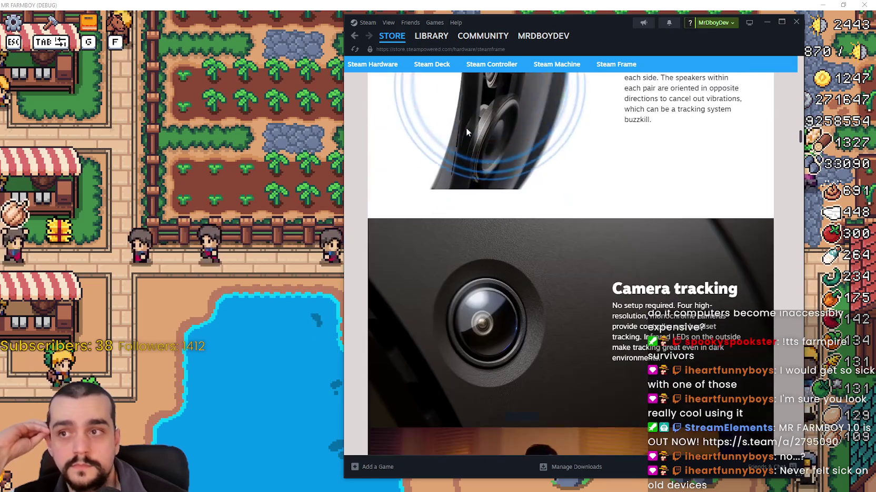
left_click(399, 37)
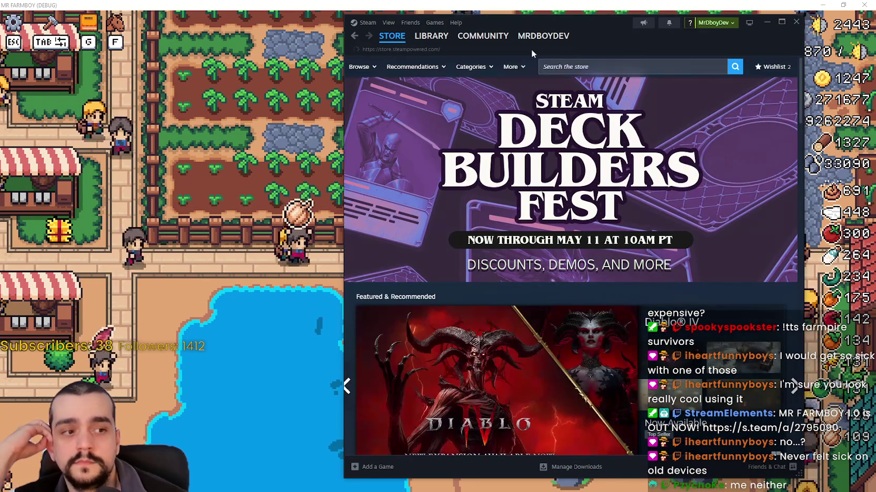
Step: Scroll the store front page, reload it via STORE, and minimize Steam to reveal the game
left_click_drag(573, 25, 551, 31)
scroll(636, 276, "down", 4)
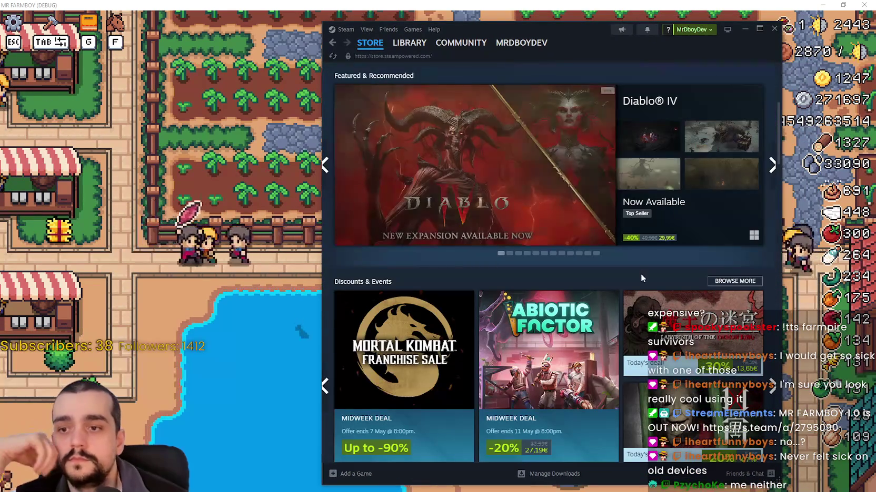
scroll(642, 277, "down", 3)
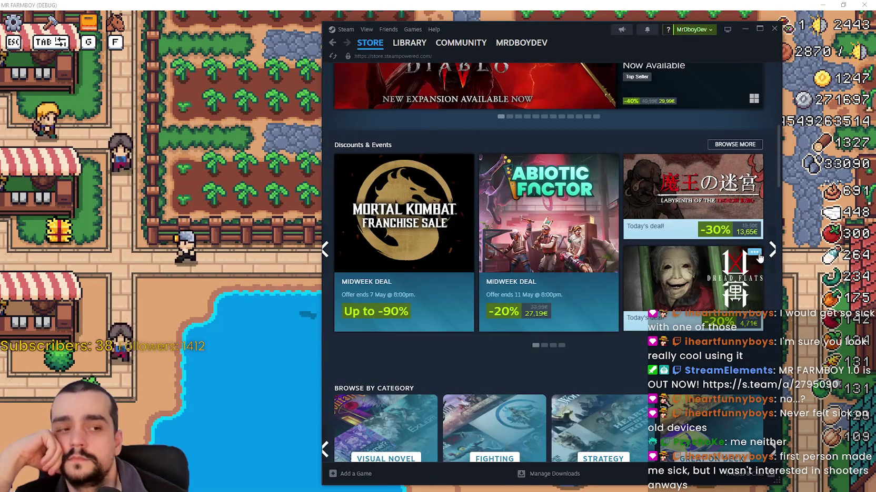
mouse_move(759, 257)
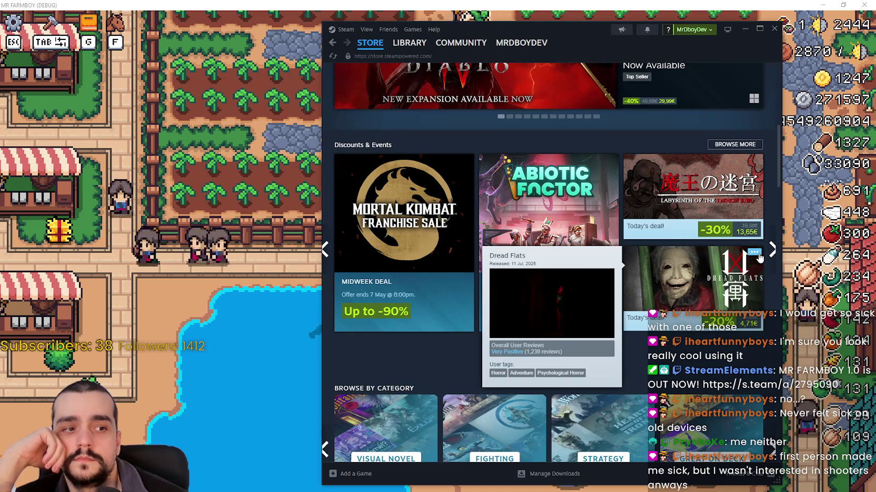
scroll(758, 258, "down", 2)
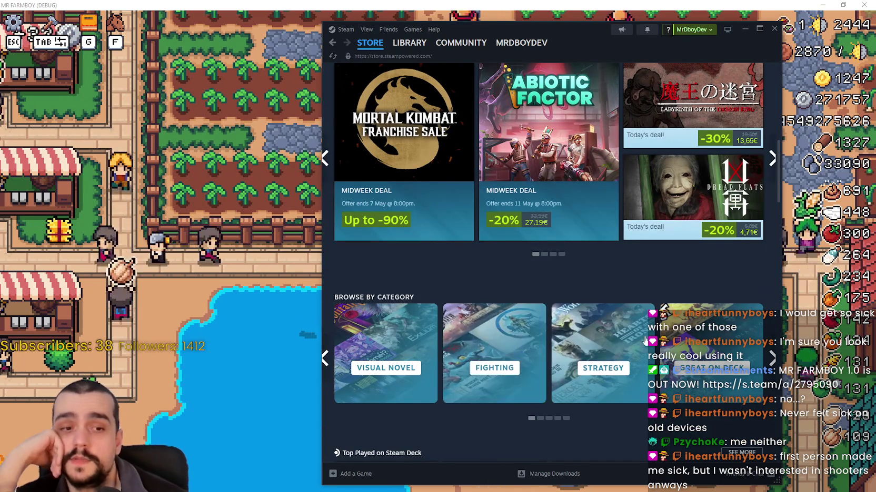
scroll(776, 268, "up", 3)
left_click(371, 44)
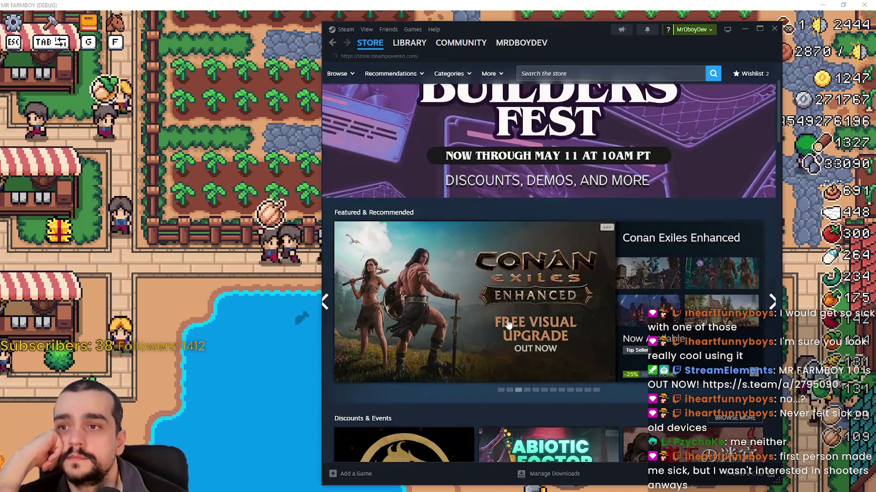
left_click(746, 28)
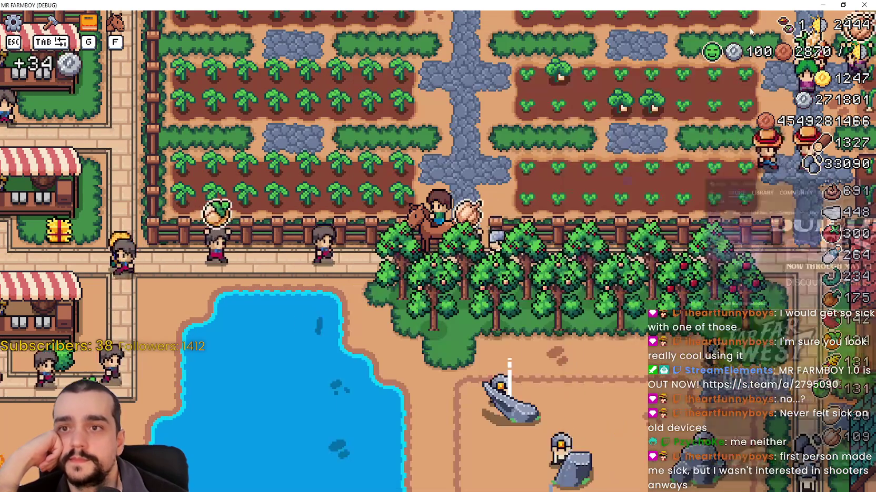
Step: Ride the horse north, east and then south past the animal pens and between the crop fields
key("w")
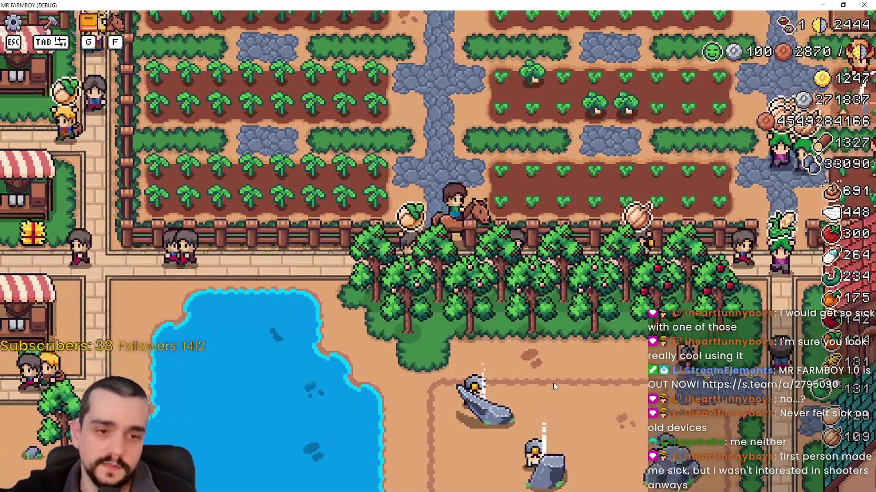
scroll(485, 310, "up", 5)
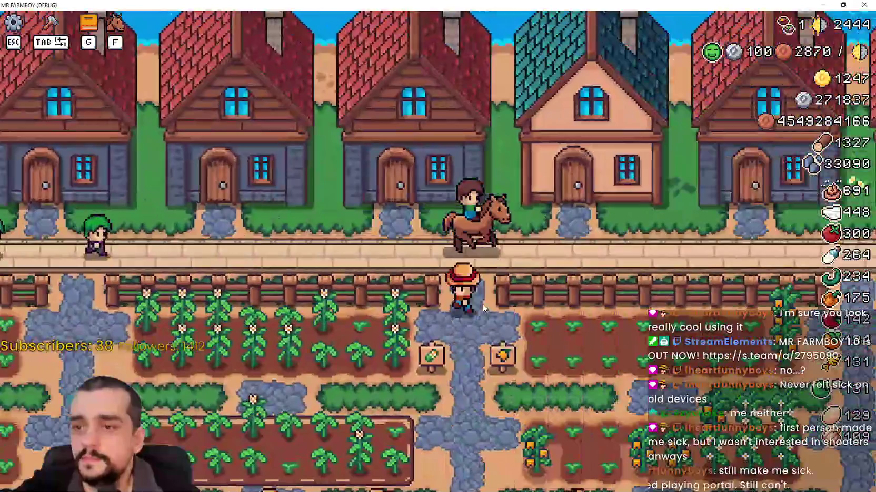
key("d")
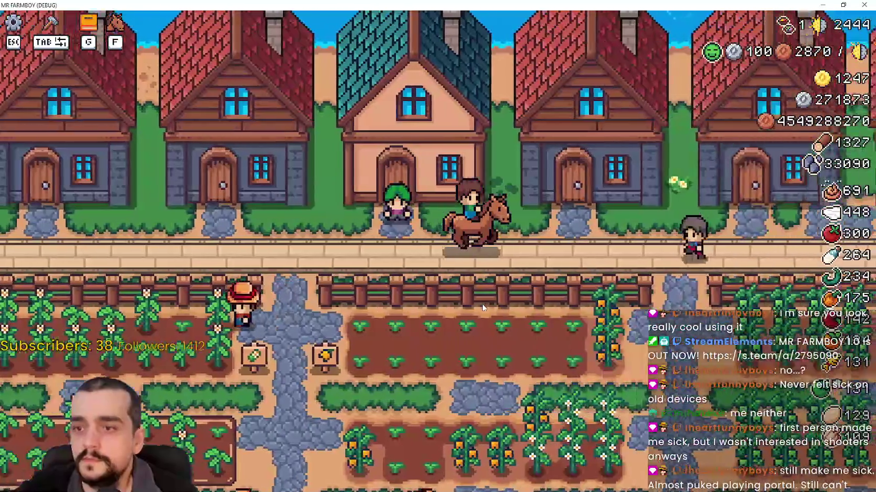
key("d")
key("s")
key("s")
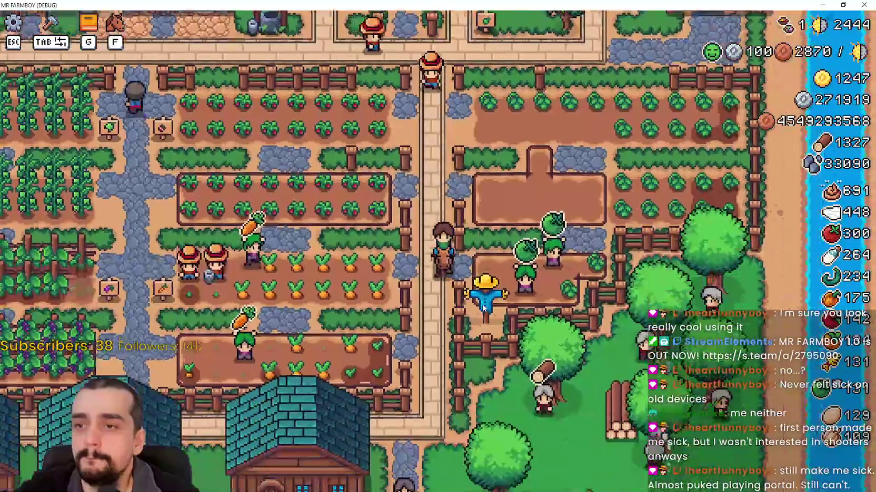
key("s")
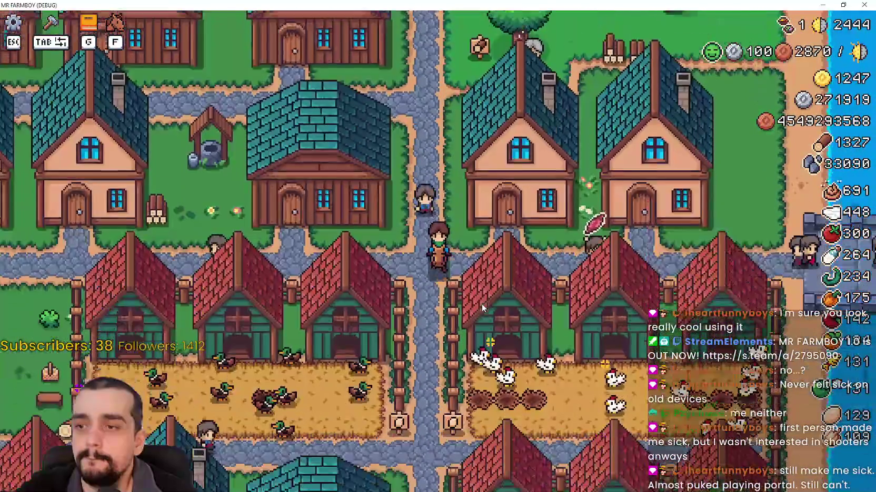
key("s")
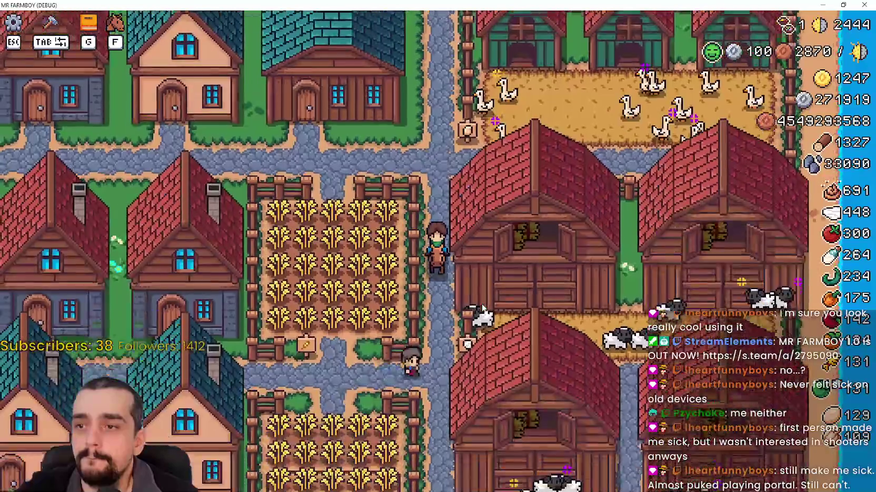
key("a")
key("a")
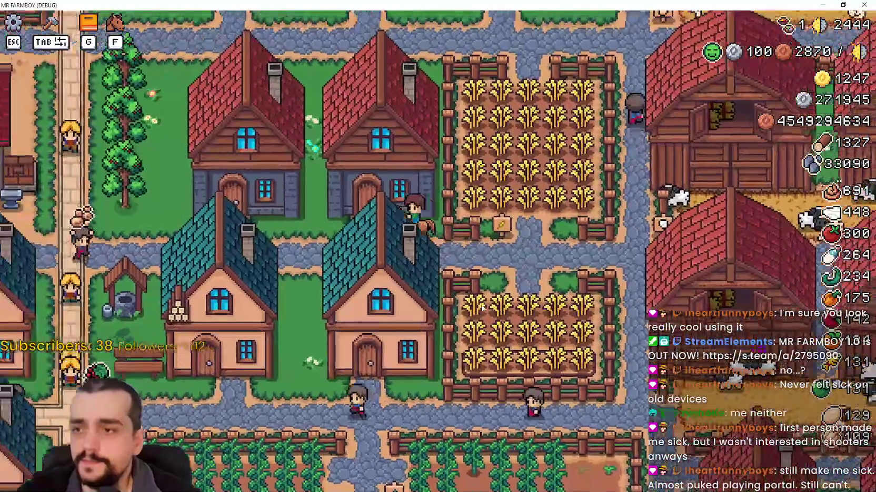
key("s")
key("d")
key("s")
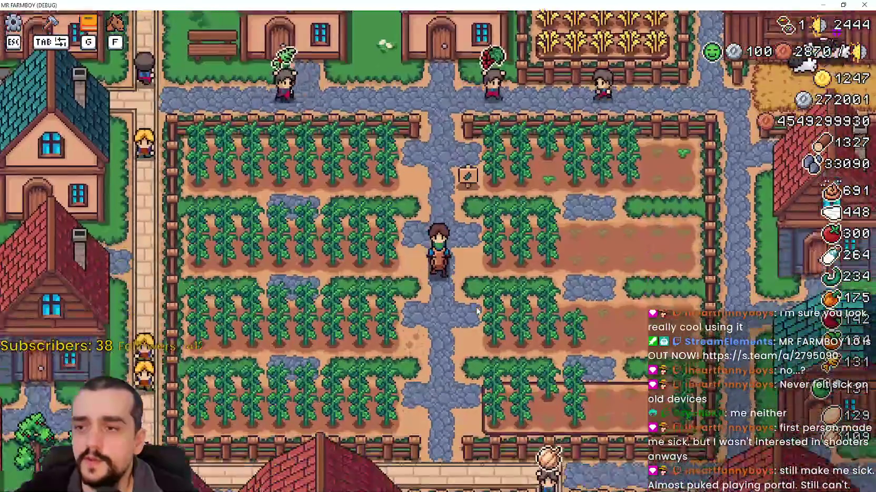
Step: Ride west and north through the village, past the market stalls, to the teal houses
key("a")
key("w")
key("w")
key("a")
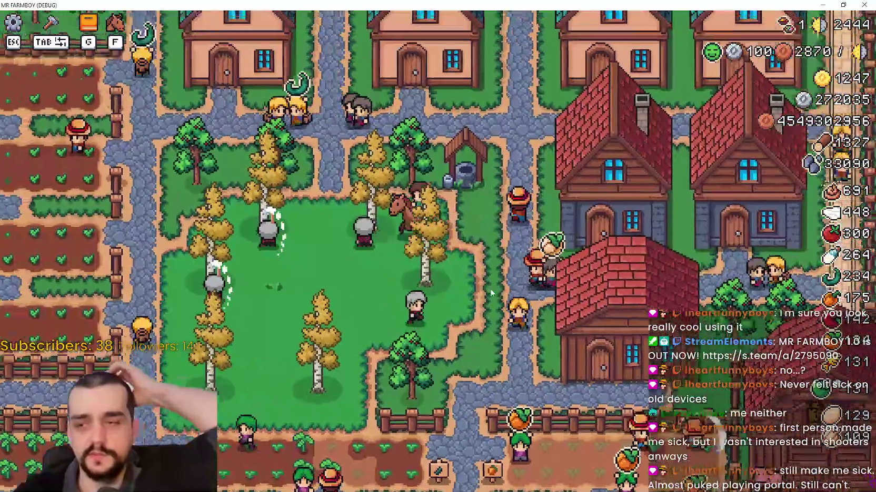
key("w")
key("a")
key("a")
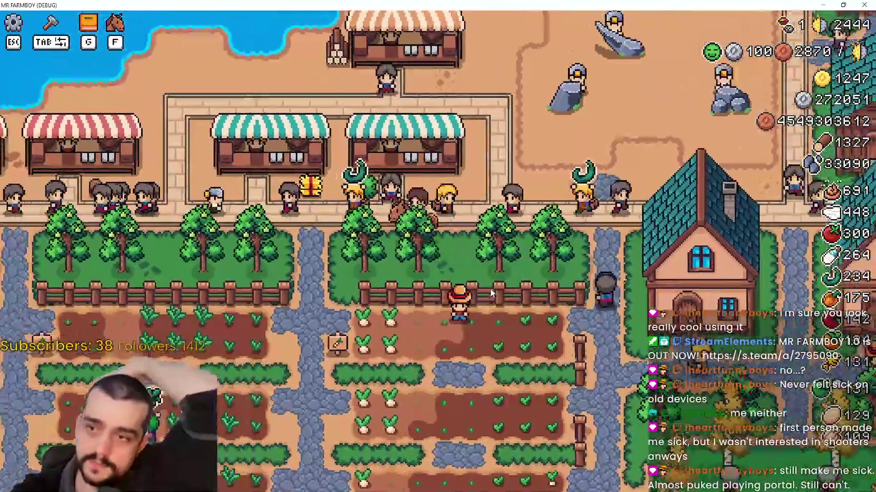
key("a")
key("w")
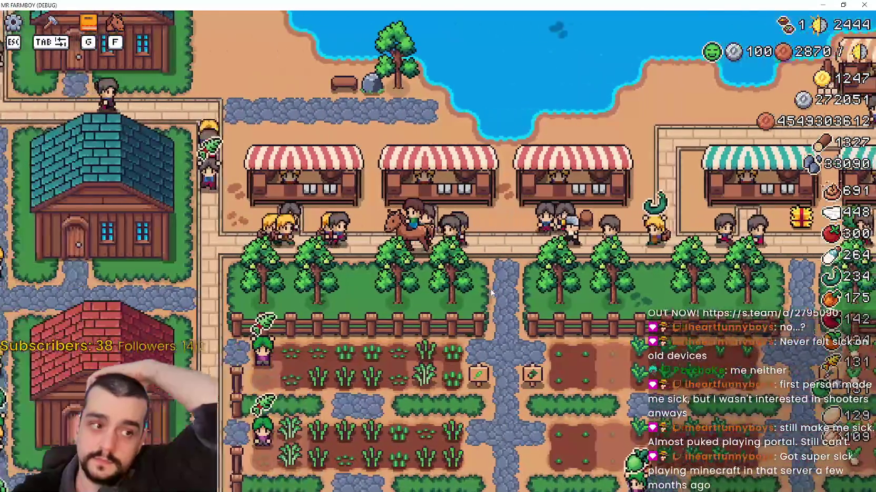
key("d")
key("s")
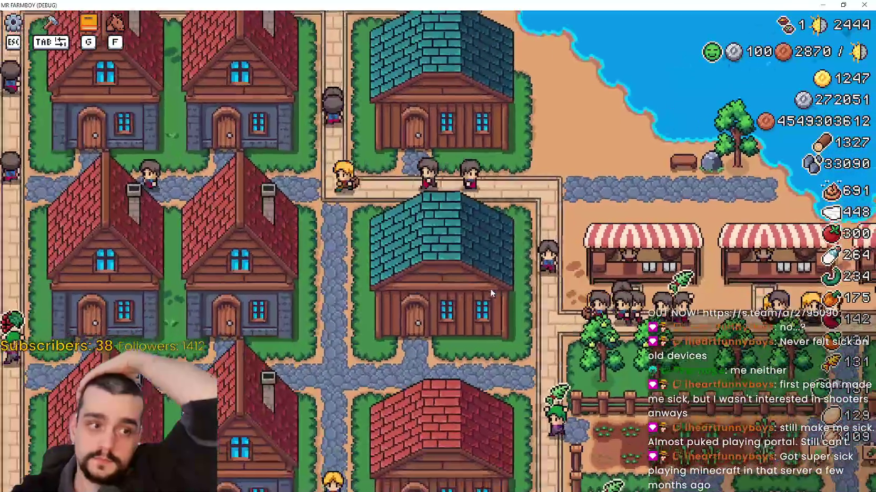
key("d")
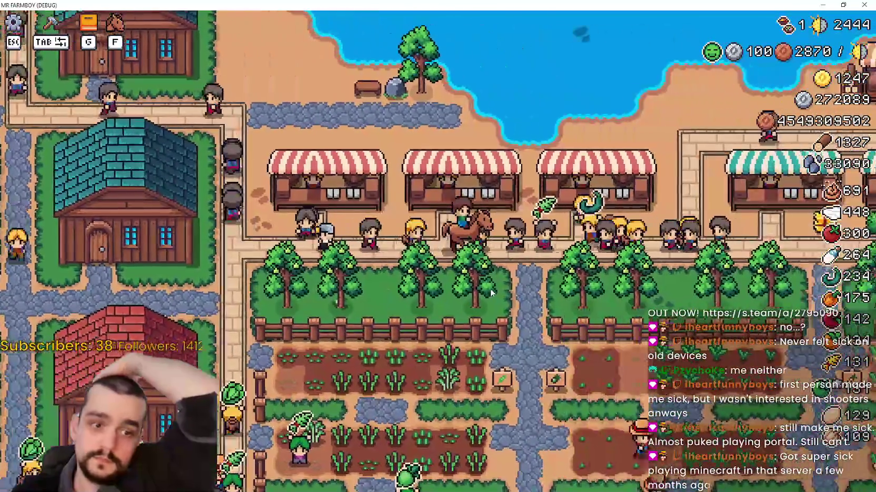
key("a")
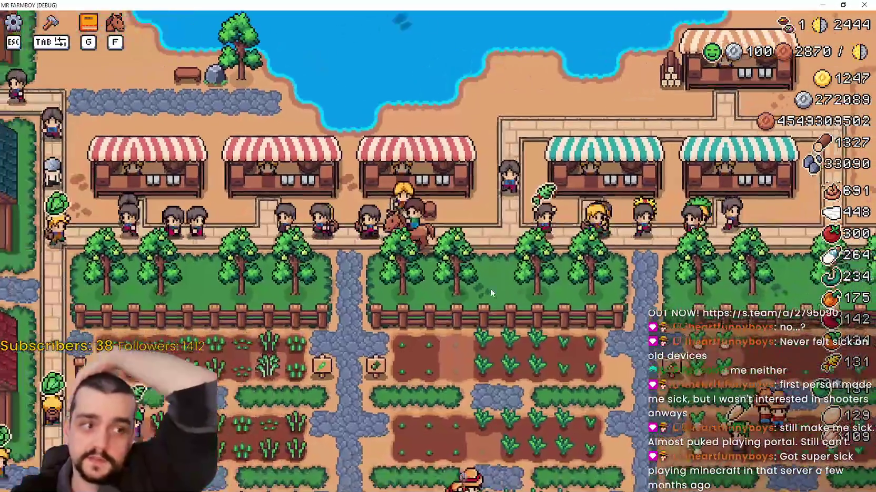
key("w")
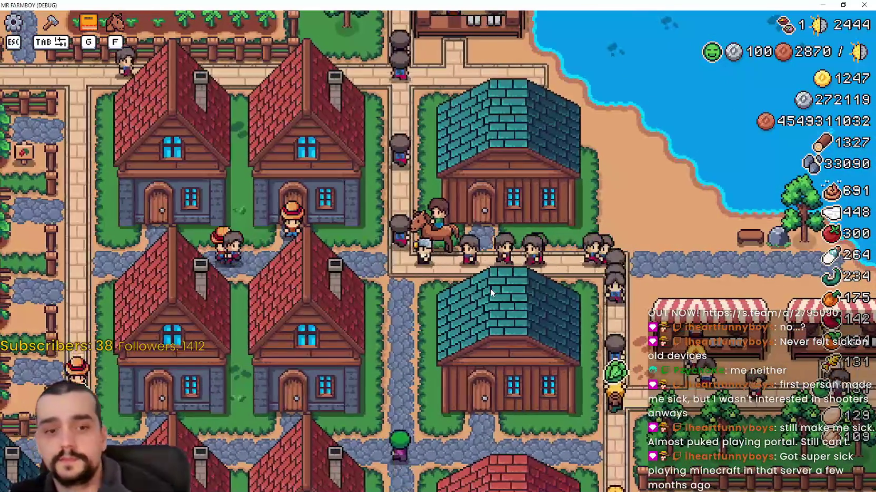
Step: Open the warehouse inventory, then close it and ride toward the market
key("d")
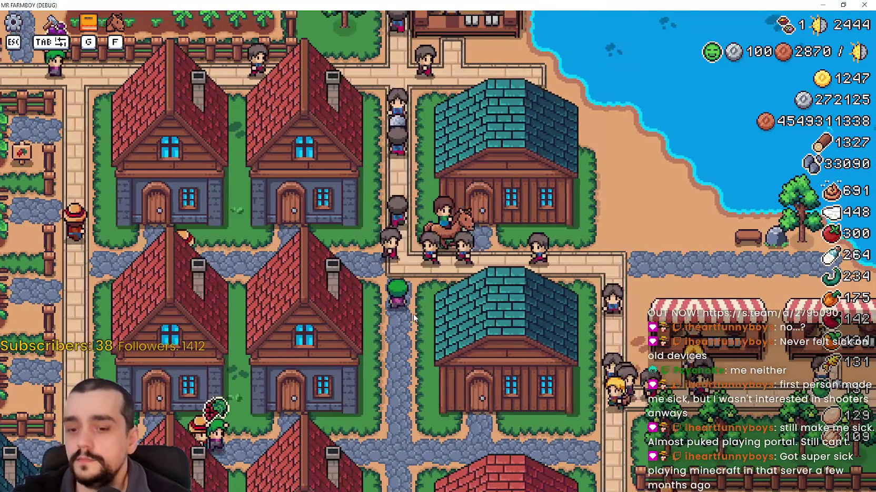
key("e")
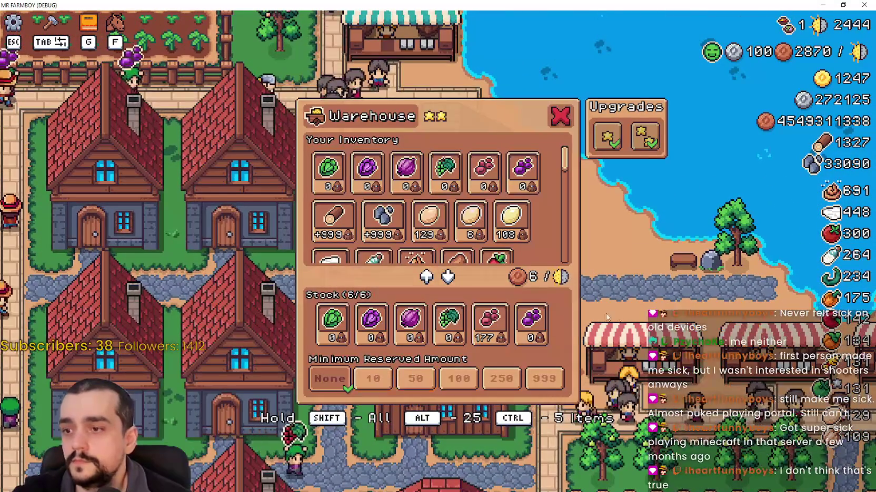
key("Escape")
key("s")
key("d")
Step: Sell goods for silver at the market stall's sell panel, then close it
key("e")
key("Escape")
key("d")
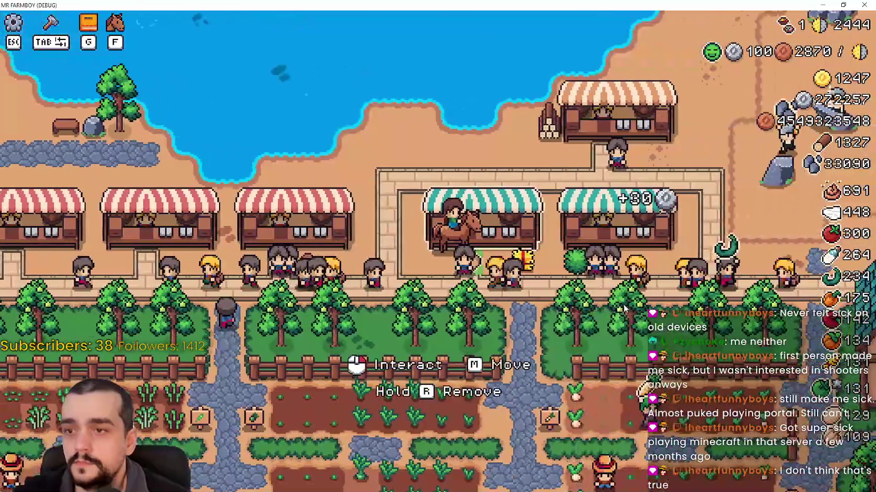
key("e")
key("Escape")
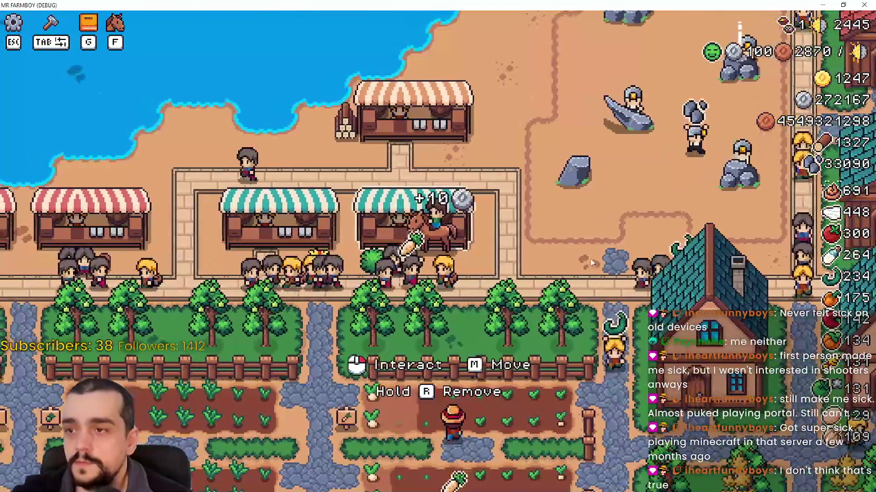
key("e")
left_click_drag(559, 181, 548, 258)
key("Escape")
Step: Ride south-east to a house, open its workers panel, and close it
key("s")
key("d")
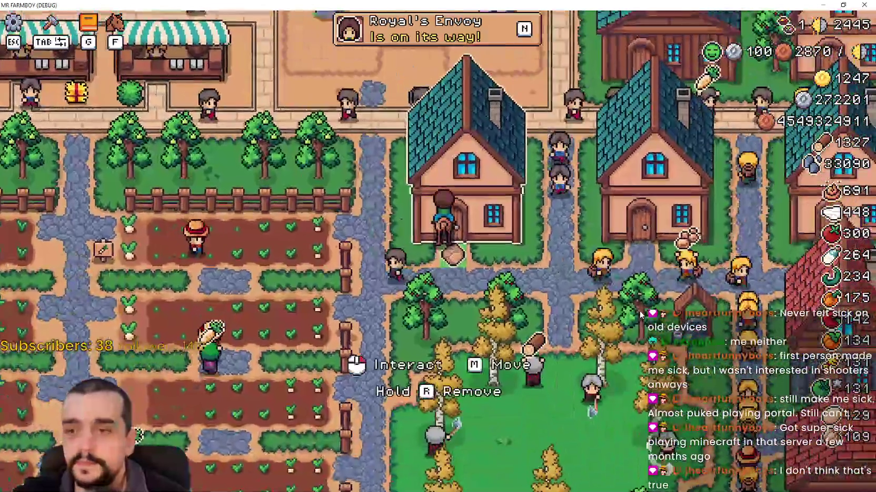
key("e")
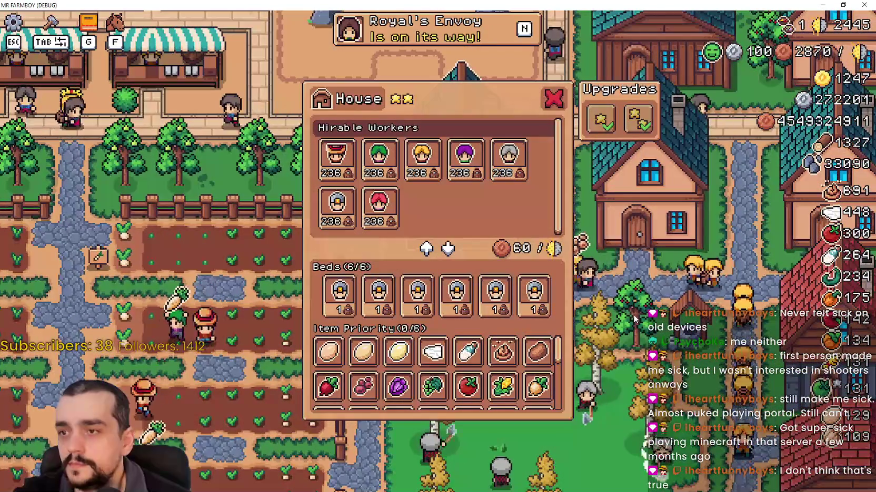
key("Escape")
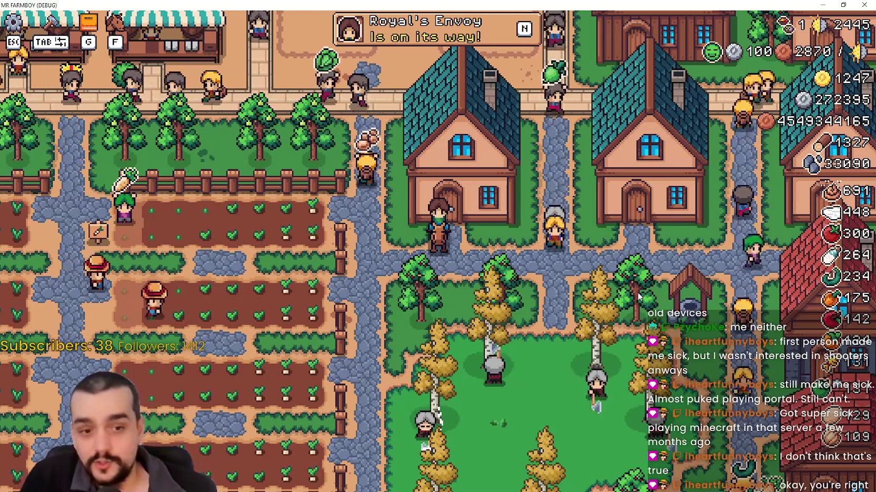
Step: Line up with the house door, open it to check workers and Item Priority, then close it
scroll(638, 297, "up", 2)
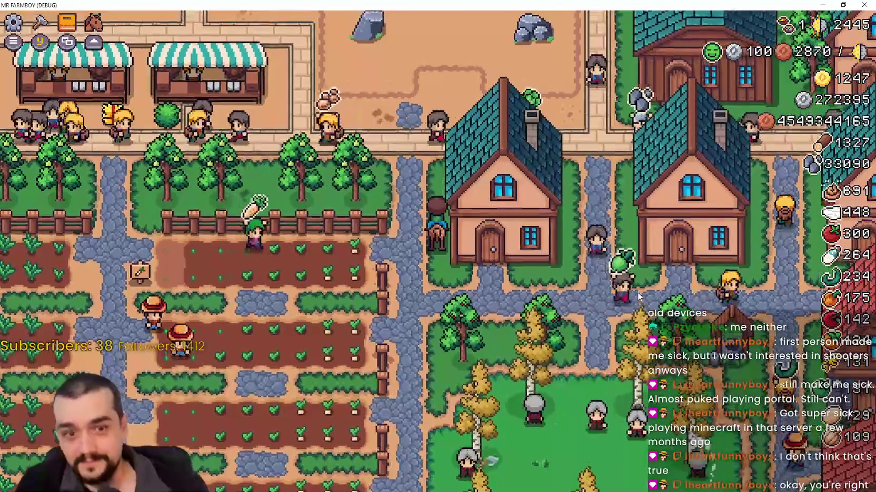
key("s")
key("d")
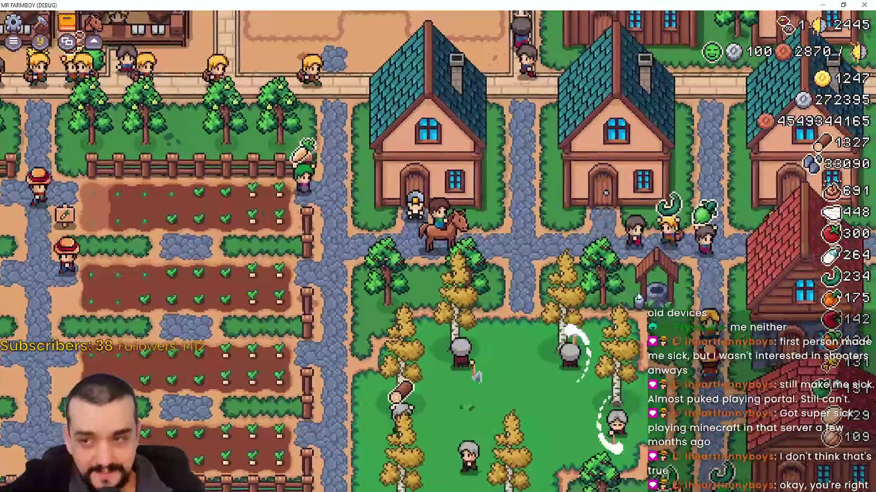
key("w")
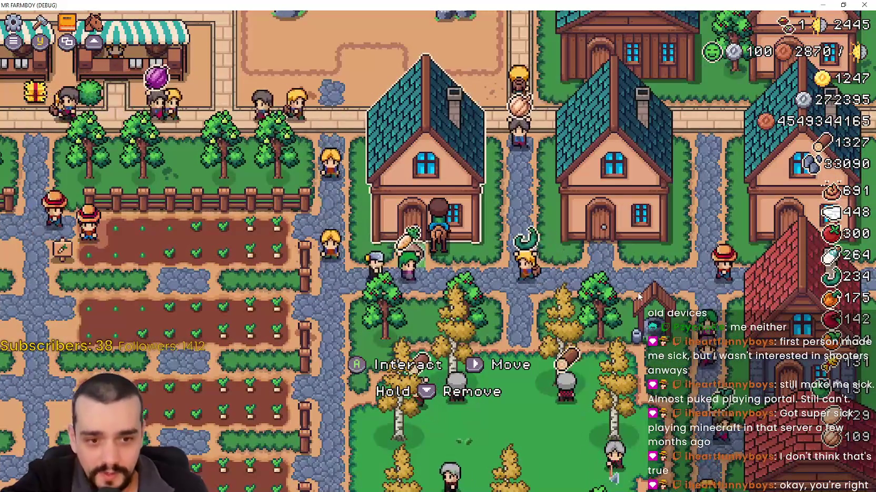
key("a")
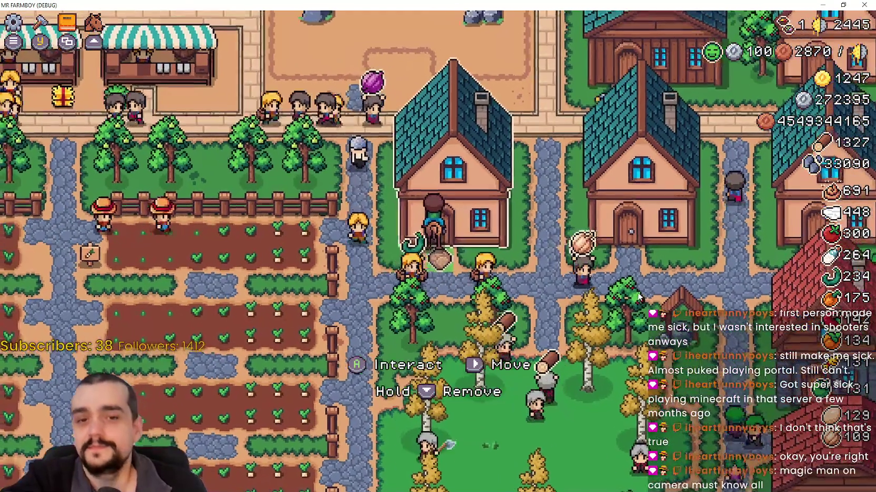
key("e")
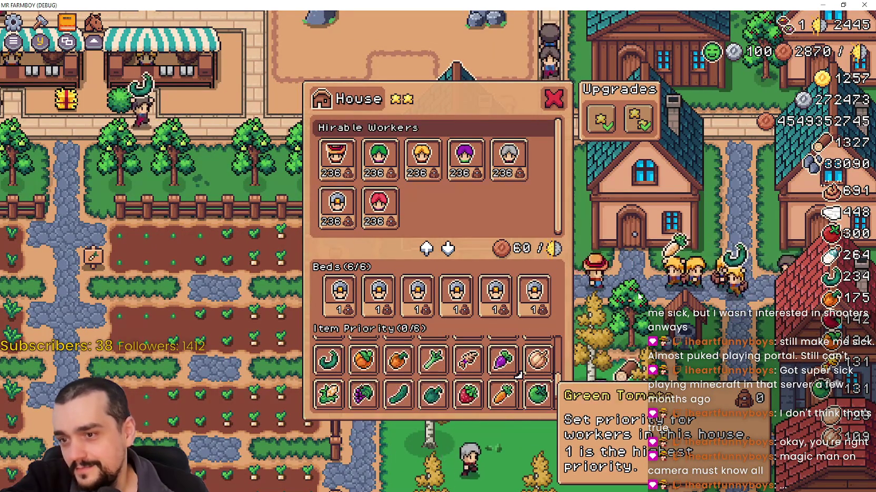
scroll(345, 375, "down", 1)
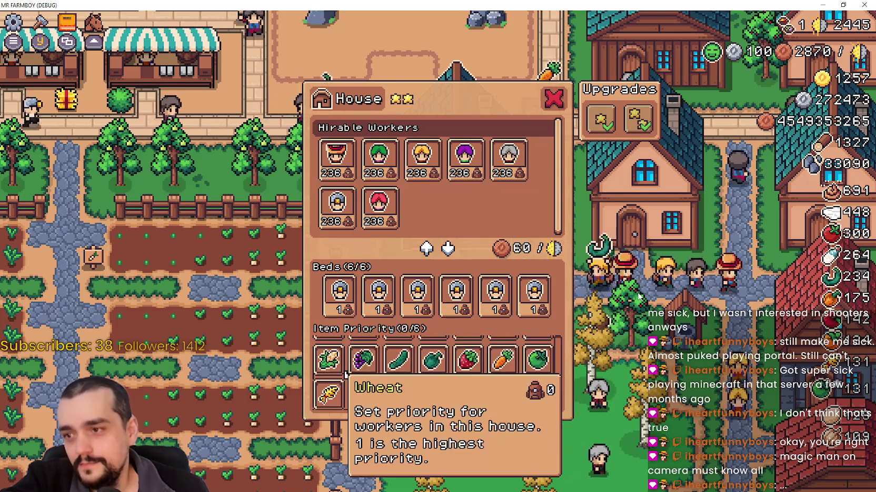
key("Escape")
Step: Ride north through the fields to the seaside houses, open one, then quit the test run
key("w")
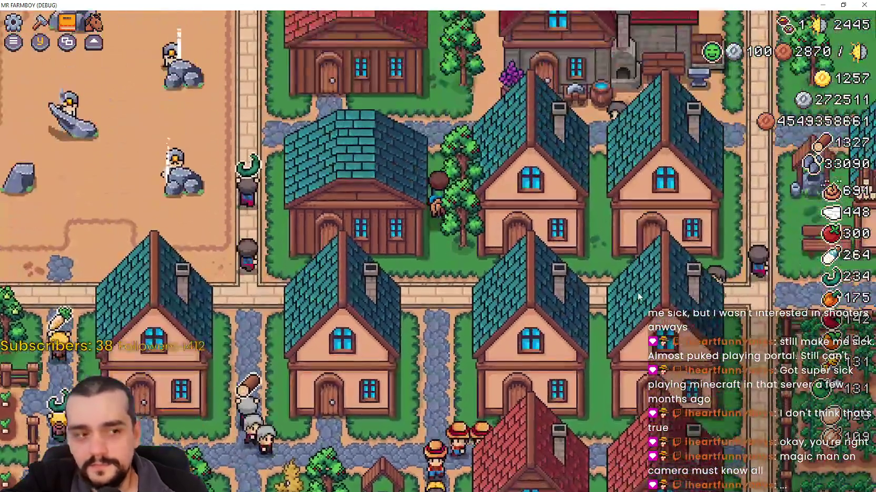
key("w")
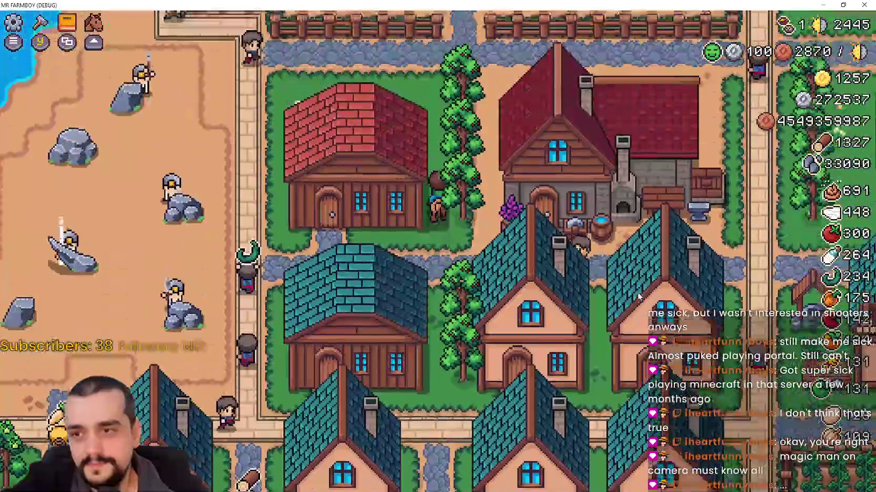
key("w")
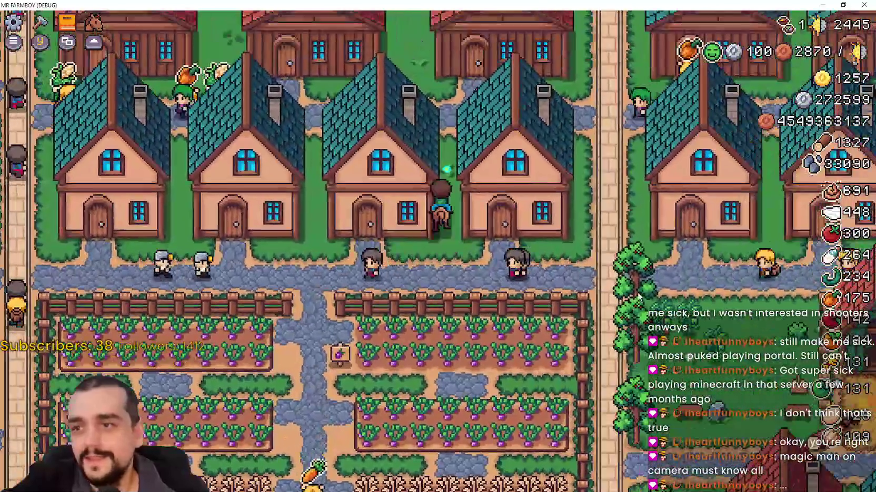
key("w")
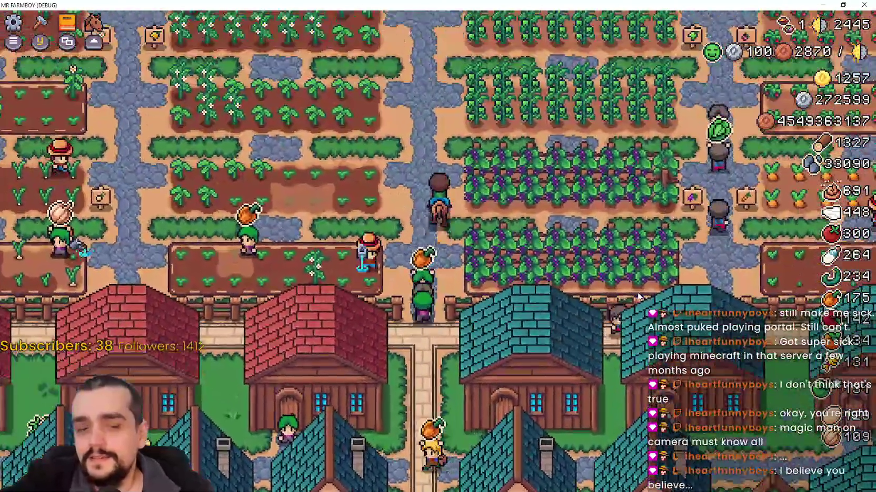
key("w")
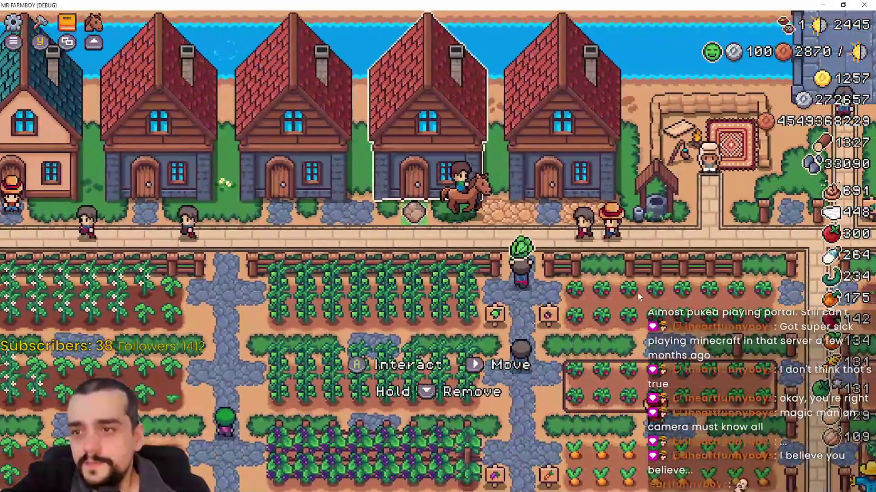
key("d")
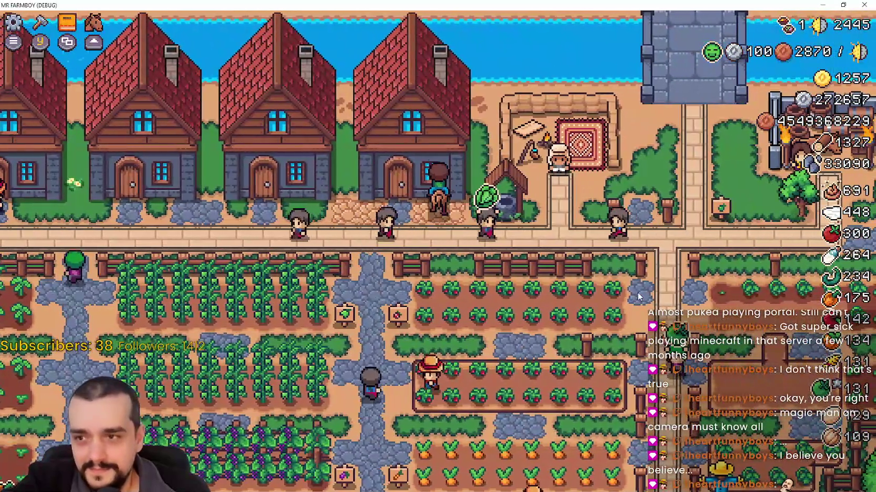
key("e")
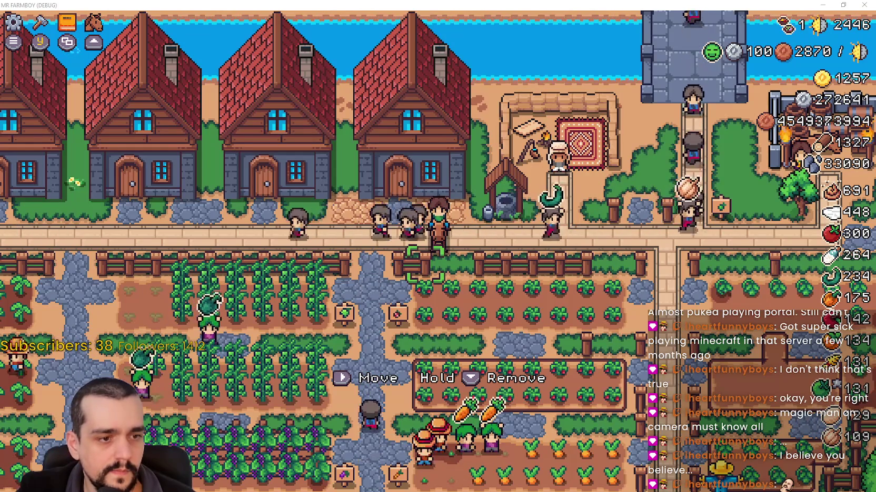
key("alt+F4")
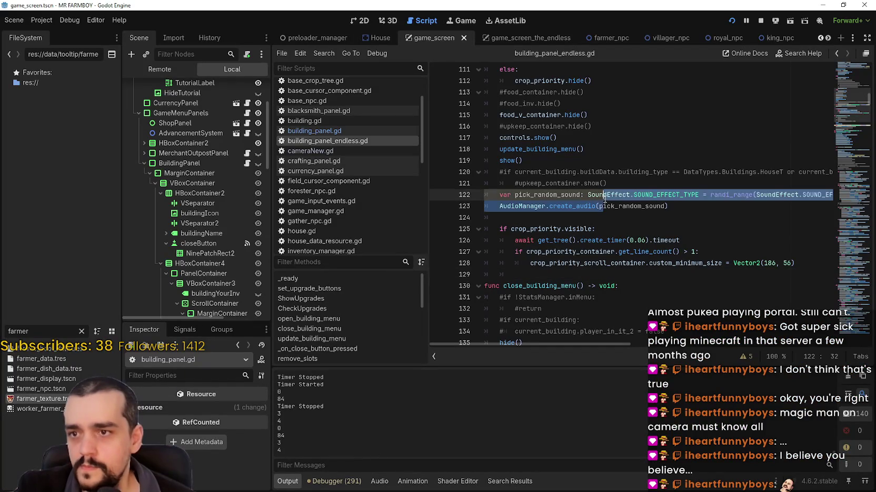
Step: Open building_panel.gd and scroll to the visibility check on line 445
left_click(365, 131)
scroll(853, 295, "down", 5)
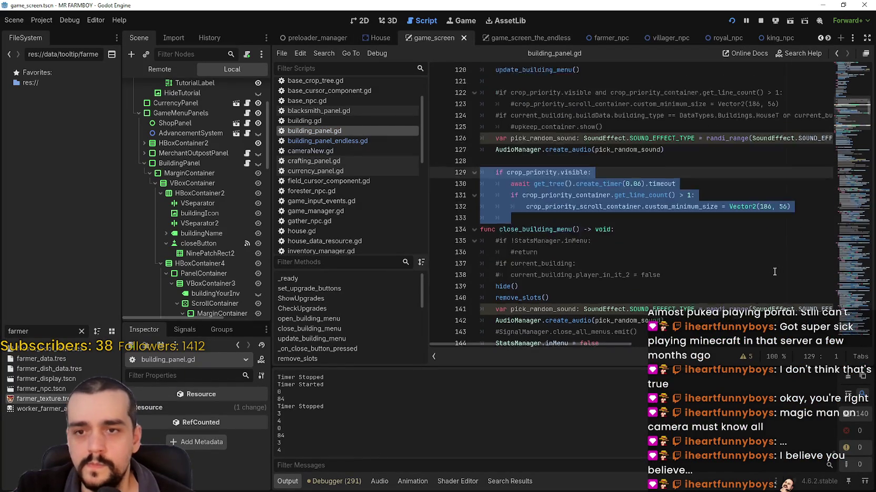
left_click(851, 204)
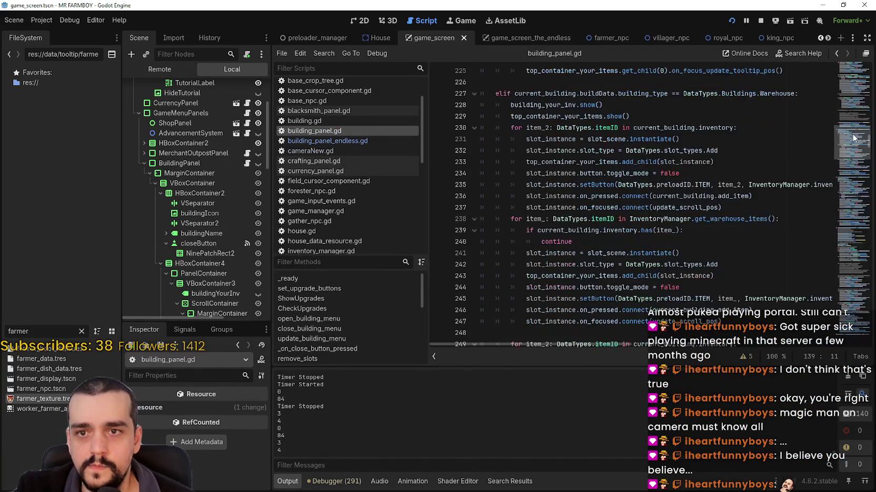
mouse_move(851, 221)
left_mouse_down()
mouse_move(844, 289)
mouse_move(828, 184)
mouse_move(833, 200)
left_mouse_up()
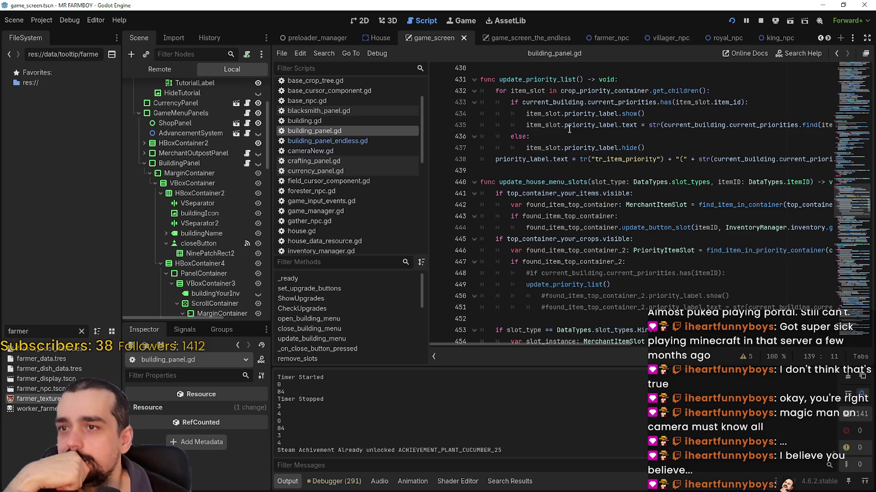
scroll(594, 179, "up", 1)
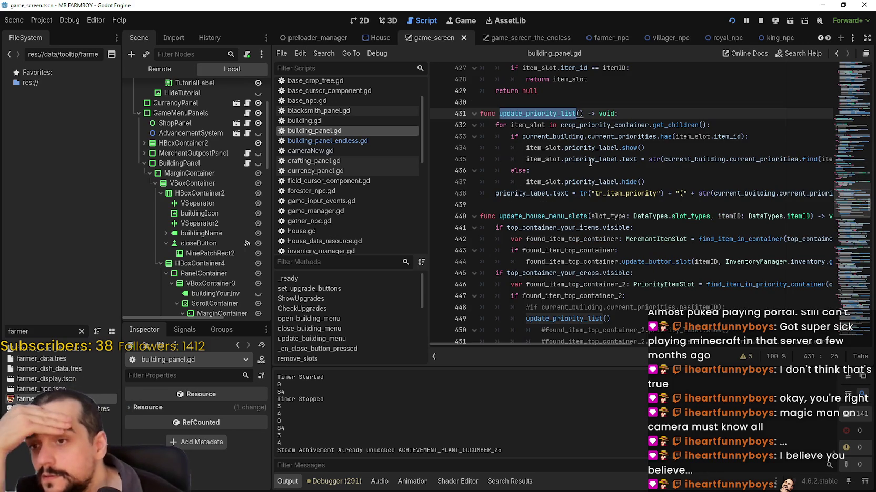
left_click(566, 276)
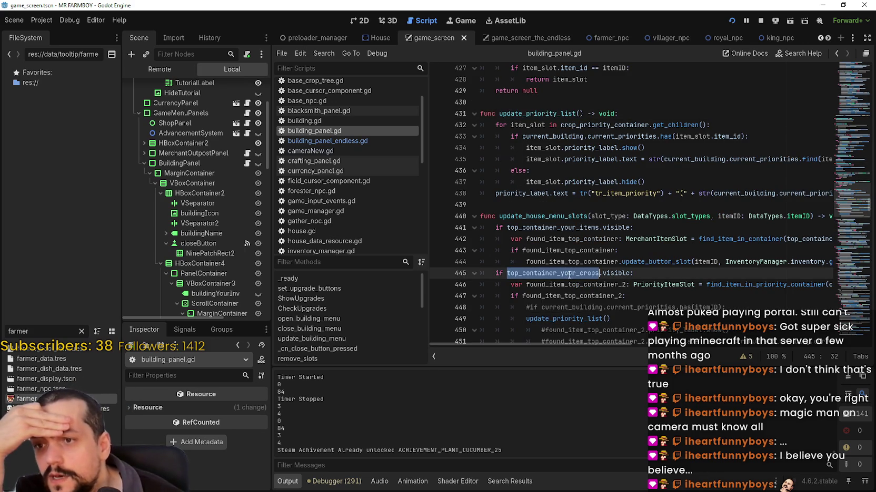
scroll(574, 271, "down", 1)
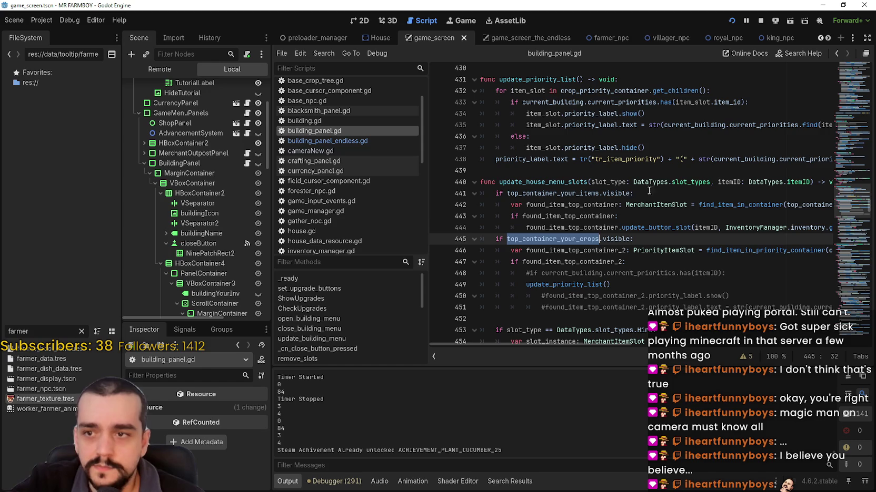
mouse_move(776, 232)
left_mouse_down()
mouse_move(830, 232)
mouse_move(832, 247)
left_mouse_up()
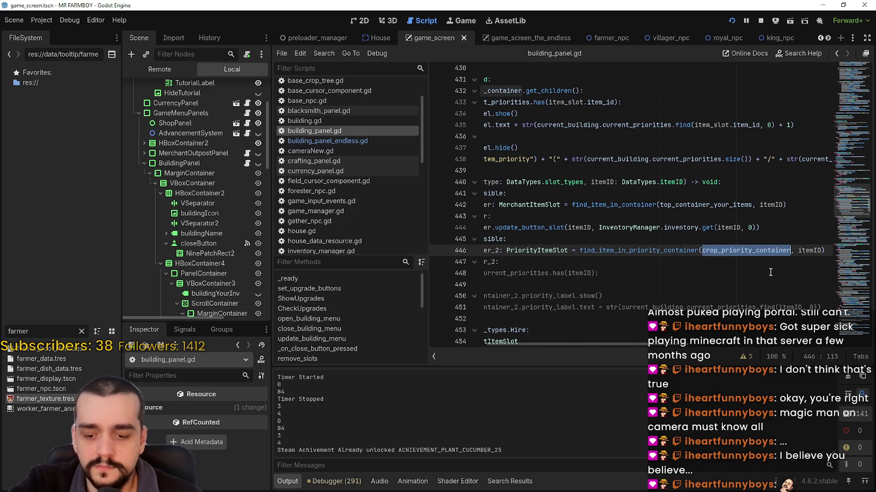
left_click_drag(679, 346, 558, 275)
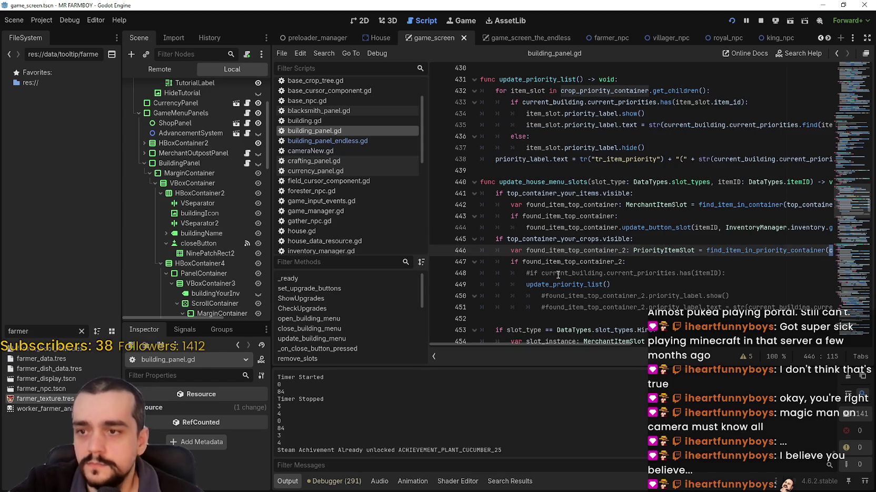
Step: Replace top_container_your_crops on line 445 with crop_priority, save, and run the game
double_click(549, 239)
key("ctrl+s")
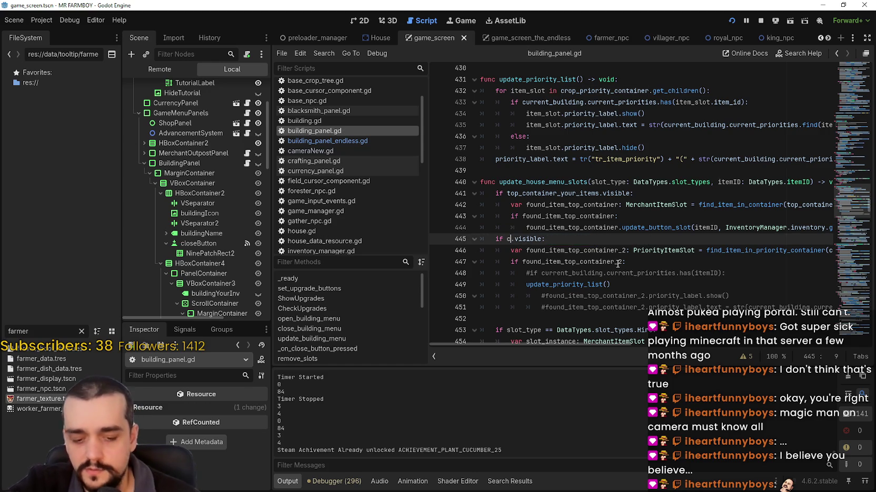
type("r")
key("Return")
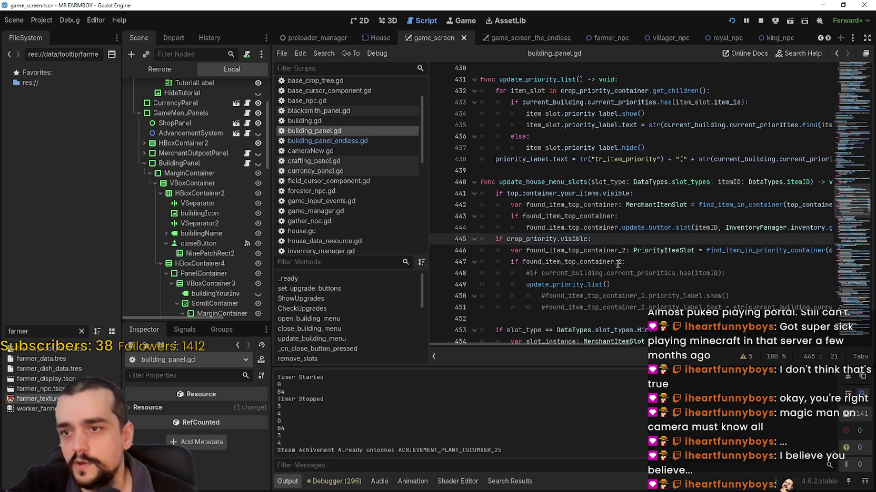
key("ctrl+s")
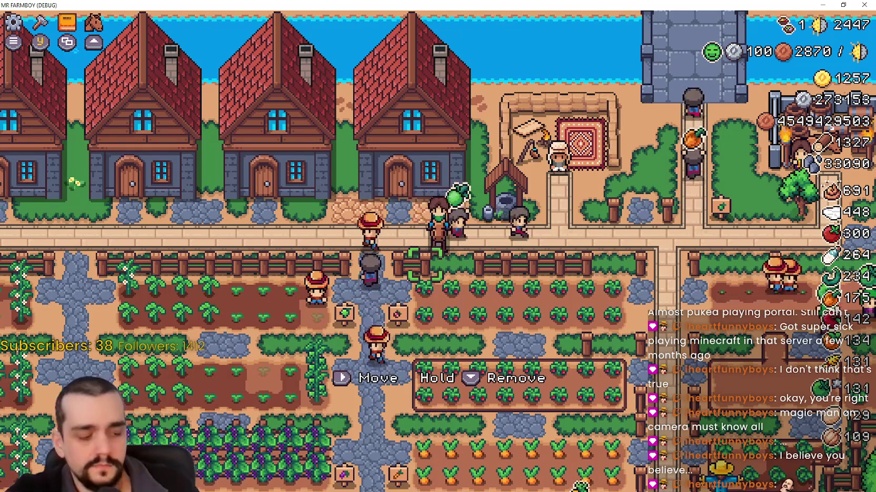
Step: Open the house and give Leek priority 2 in its Item Priority list
key("Left")
key("e")
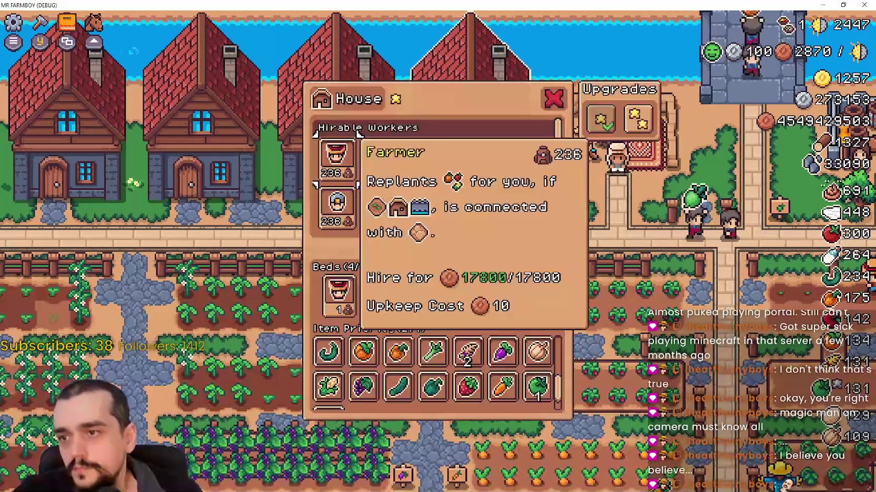
key("Down")
key("Down")
key("Down")
key("Right")
key("Right")
key("Right")
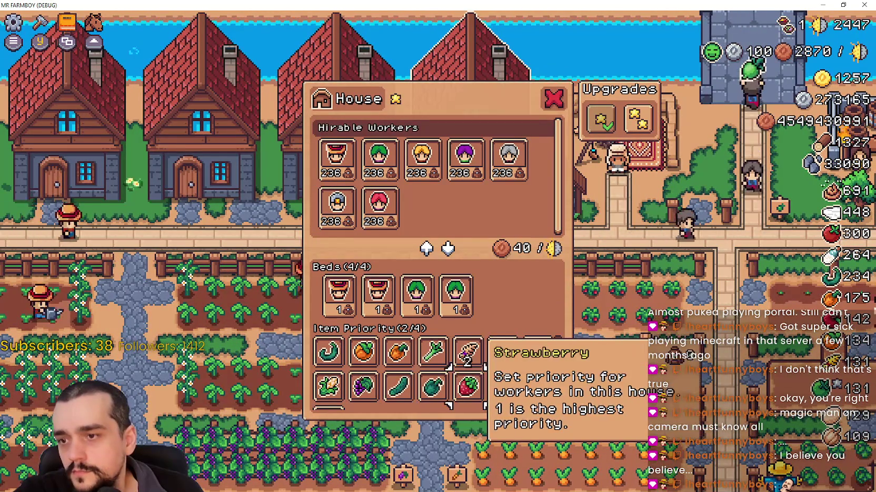
key("Left")
key("e")
key("Left")
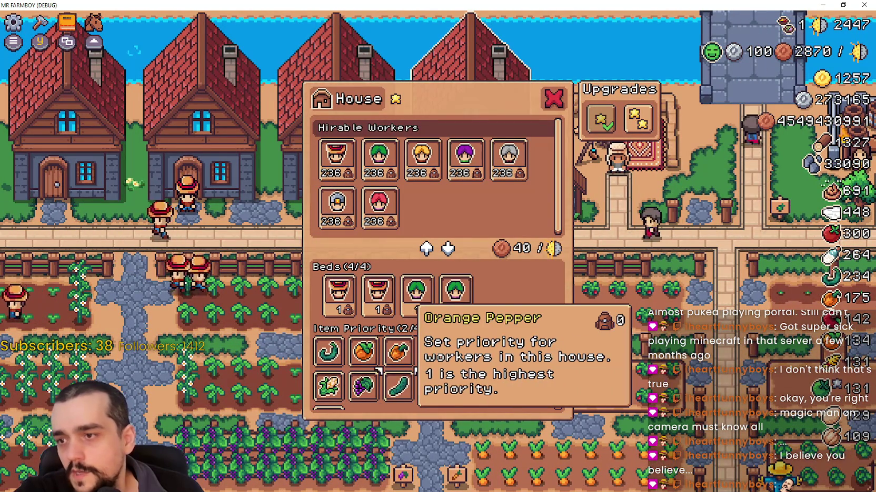
key("Right")
Step: Reopen the House panel to check the Item Priority crops Rye and Leek, then close it
key("Escape")
key("Left")
key("e")
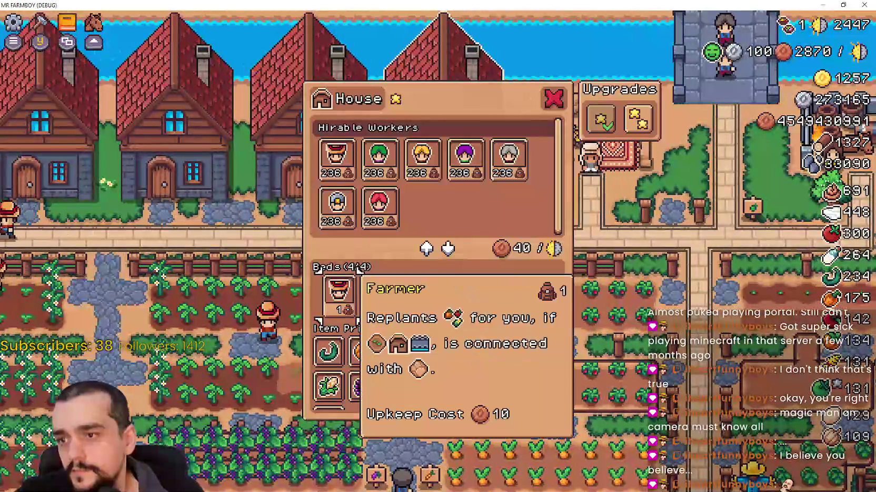
key("Down")
key("Right")
key("Right")
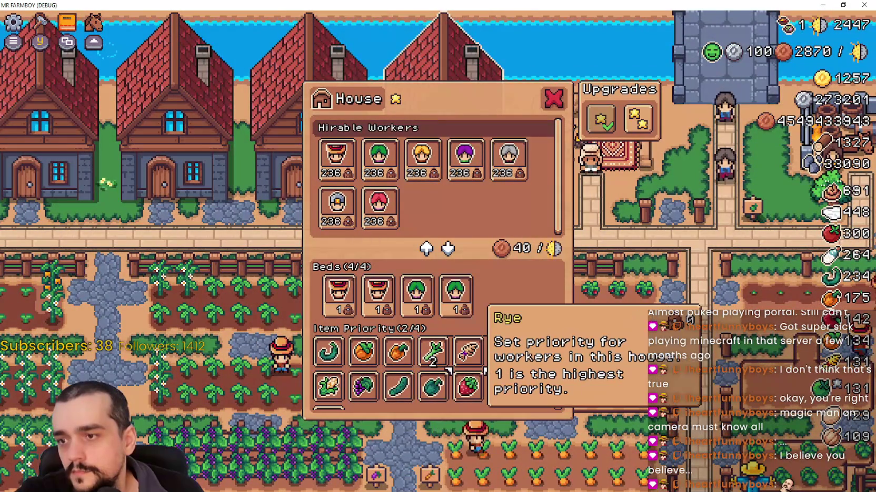
key("Right")
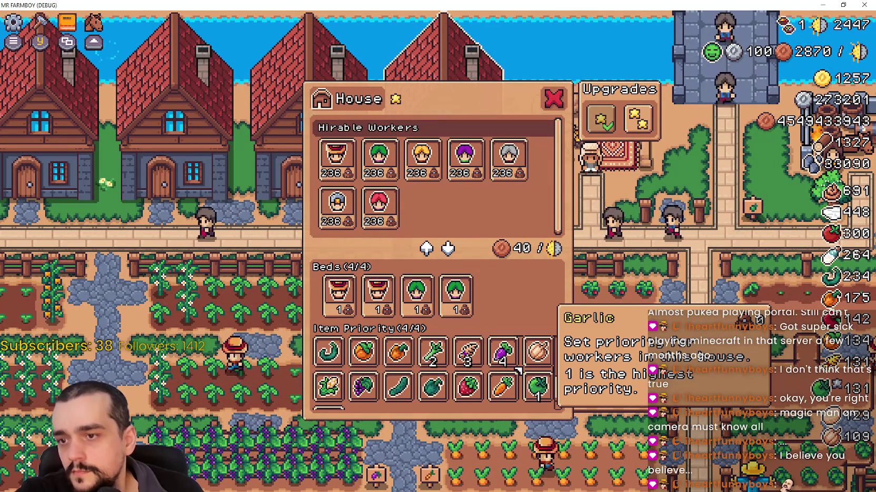
key("Left")
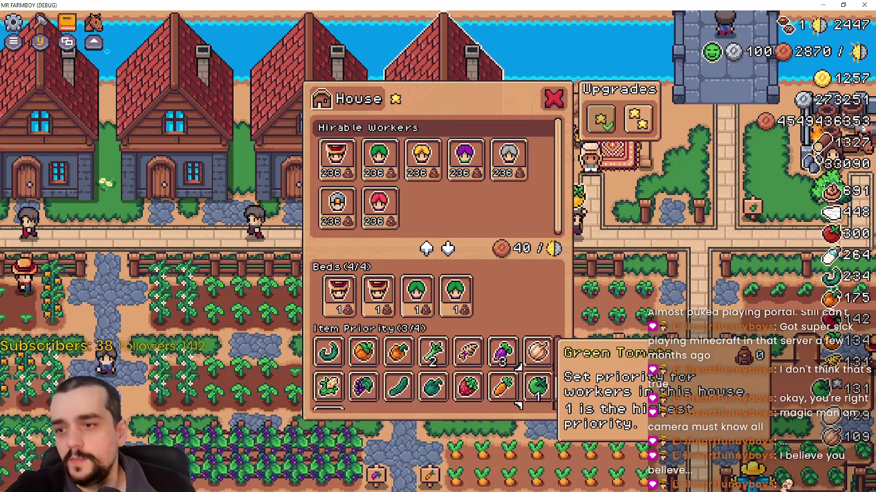
key("Escape")
key("Left")
Step: Ride the horse down across the farm between the houses
key("Down")
key("Right")
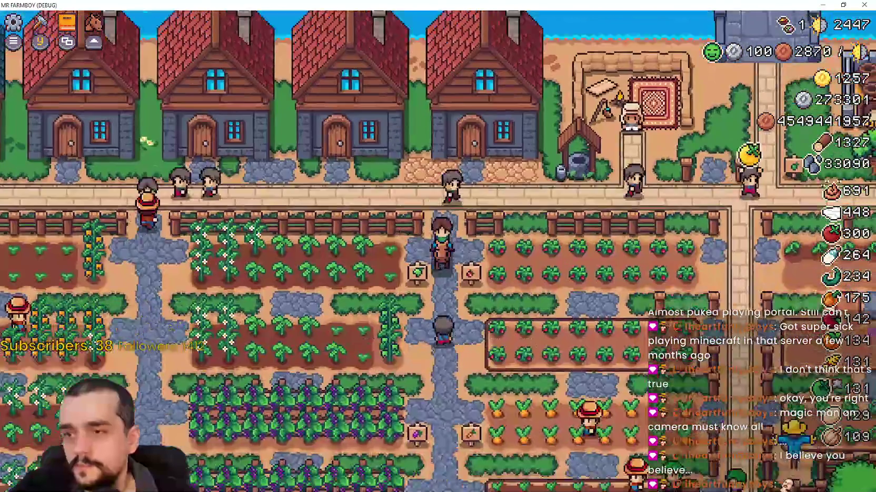
key("Left")
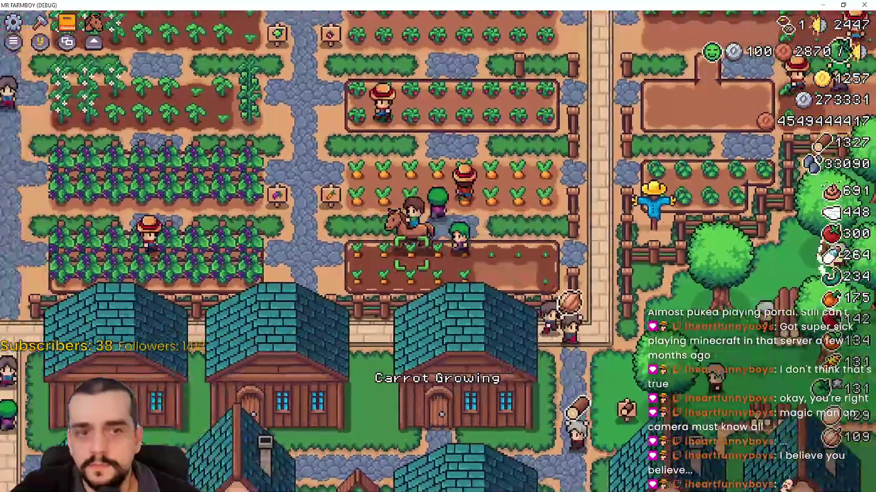
key("Down")
key("e")
scroll(447, 216, "down", 5)
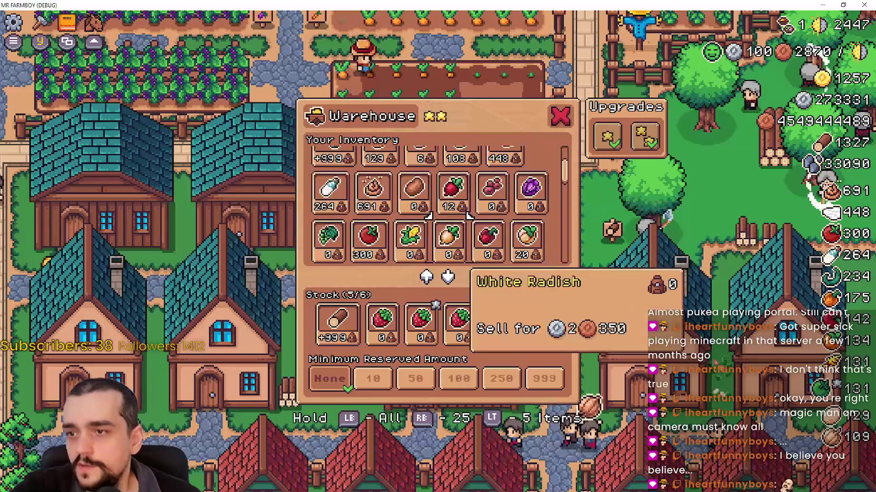
scroll(447, 226, "down", 2)
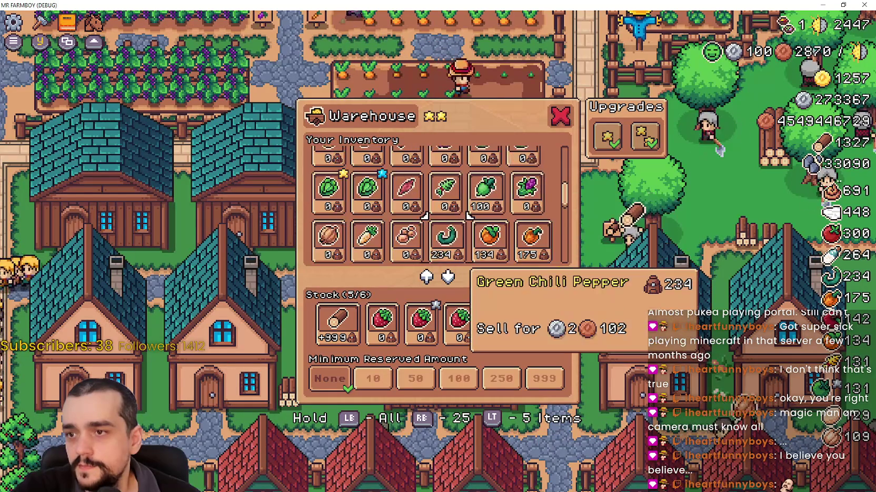
scroll(421, 216, "down", 2)
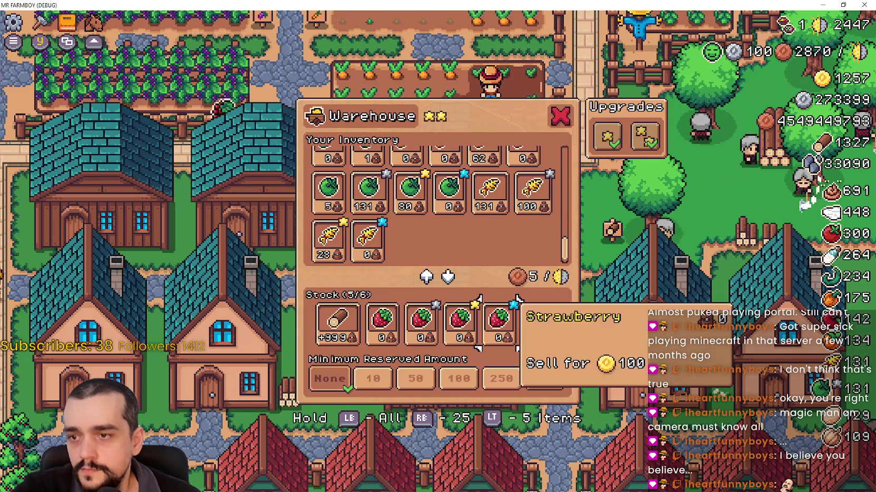
scroll(484, 168, "up", 1)
scroll(387, 215, "down", 1)
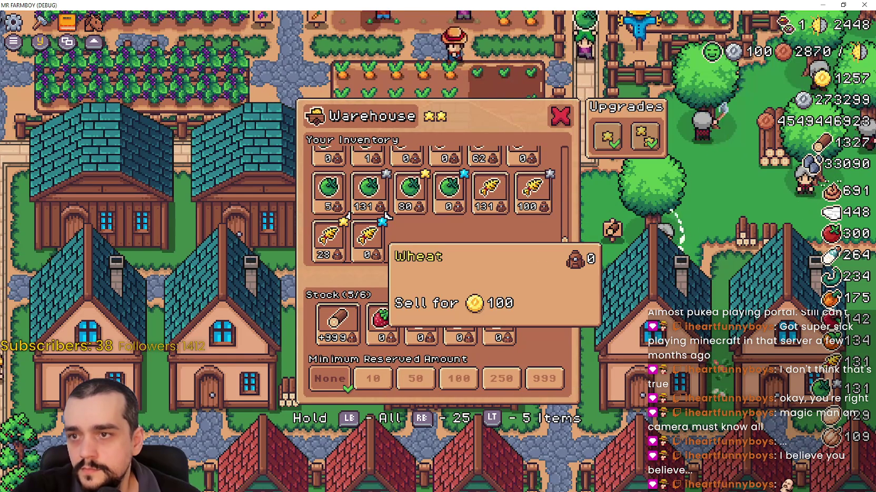
key("Escape")
key("s")
key("Escape")
key("Escape")
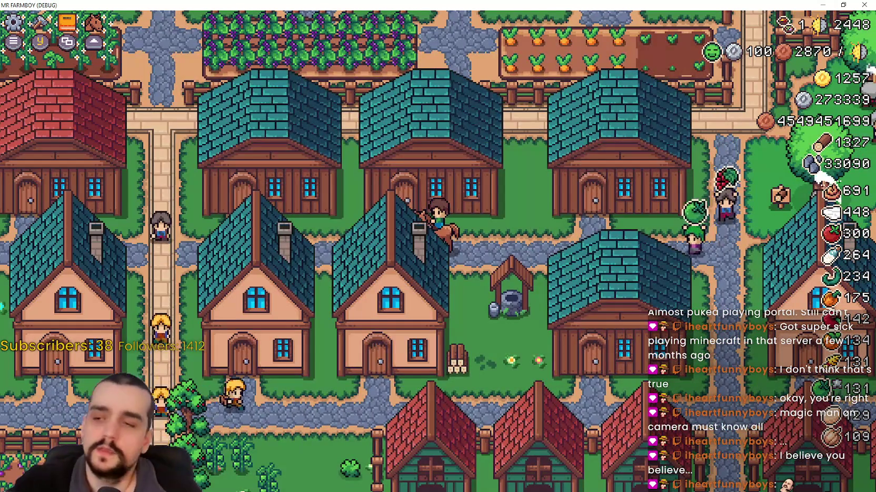
Step: Open Advancements with K, view the Crops and Workers trees and the Upkeep icon, then minimize the game
key("k")
left_click(256, 103)
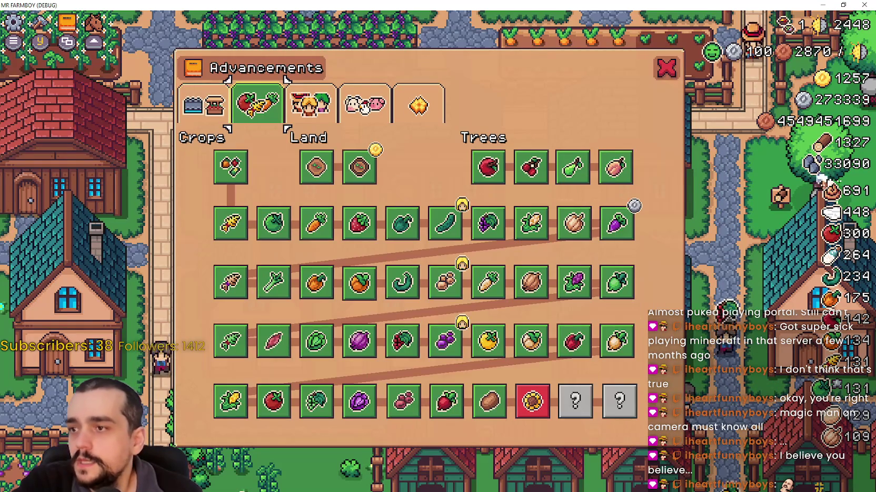
left_click(310, 103)
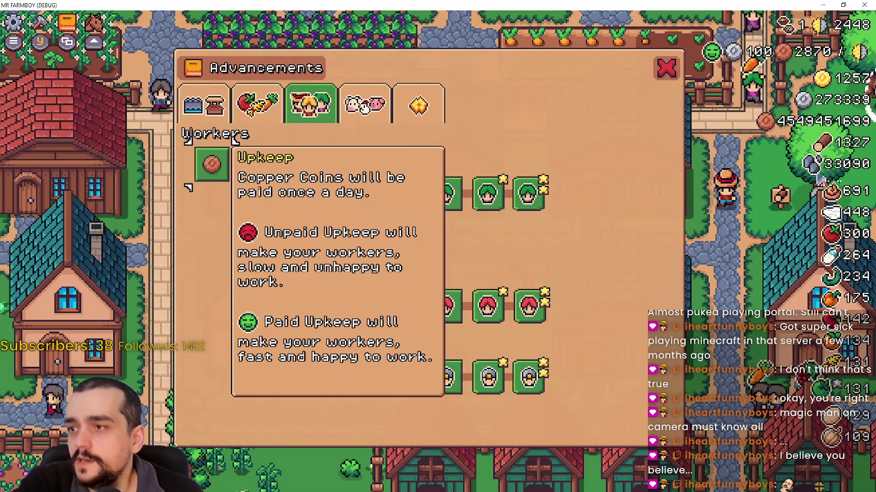
mouse_move(314, 281)
mouse_move(212, 165)
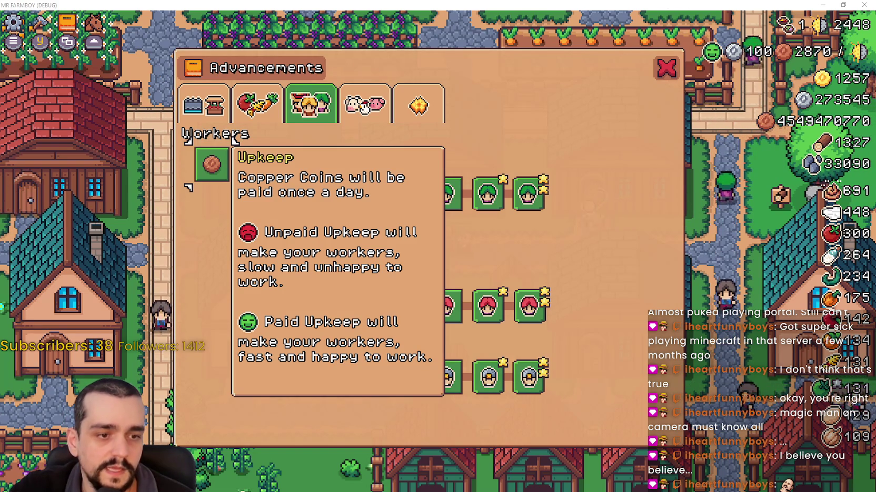
left_click(824, 6)
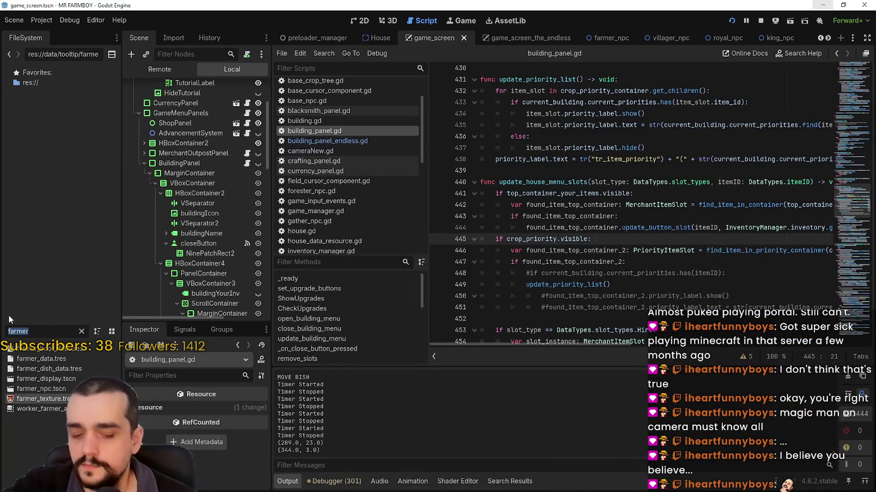
Step: Filter the FileSystem dock for 'player' and bring up the context menu for Player.png
type("player")
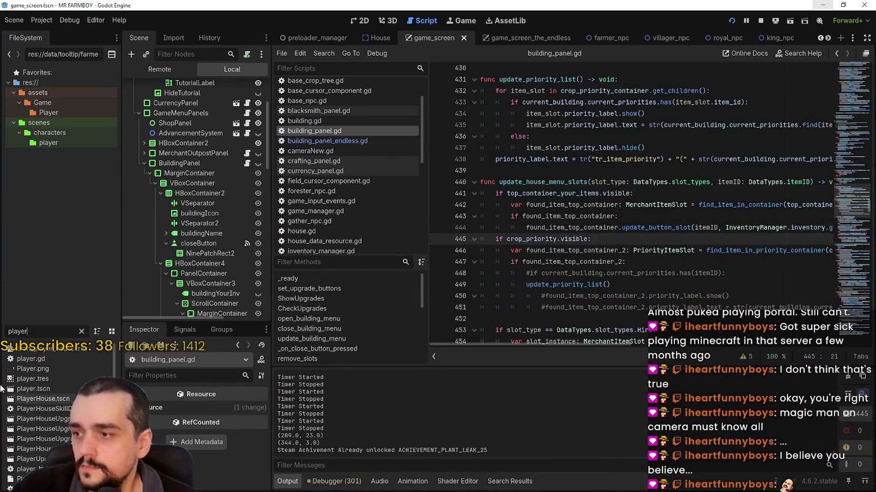
right_click(30, 372)
left_click(31, 369)
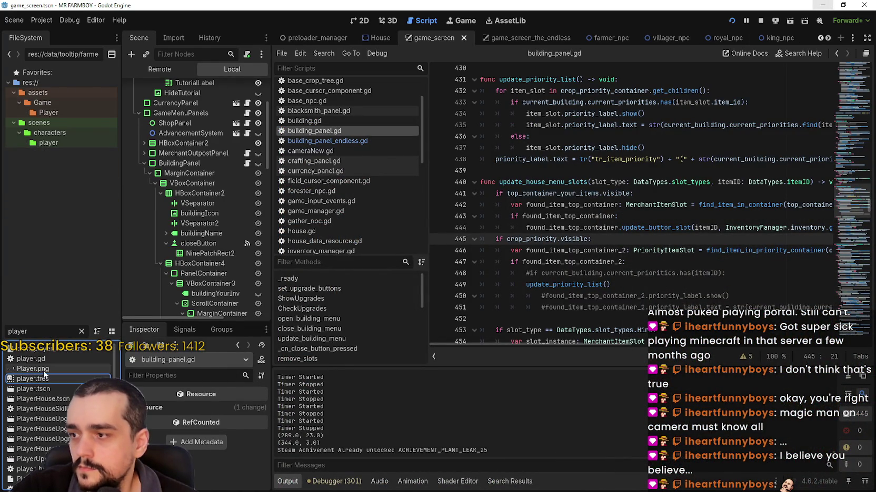
right_click(45, 369)
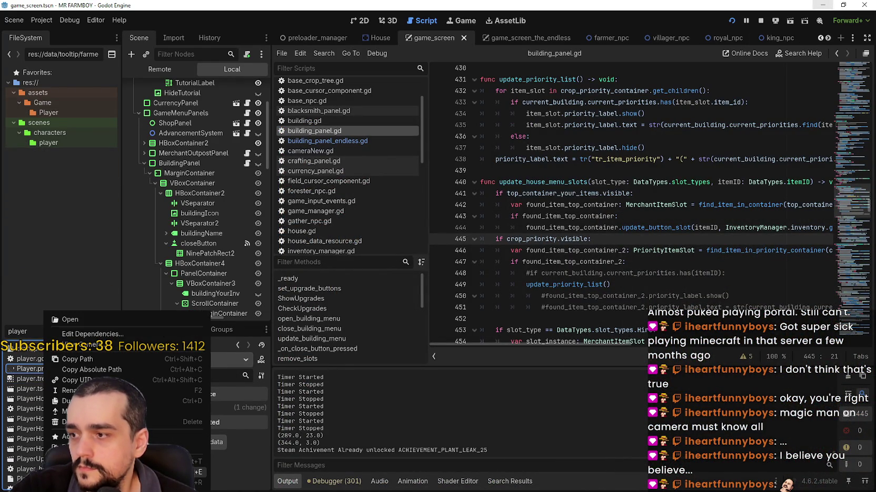
key("Escape")
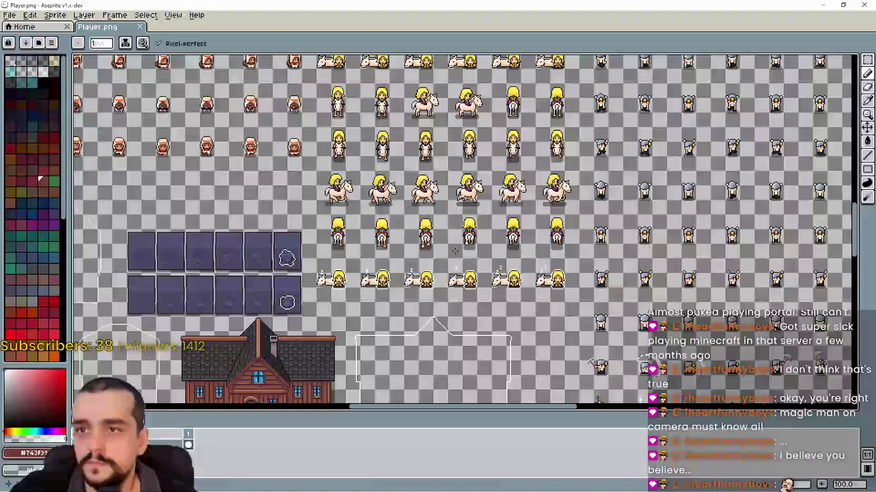
Step: Zoom and pan the Player.png canvas in Aseprite to the UI icon area
scroll(309, 231, "up", 3)
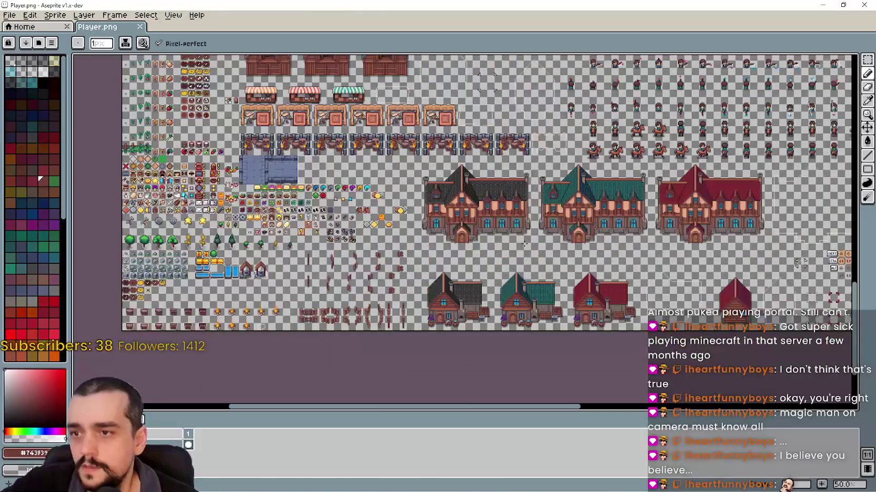
scroll(309, 231, "down", 1)
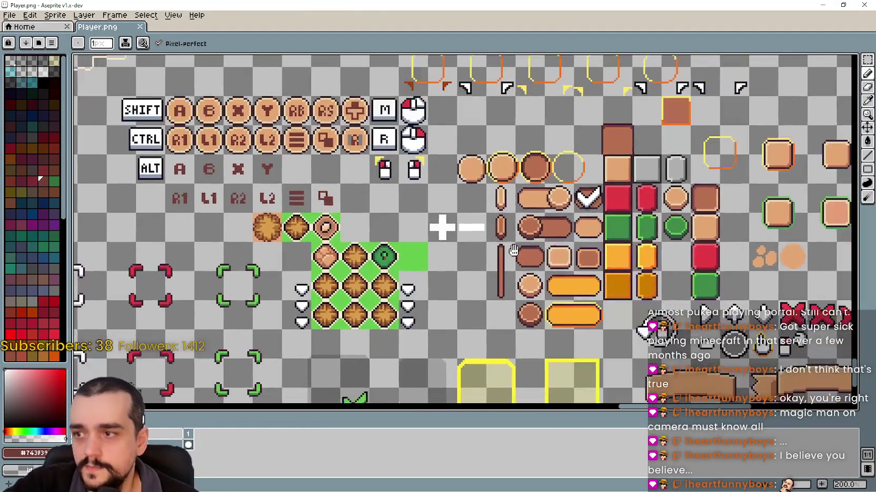
scroll(452, 246, "left", 10)
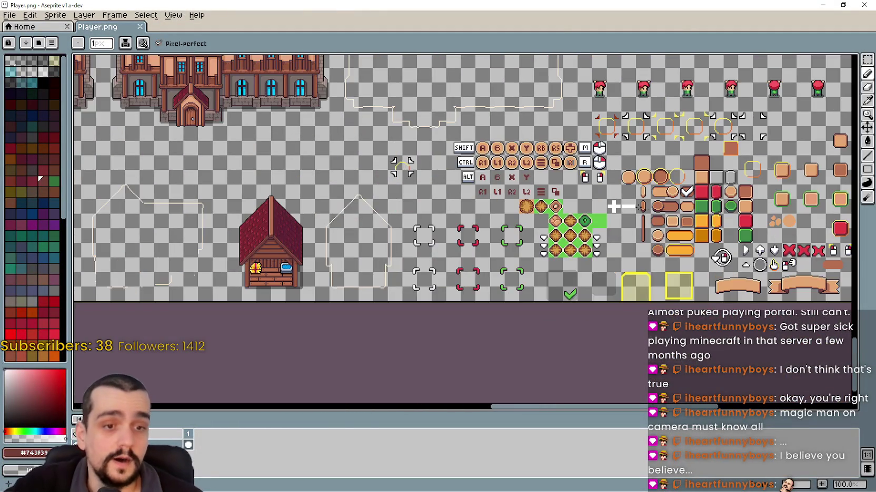
scroll(407, 197, "left", 10)
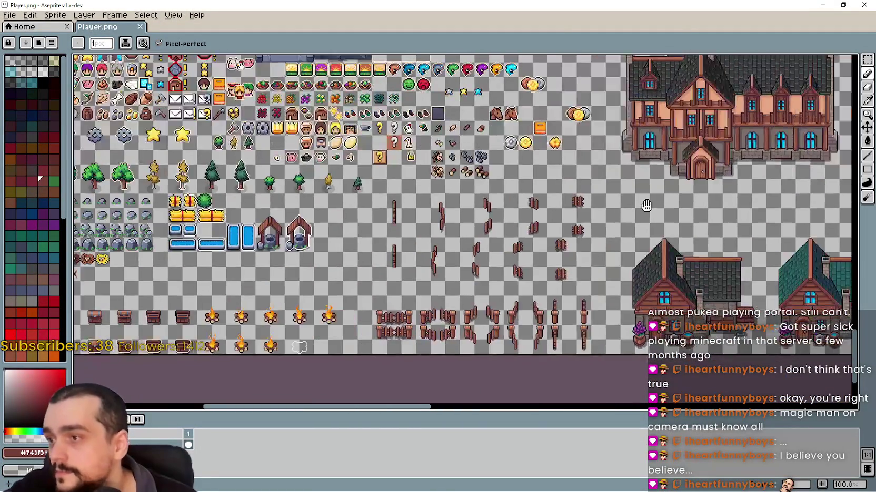
Step: With the rectangular marquee, copy the green face's left half and the red face's right half
scroll(519, 182, "up", 3)
scroll(616, 180, "up", 3)
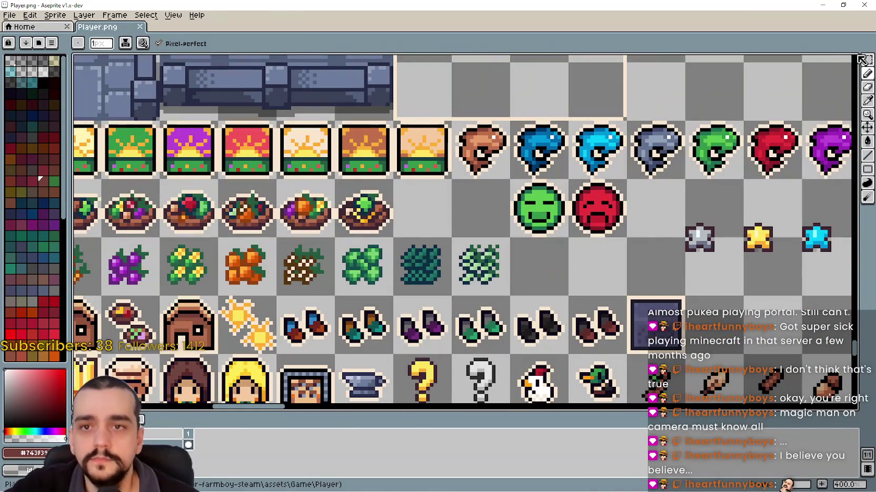
left_click(865, 60)
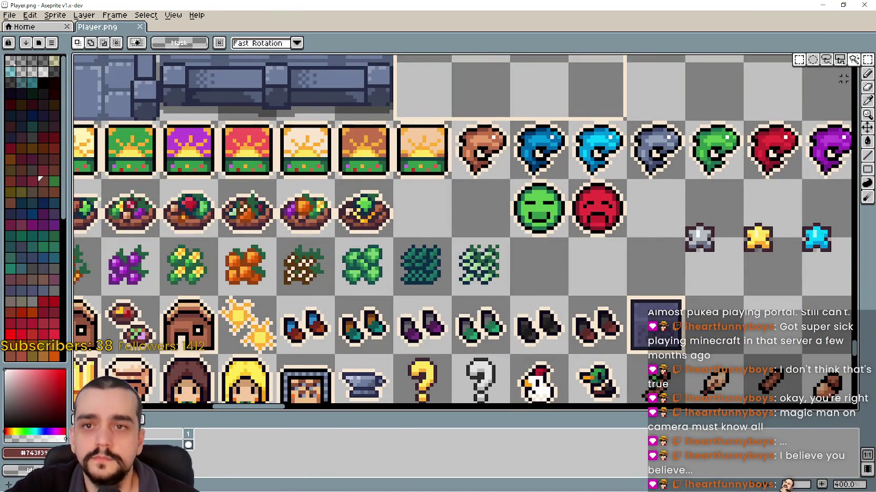
scroll(754, 181, "up", 2)
scroll(447, 211, "left", 1)
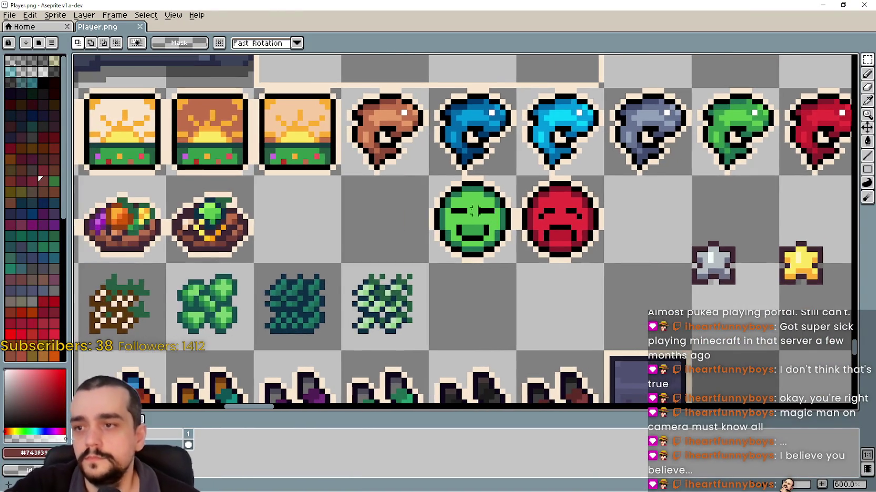
scroll(439, 180, "up", 2)
mouse_move(429, 169)
left_mouse_down()
mouse_move(481, 340)
mouse_move(513, 342)
mouse_move(484, 281)
mouse_move(311, 272)
left_mouse_up()
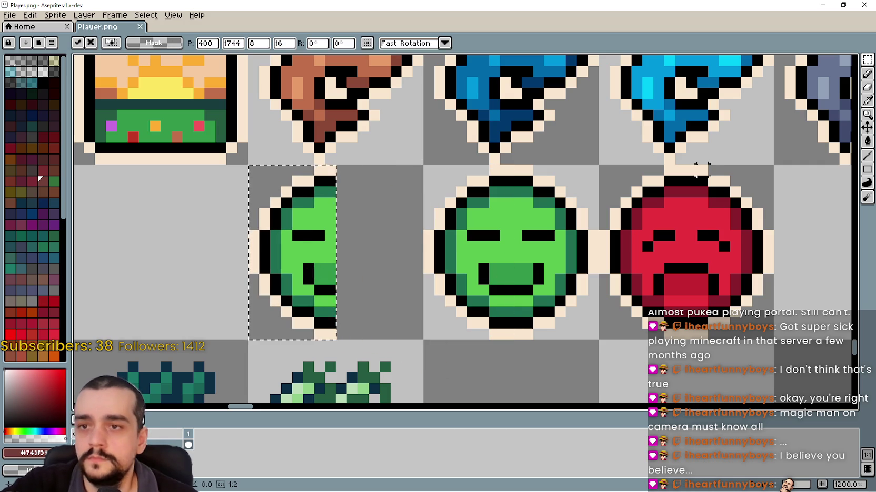
mouse_move(684, 163)
left_mouse_down()
mouse_move(753, 331)
mouse_move(775, 342)
left_mouse_up()
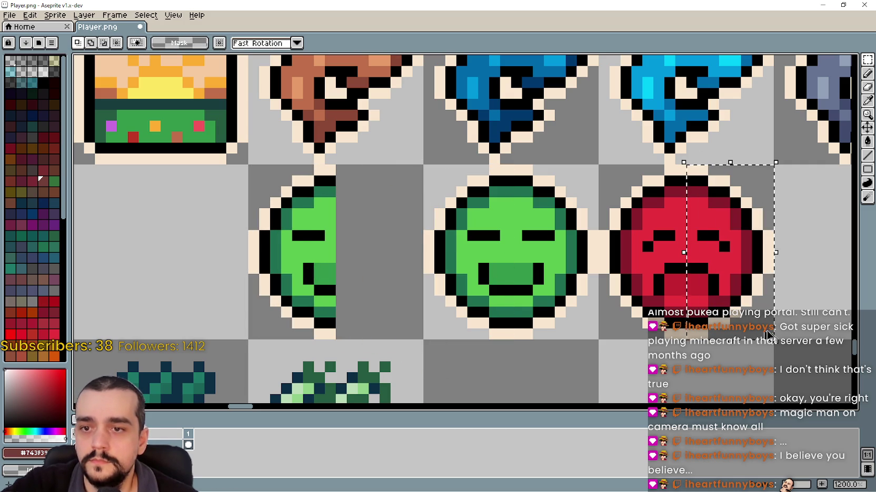
Step: Paste the red half onto the new face's right side, commit it, and save Player.png
key("ctrl+v")
left_click_drag(770, 287, 401, 290)
scroll(400, 290, "down", 4)
left_click(541, 308)
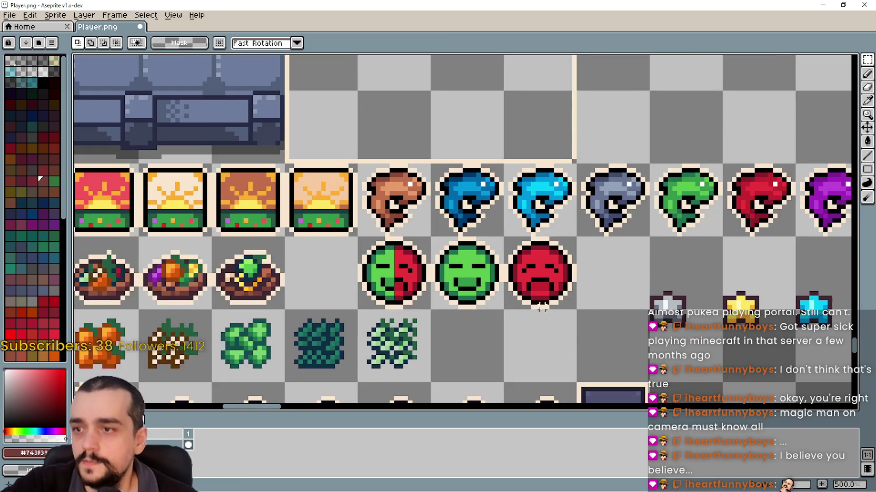
scroll(542, 308, "down", 1)
scroll(547, 285, "up", 1)
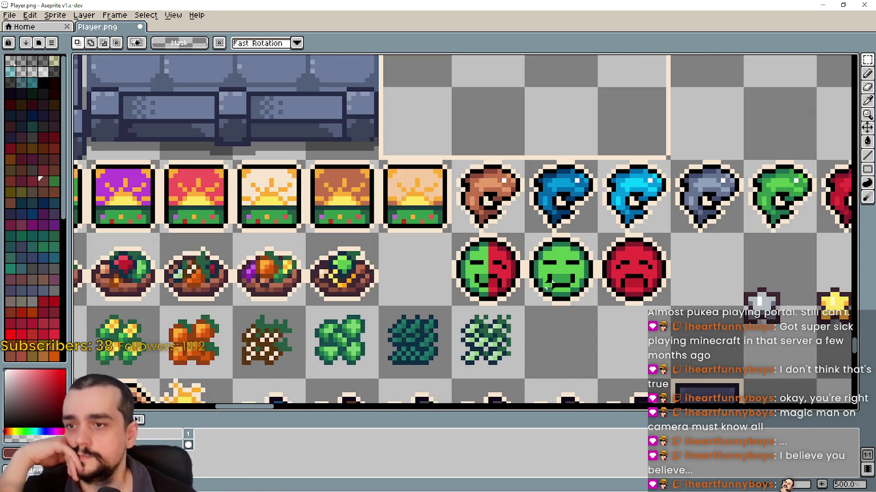
scroll(548, 286, "down", 2)
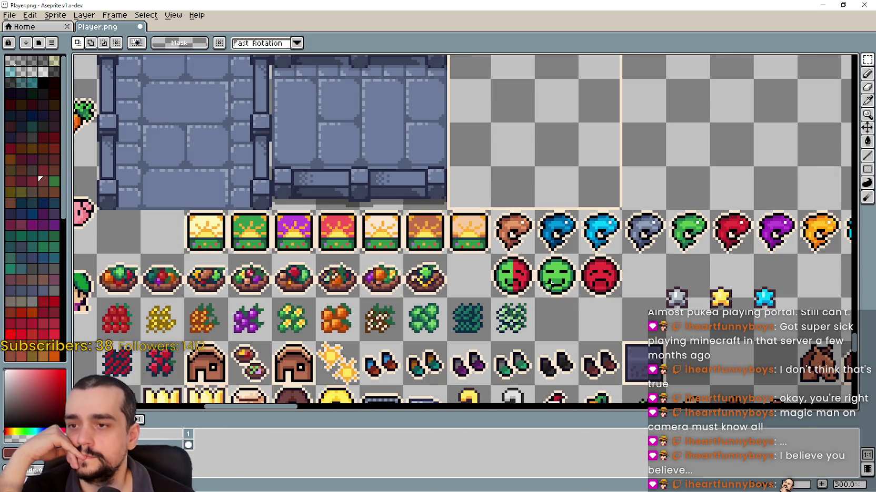
mouse_move(565, 307)
left_mouse_down()
mouse_move(468, 244)
mouse_move(517, 248)
mouse_move(507, 239)
left_mouse_up()
key("ctrl+s")
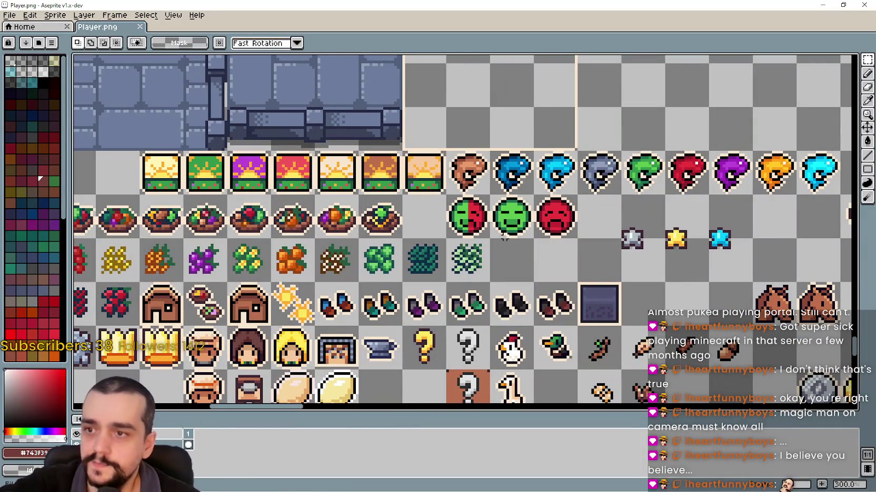
left_click(820, 4)
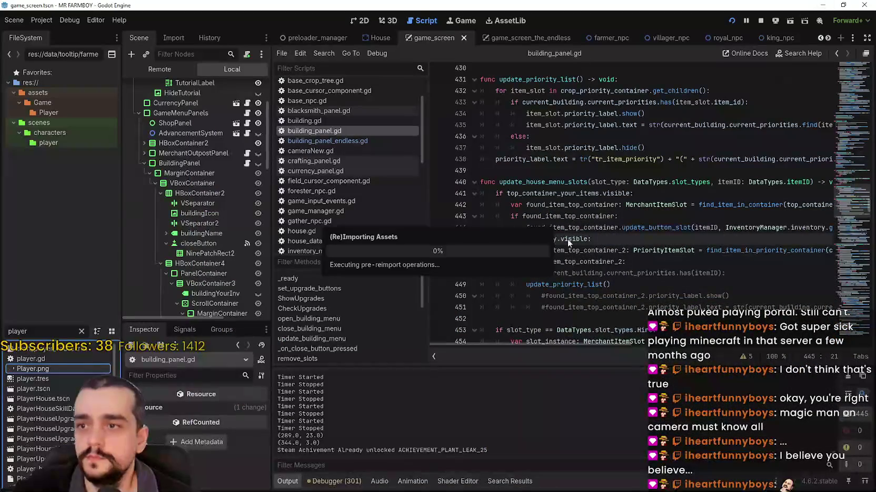
Step: Stop the game, filter the FileSystem dock for 'adva', and open AdvancementSystem.tscn
left_click(759, 22)
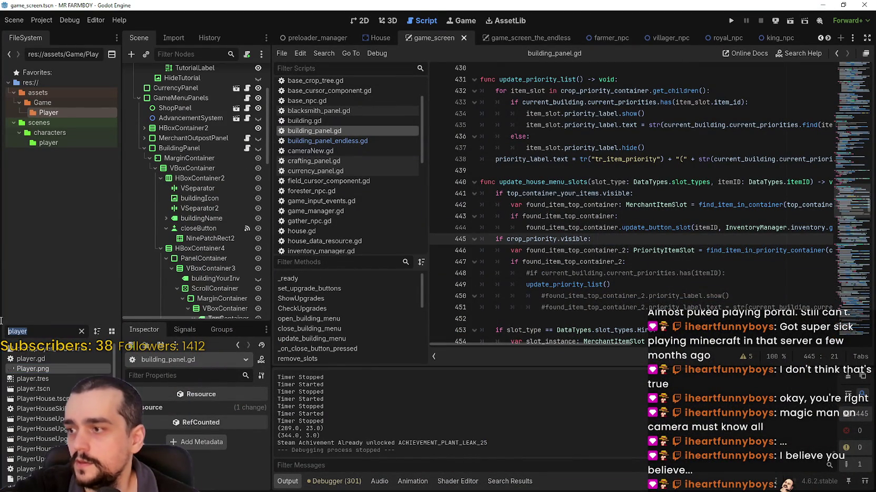
type("up")
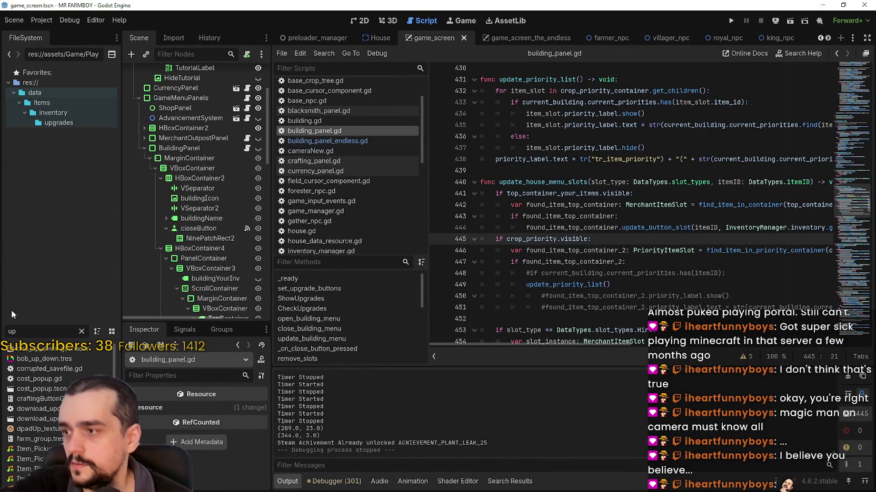
key("BackSpace")
key("BackSpace")
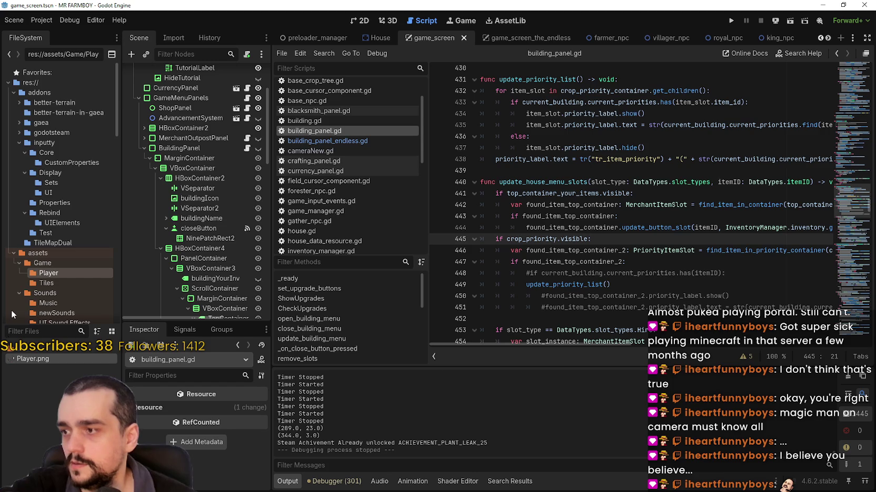
scroll(69, 293, "down", 5)
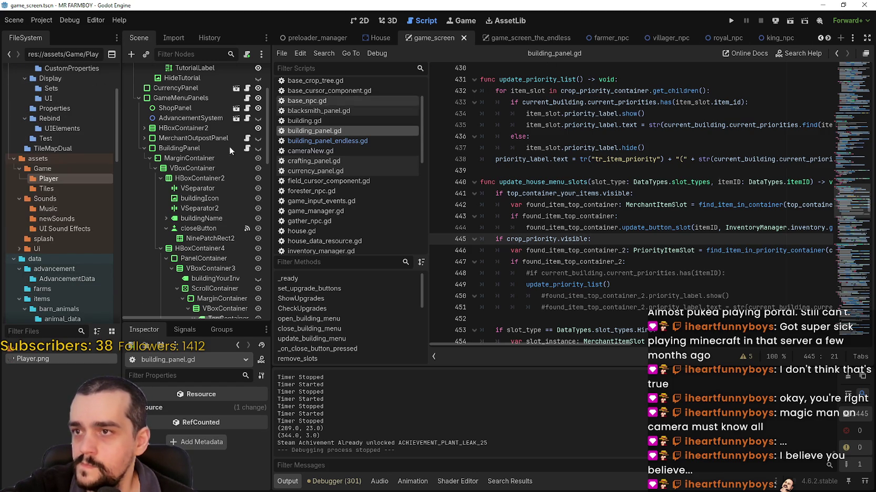
type("adva")
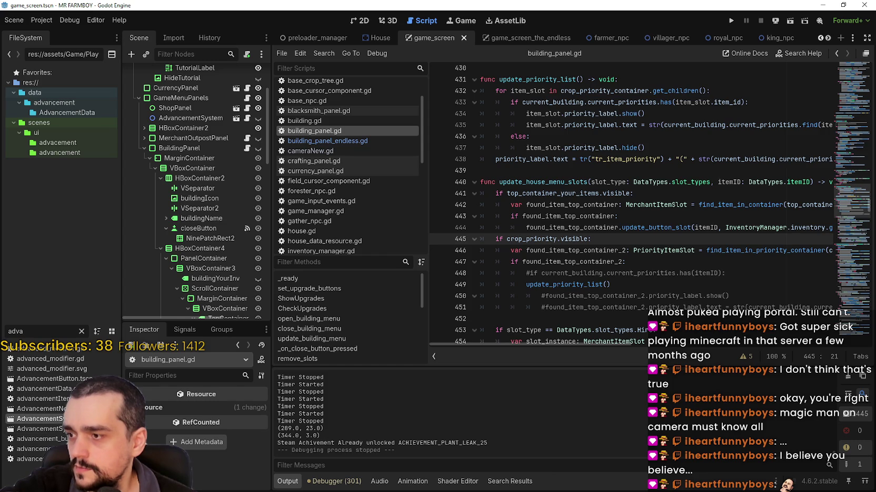
double_click(40, 419)
scroll(195, 237, "down", 5)
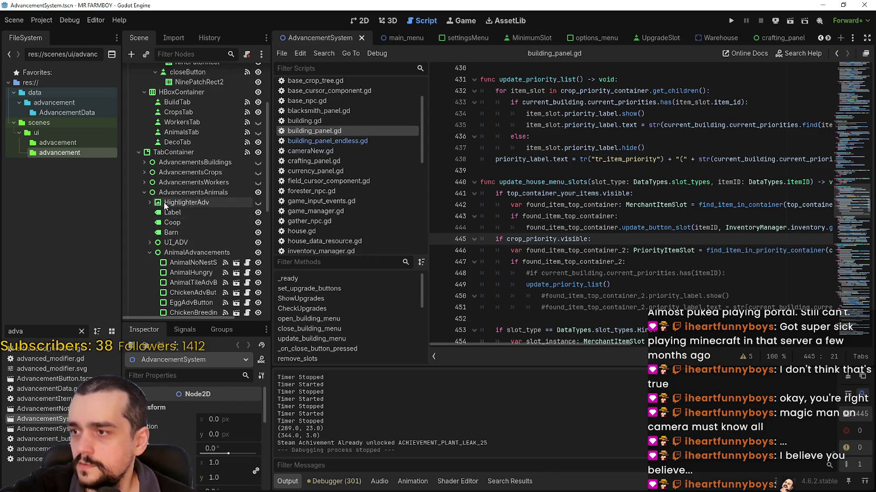
Step: Collapse AnimalAdvancements, expand AdvancementsWorkers and select WorkerUpkeepAdvButton
scroll(167, 211, "down", 3)
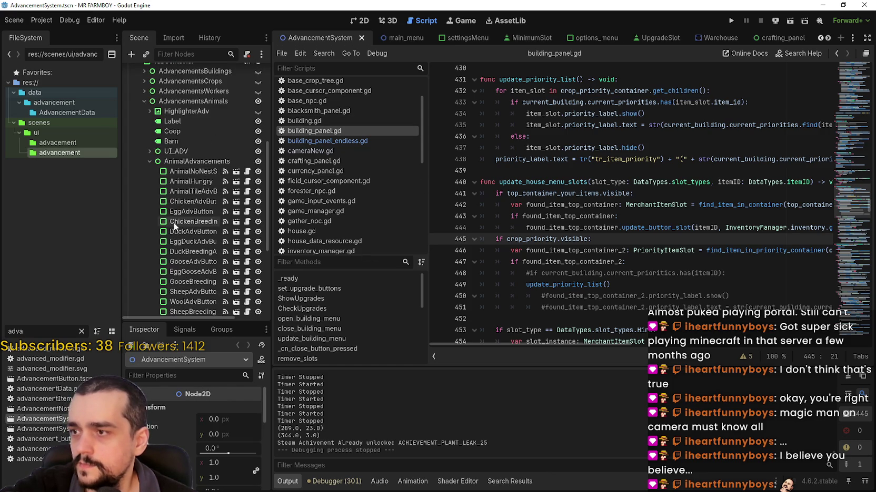
left_click(148, 161)
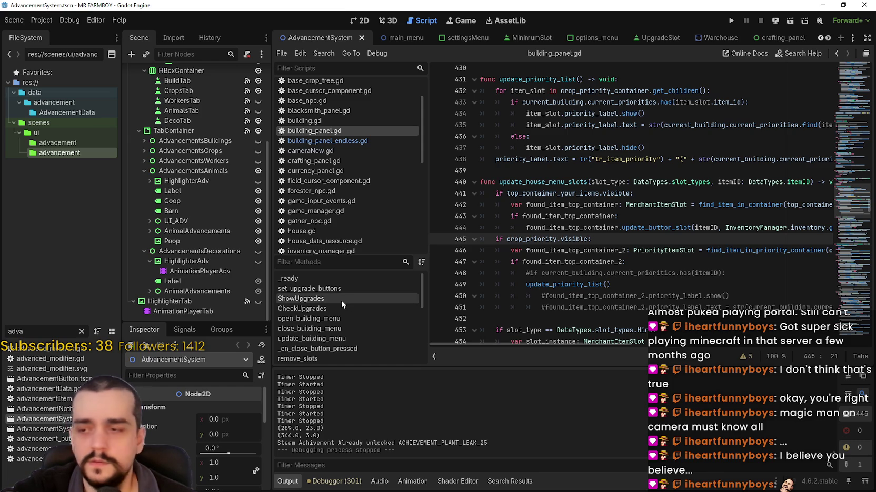
left_click(139, 160)
scroll(208, 227, "down", 5)
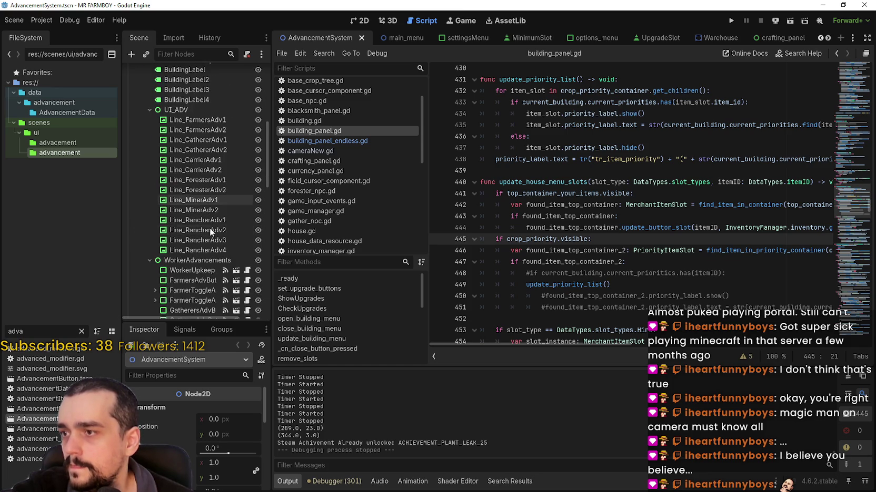
scroll(208, 229, "down", 3)
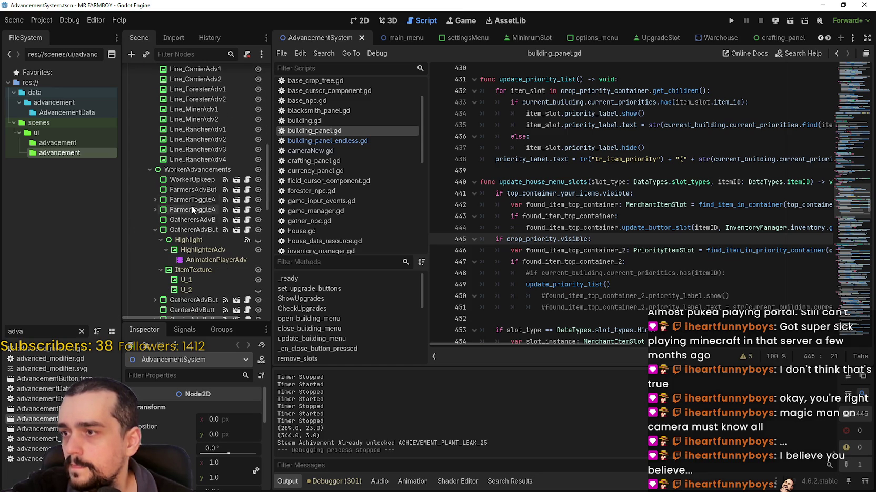
scroll(174, 305, "down", 7)
left_click(155, 239)
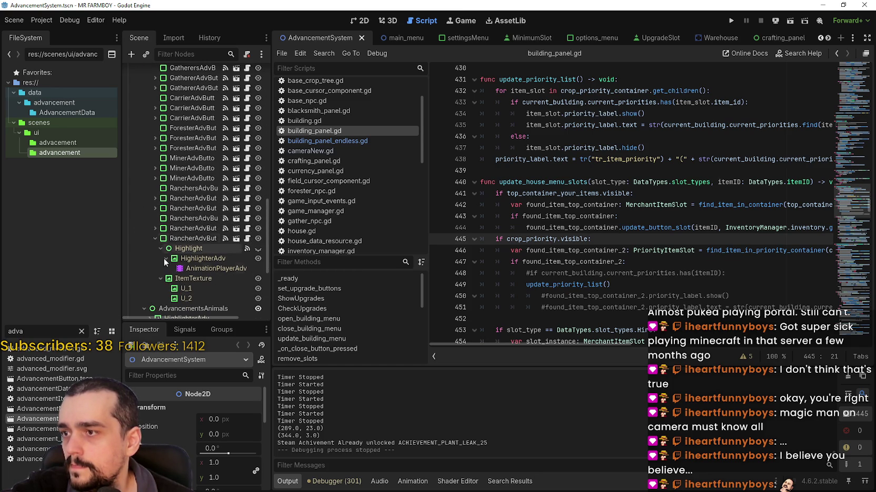
scroll(181, 275, "up", 7)
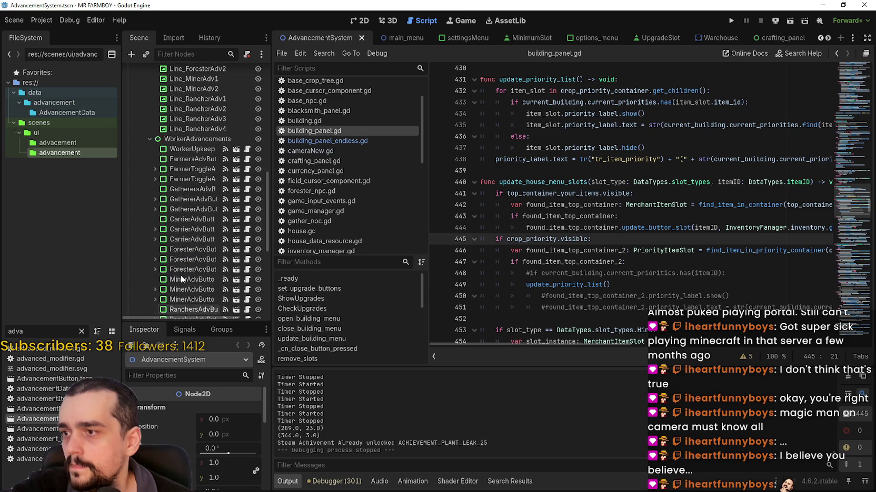
left_click(189, 181)
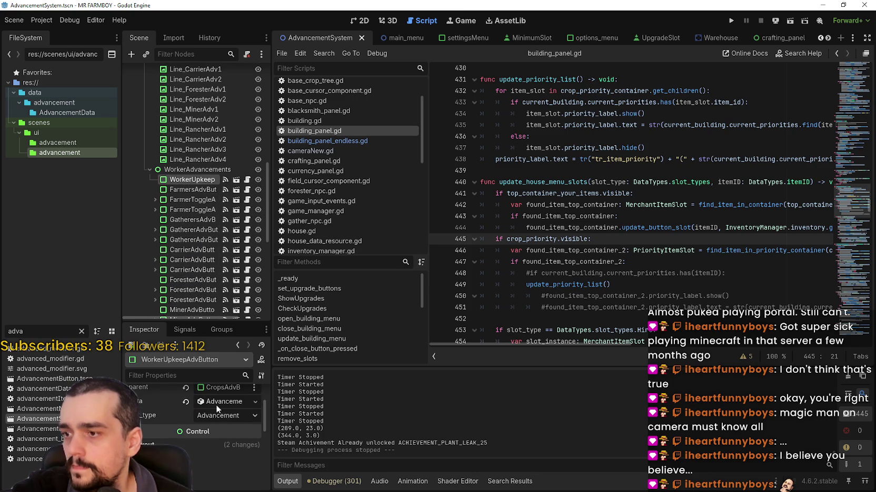
Step: Expand the button's Advancement resource, widen the docks and bring up the icon texture's options
left_click(221, 402)
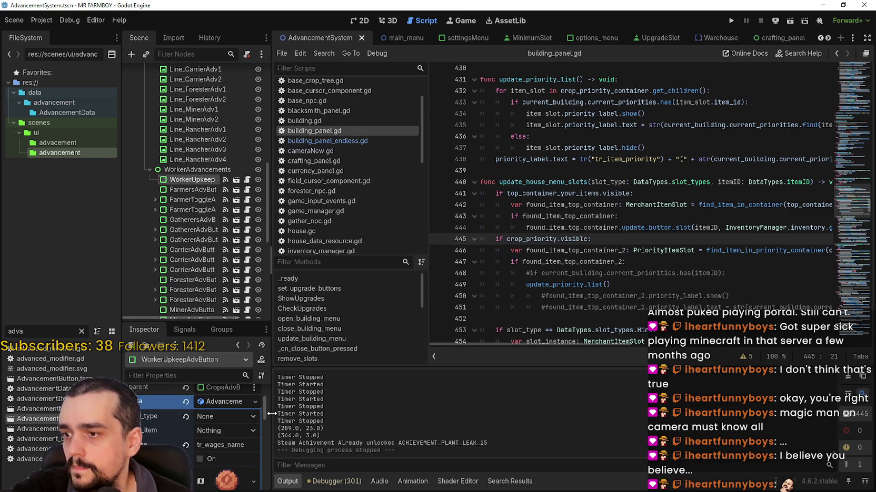
left_click_drag(273, 413, 348, 414)
right_click(286, 431)
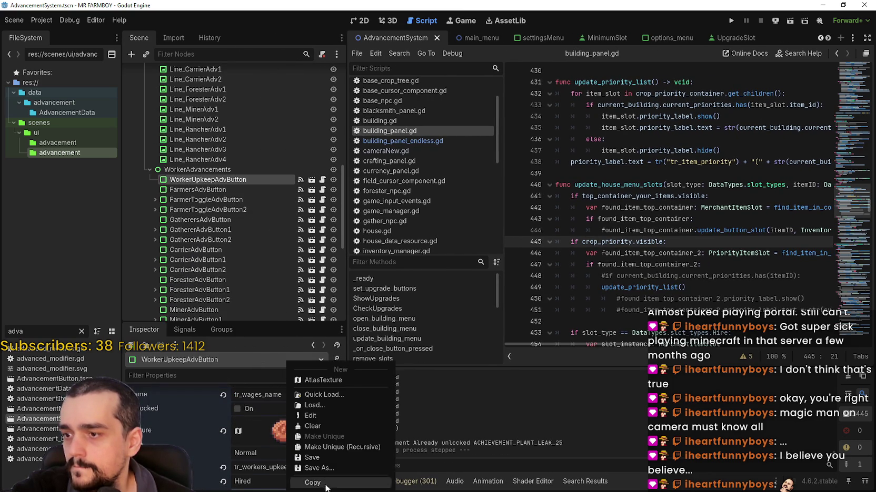
Step: Expand the icon's AtlasTexture settings and open its region editor
left_click(265, 432)
scroll(245, 446, "down", 3)
scroll(244, 446, "down", 3)
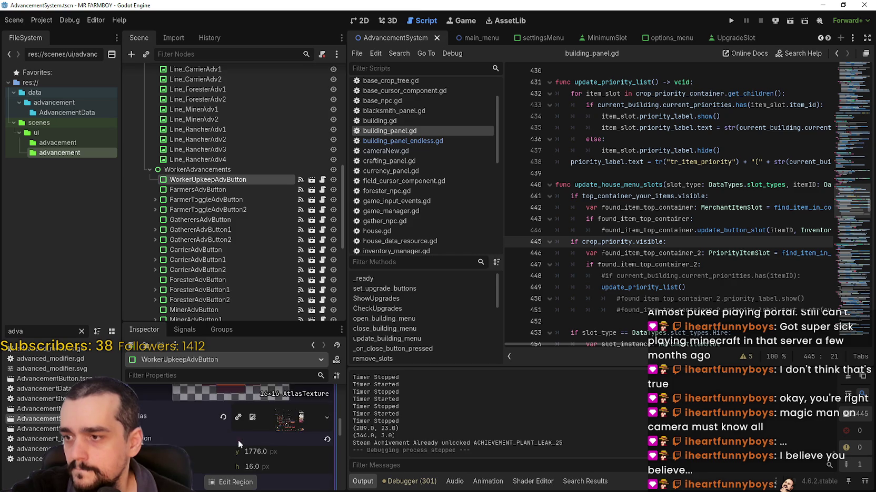
left_click(231, 442)
scroll(422, 195, "up", 5)
scroll(429, 196, "up", 6)
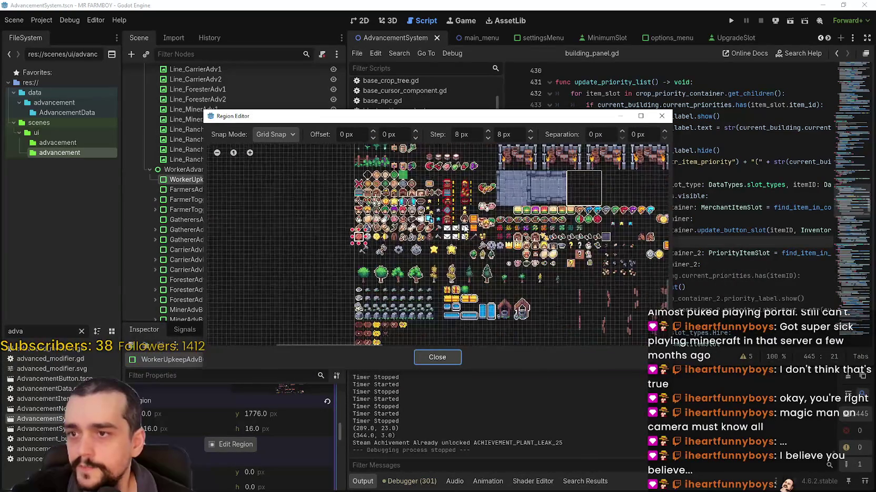
scroll(432, 199, "down", 3)
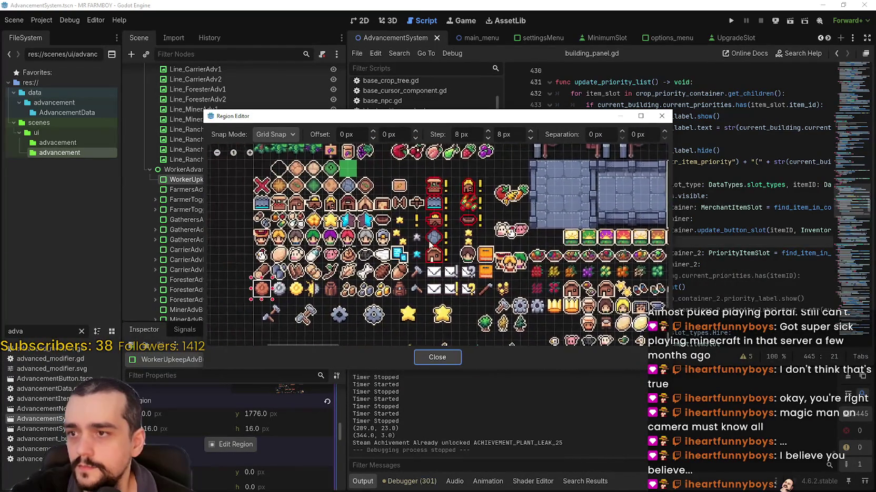
scroll(434, 169, "up", 4)
scroll(435, 168, "up", 3)
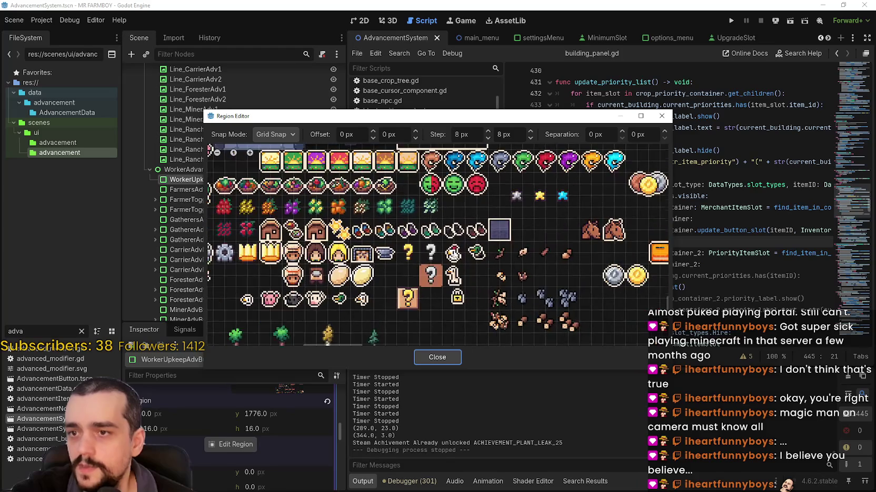
scroll(430, 219, "up", 5)
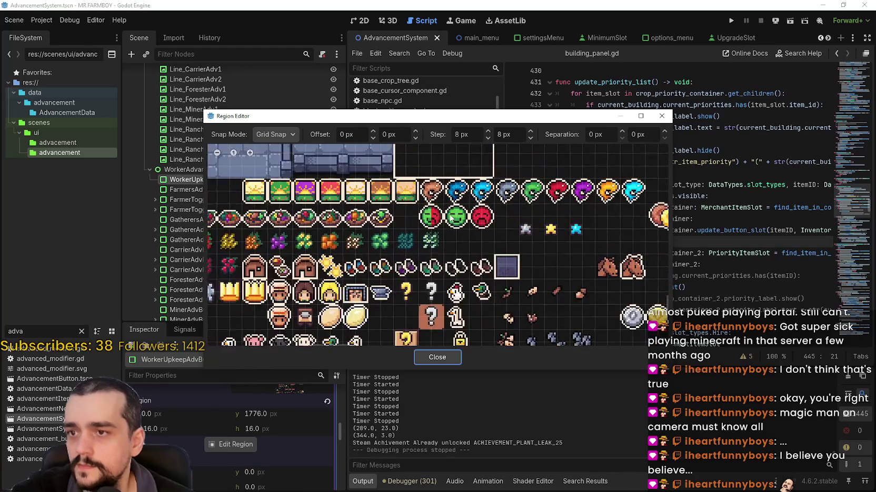
Step: Fit the region to the half-green, half-red face and save AdvancementSystem
left_click_drag(444, 241, 444, 258)
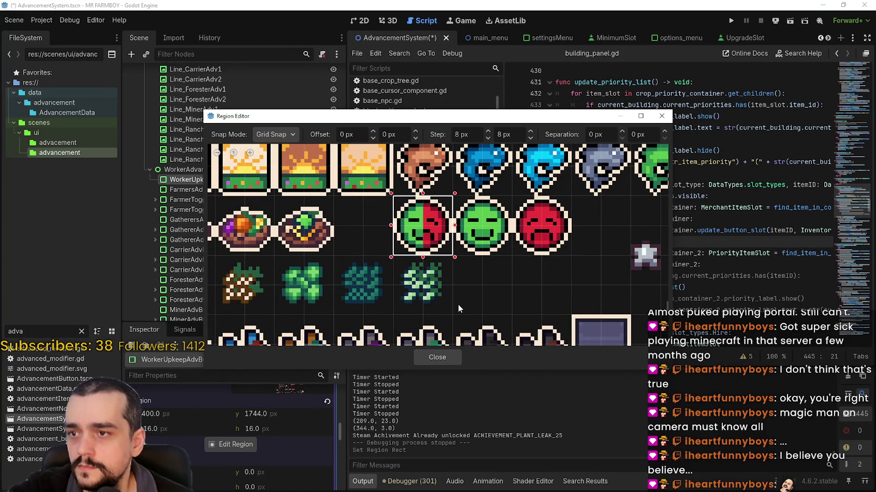
left_click(437, 357)
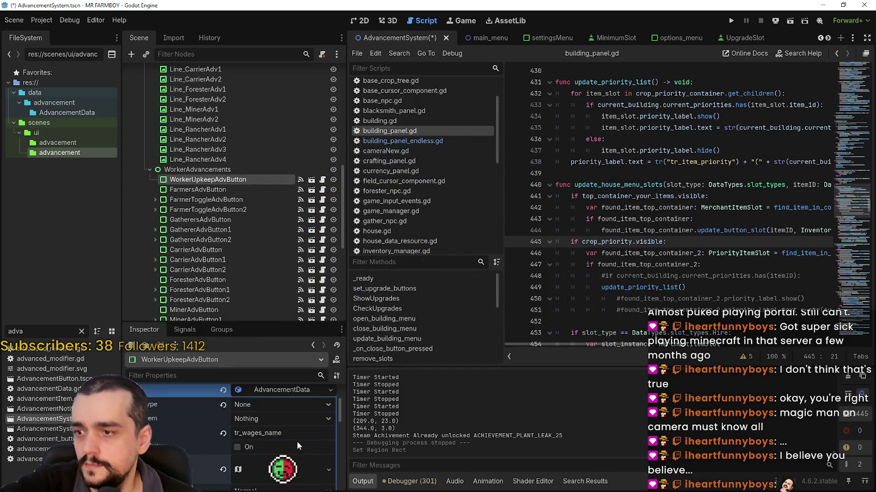
key("ctrl+s")
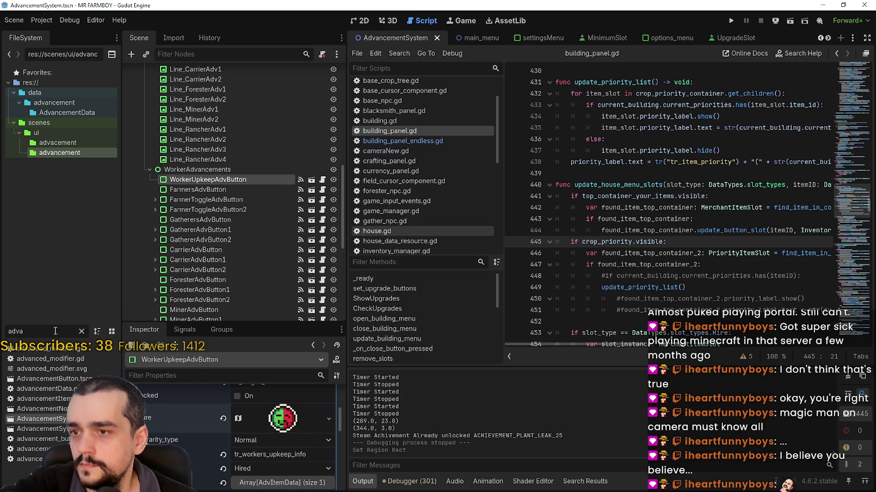
Step: Filter FileSystem for 'player' and open player_house_panel in the 2D view
type("player")
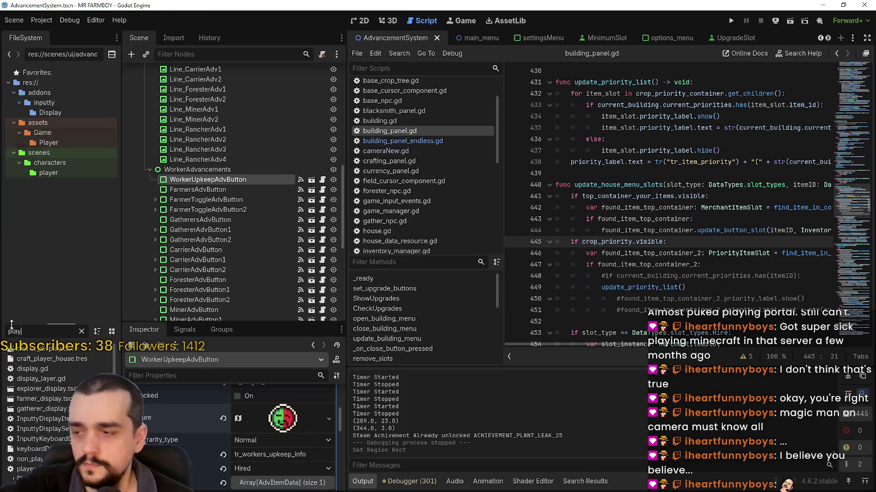
scroll(32, 424, "down", 5)
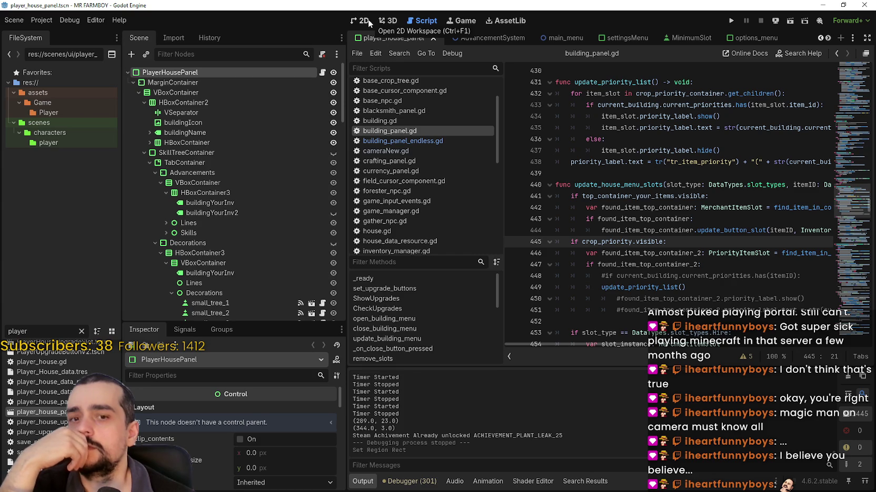
scroll(226, 192, "down", 3)
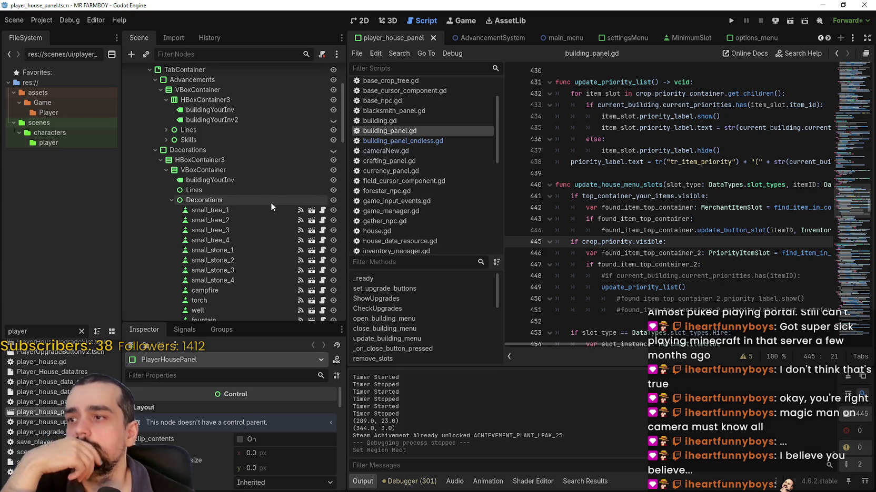
scroll(273, 204, "down", 1)
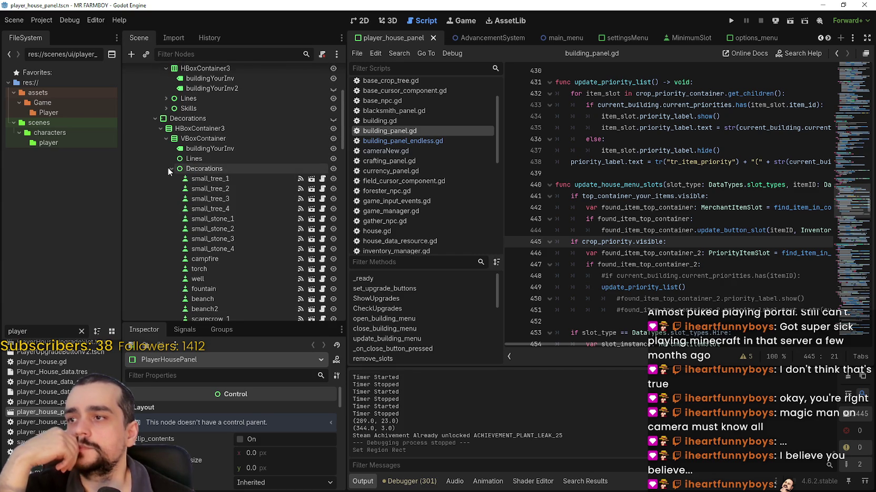
left_click(170, 169)
scroll(221, 243, "up", 4)
left_click(370, 20)
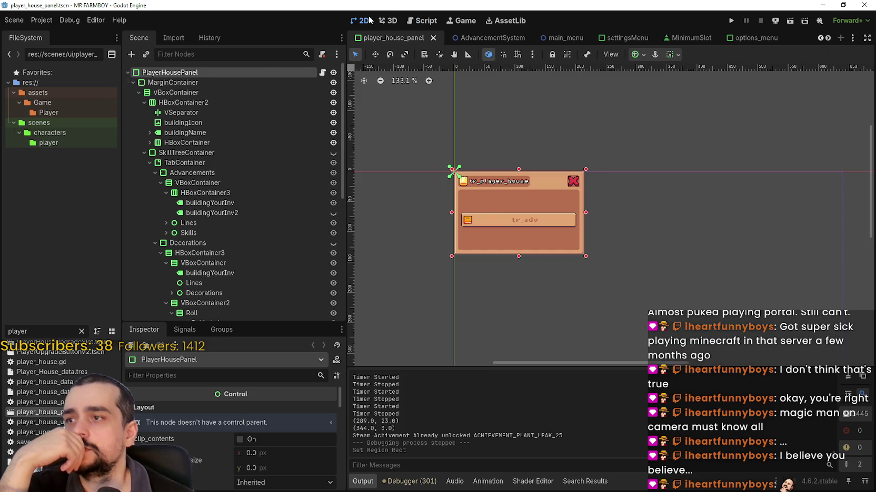
Step: Expand the Skills group and select the UpkeepCost skill button
scroll(224, 219, "down", 6)
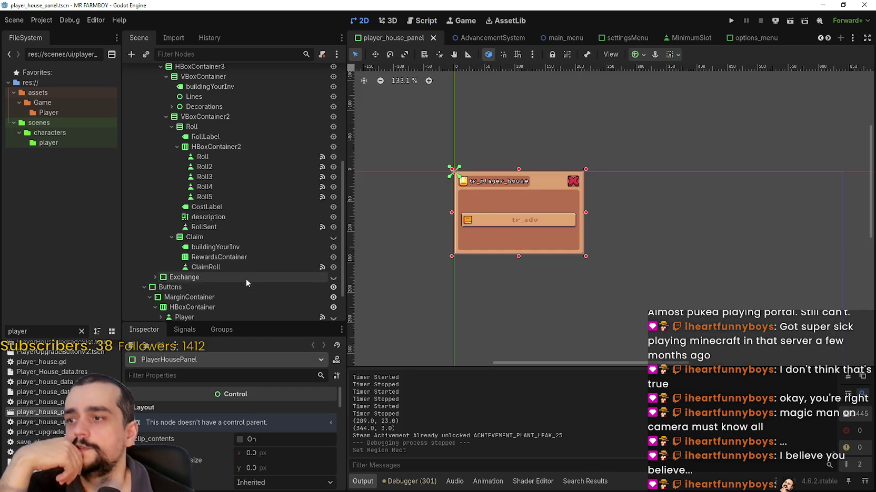
scroll(231, 275, "up", 4)
left_click(166, 187)
scroll(233, 236, "down", 3)
scroll(220, 200, "down", 3)
scroll(221, 195, "up", 2)
scroll(218, 129, "up", 2)
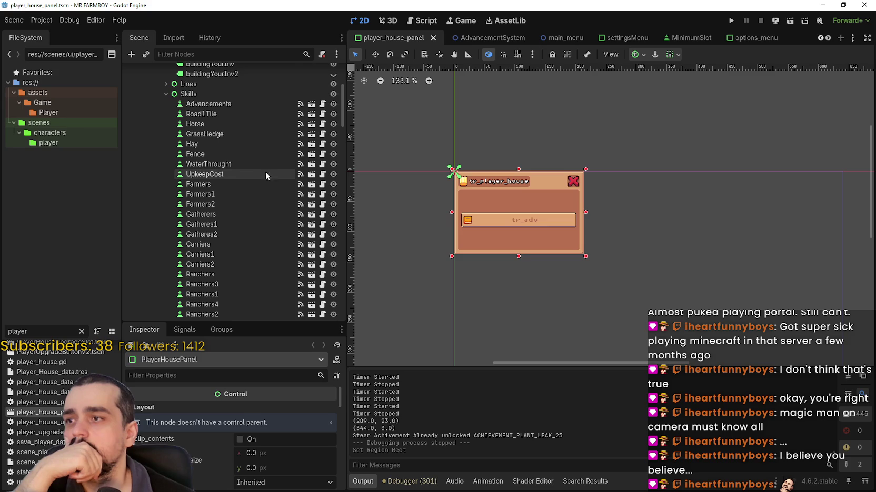
left_click(242, 173)
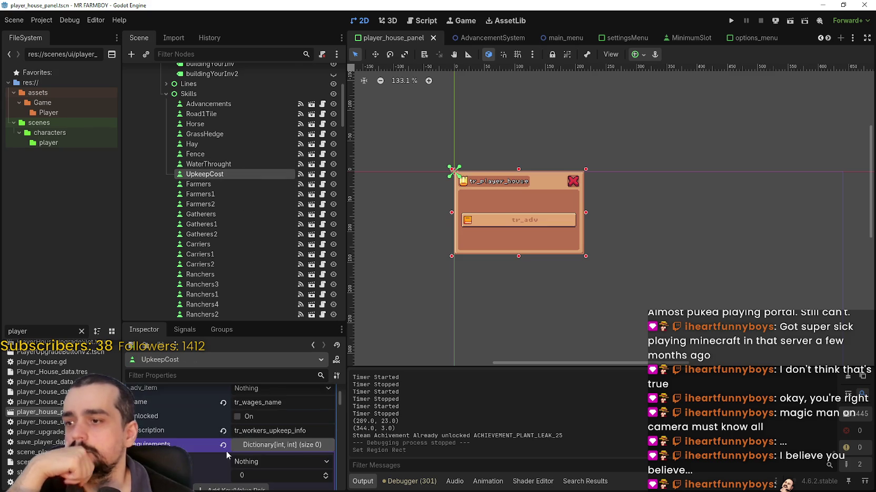
Step: Expand the UpkeepCost icon's AtlasTexture and open the region picker
scroll(263, 430, "down", 5)
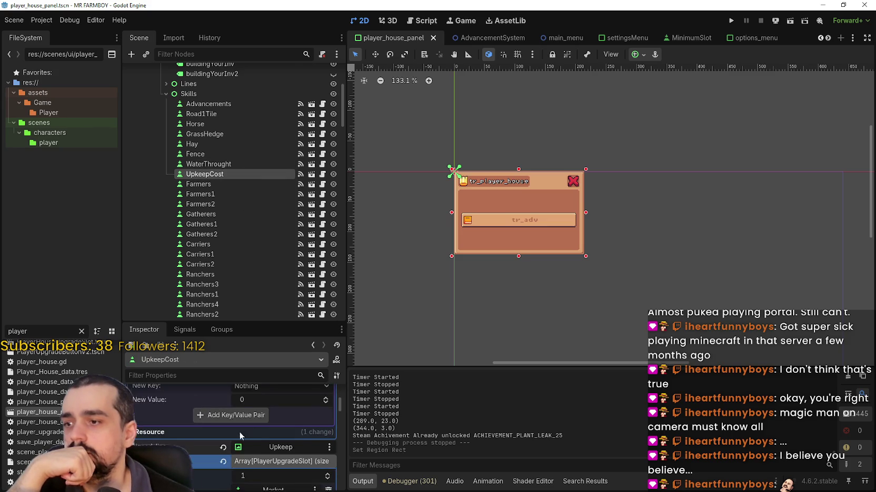
scroll(240, 430, "down", 10)
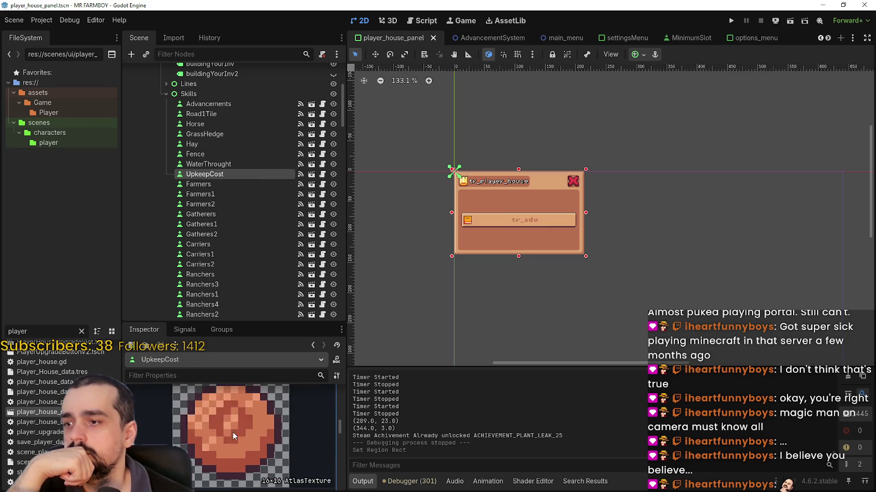
scroll(228, 436, "up", 5)
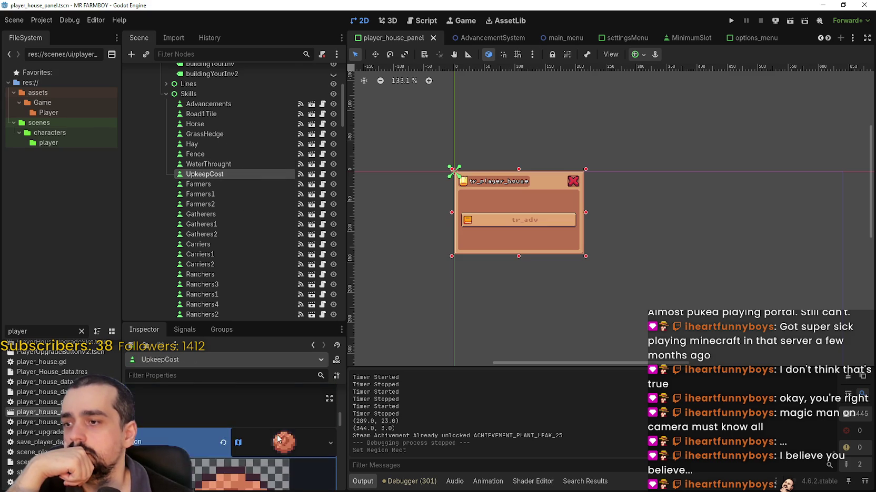
right_click(270, 436)
left_click(263, 429)
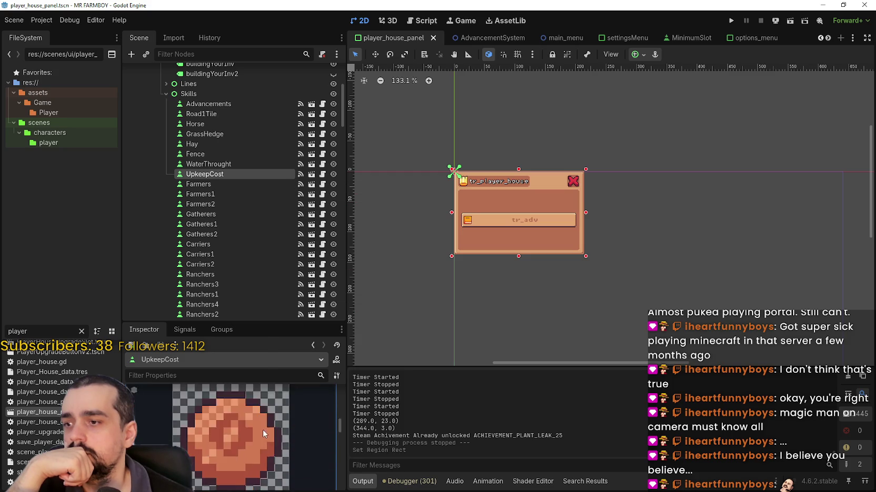
scroll(252, 432, "down", 2)
left_click(232, 468)
Step: Frame the half-green, half-red face tile as the region and save player_house_panel
scroll(393, 247, "down", 4)
left_click_drag(394, 251, 443, 199)
scroll(443, 199, "up", 8)
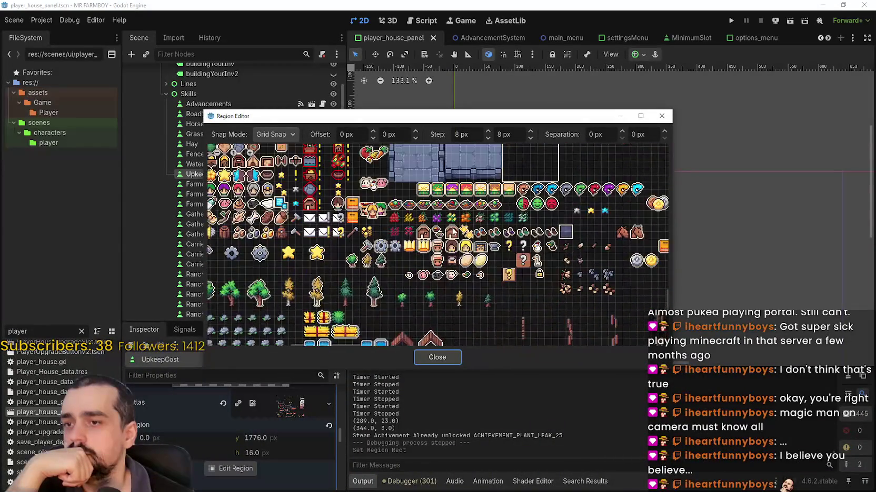
scroll(258, 249, "right", 4)
scroll(496, 207, "up", 2)
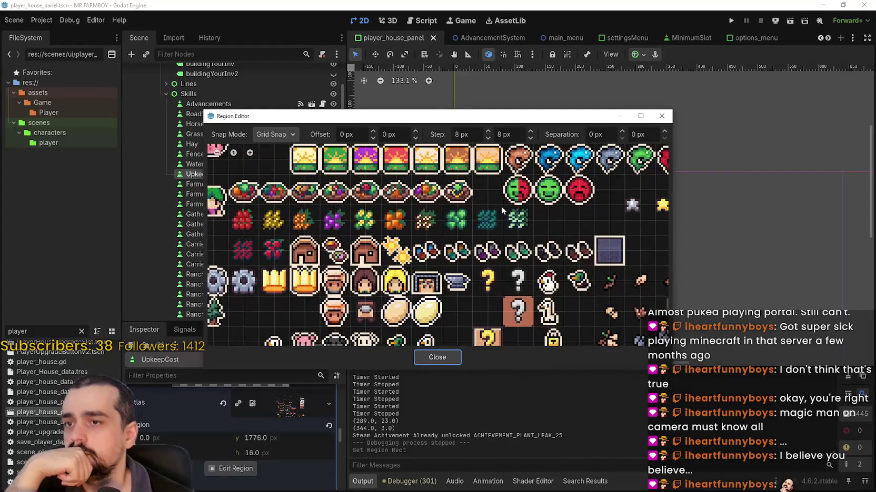
left_click_drag(475, 221, 486, 238)
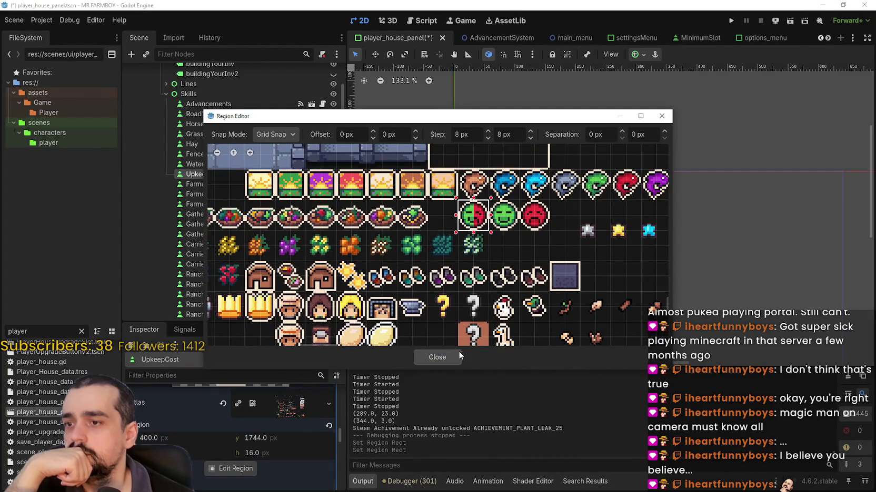
left_click(458, 353)
scroll(295, 421, "up", 5)
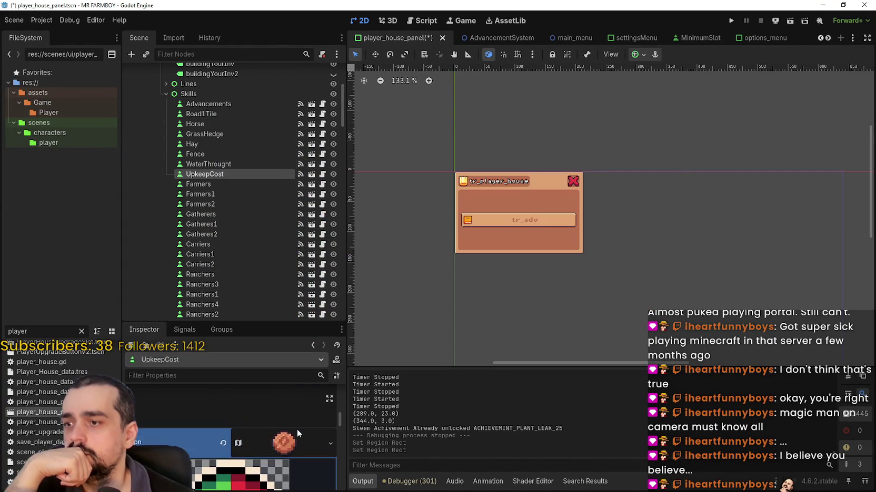
left_click(297, 433)
key("ctrl+s")
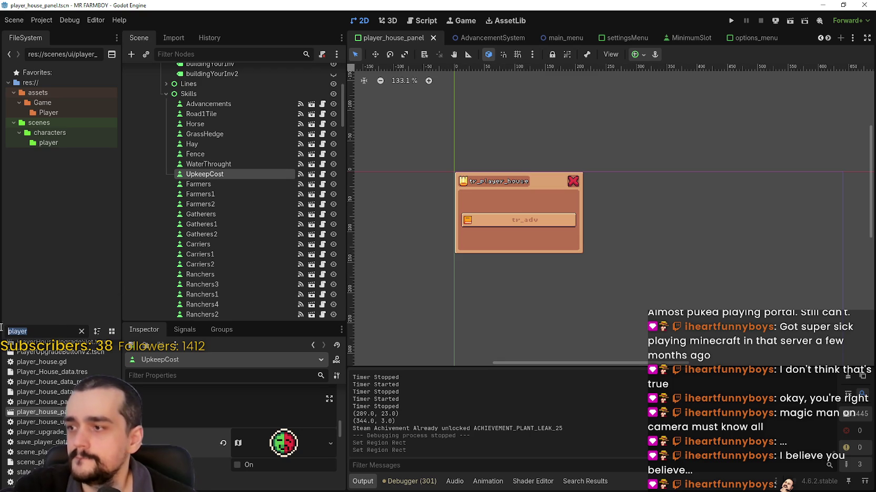
Step: Open game_screen.tscn and make CurrencyPanel's children editable
type("game_")
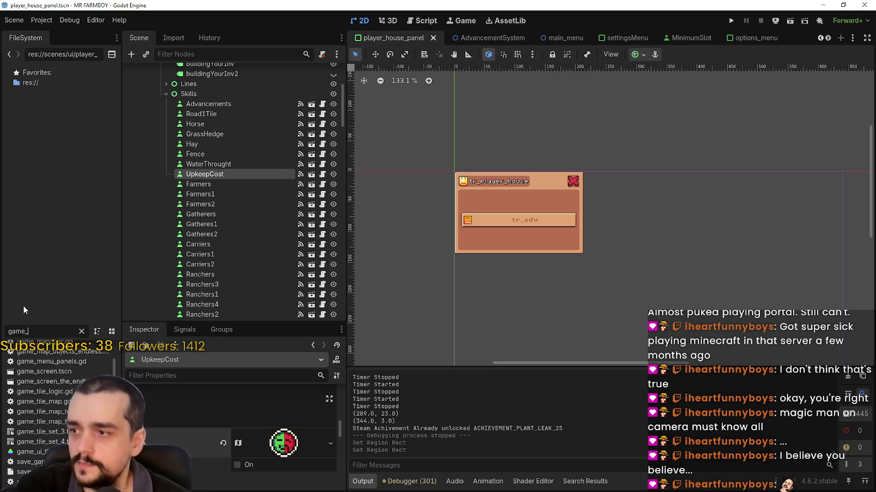
double_click(52, 374)
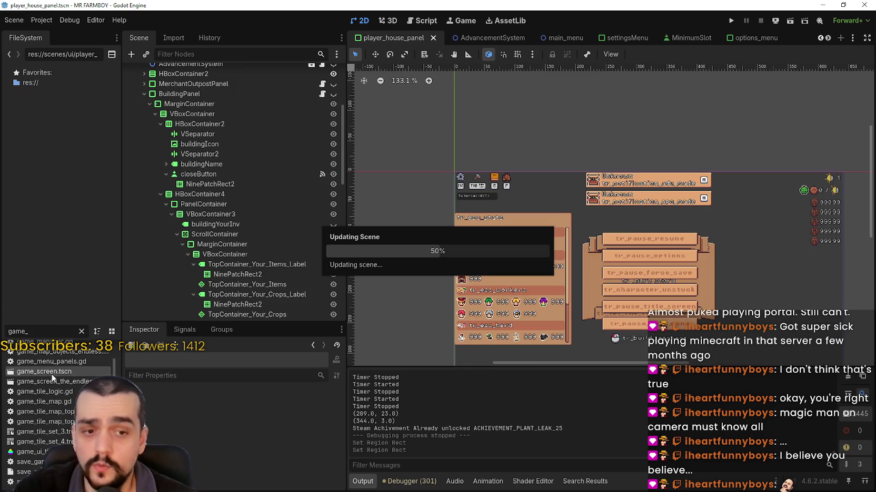
scroll(699, 158, "down", 5)
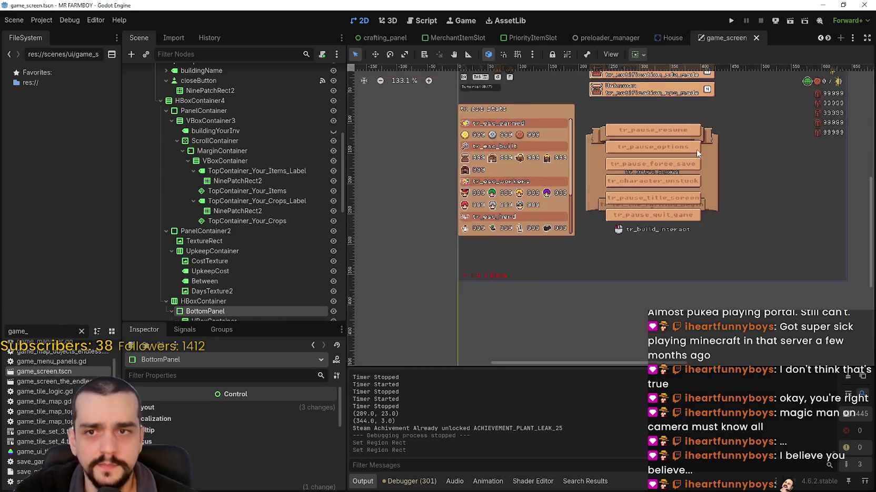
scroll(697, 153, "up", 6)
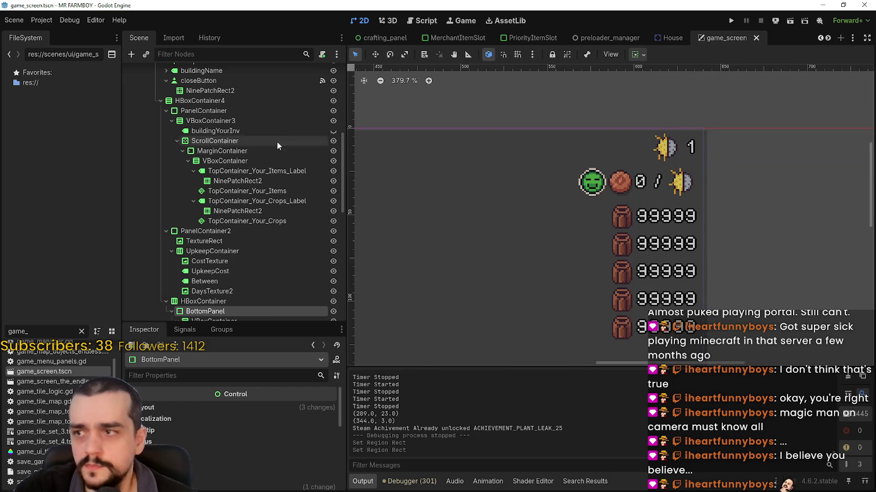
scroll(268, 179, "up", 5)
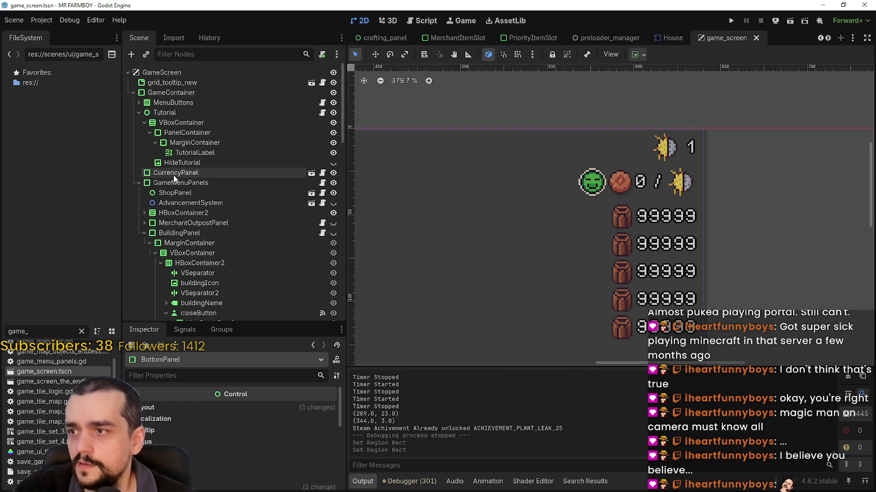
left_click(153, 176)
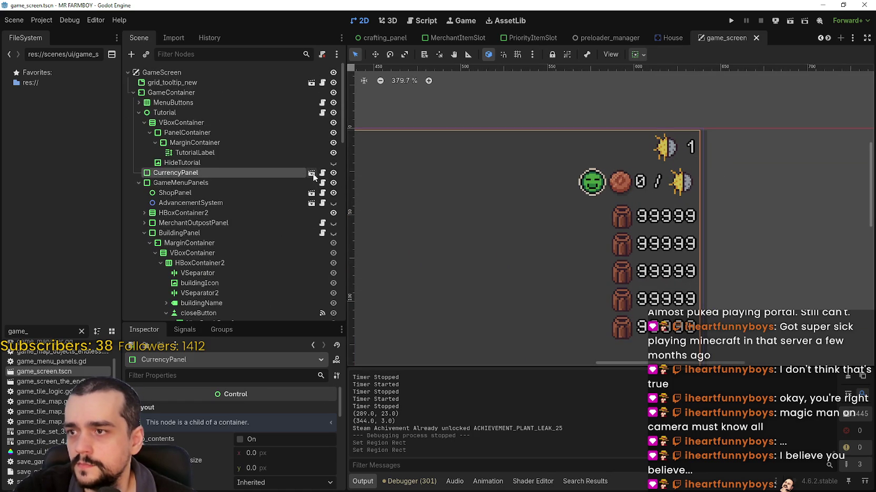
right_click(209, 171)
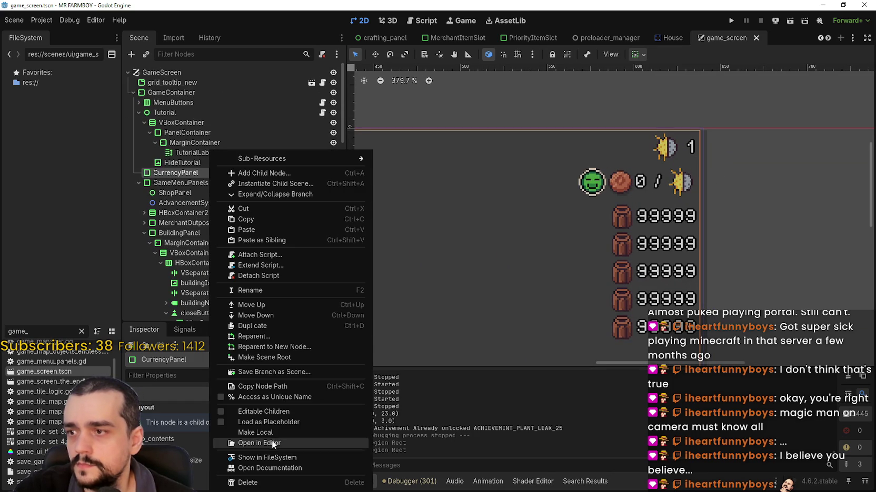
left_click(252, 411)
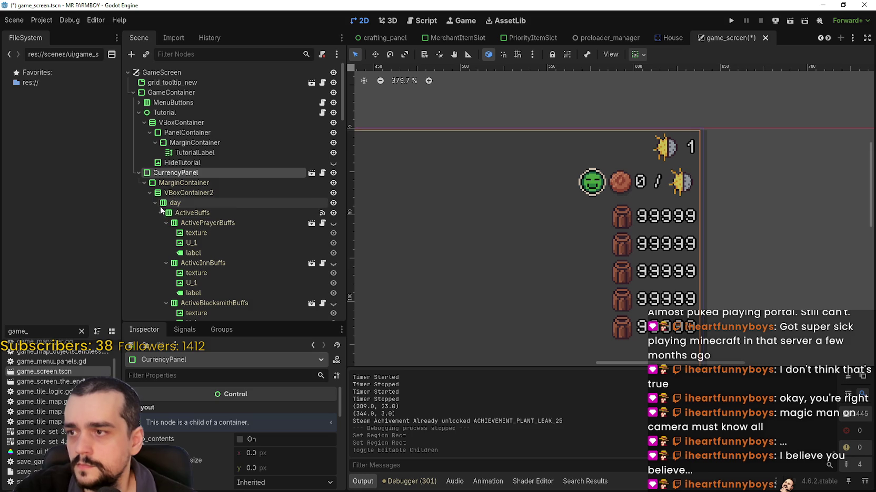
Step: Find the green-face UpkeepTexture under WagesContainer and copy the node
scroll(154, 202, "down", 10)
left_click(196, 235)
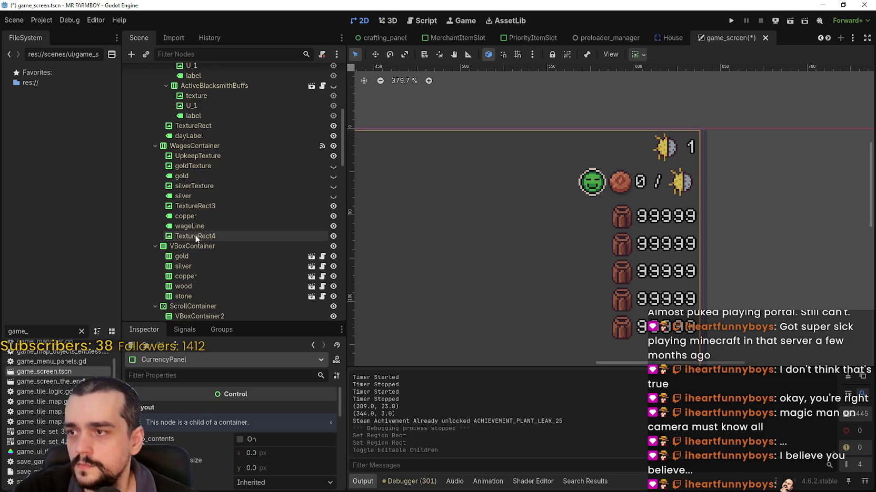
left_click(203, 206)
left_click(208, 196)
left_click(211, 166)
scroll(211, 164, "down", 1)
left_click(212, 164)
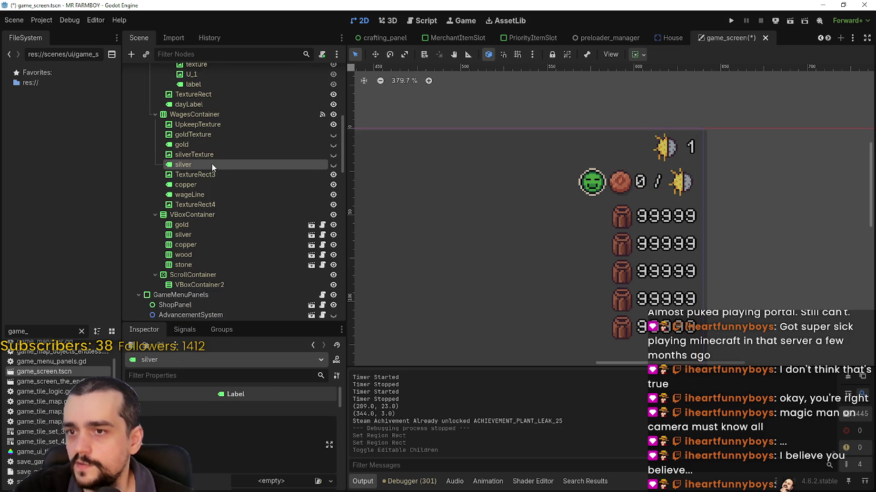
left_click(208, 125)
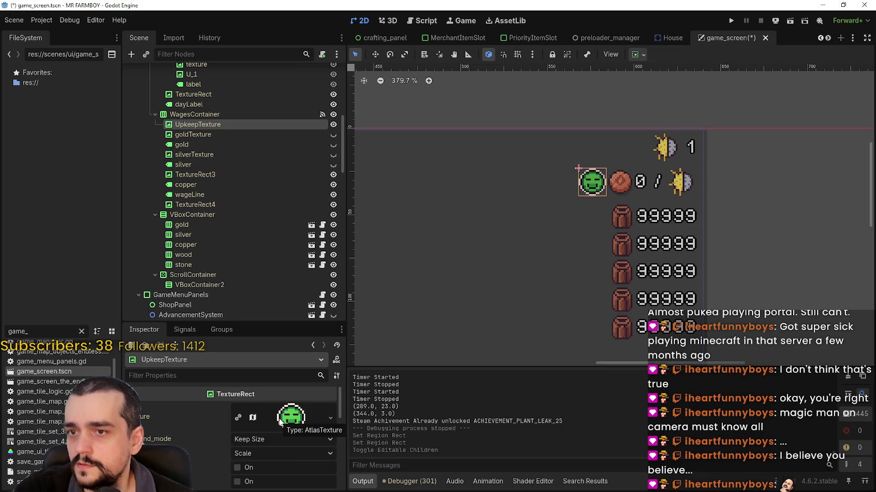
right_click(203, 125)
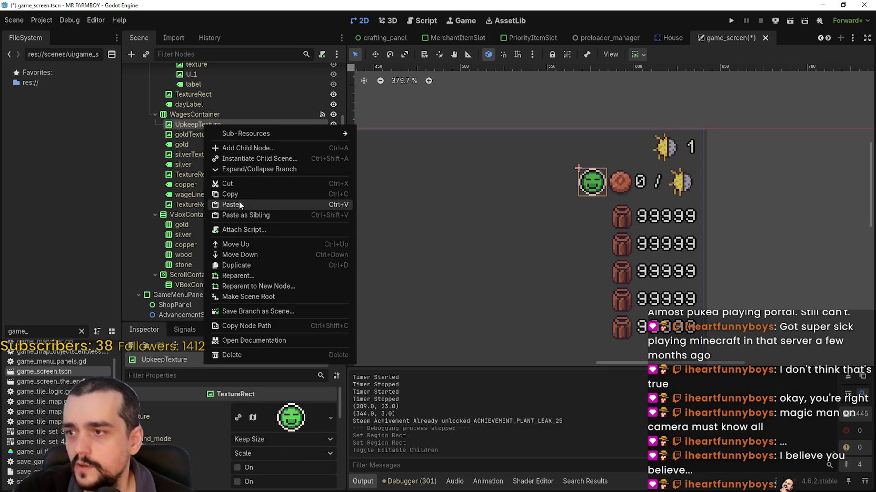
left_click(239, 195)
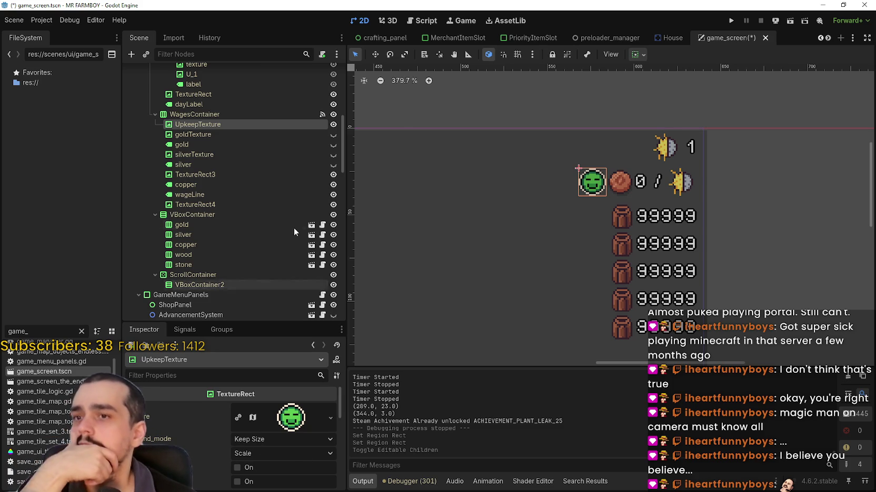
scroll(520, 215, "down", 4)
scroll(254, 268, "down", 5)
scroll(254, 270, "down", 5)
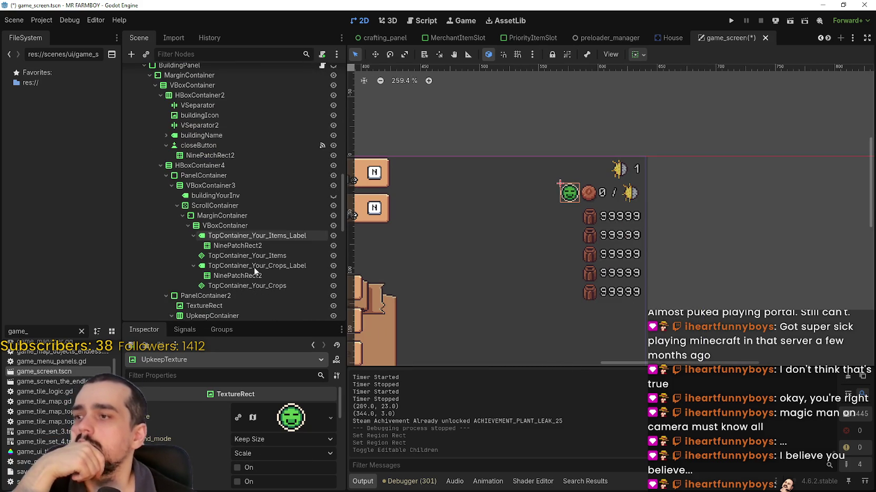
Step: Make the BuildingPanel visible on the canvas
scroll(248, 231, "down", 2)
scroll(255, 239, "up", 3)
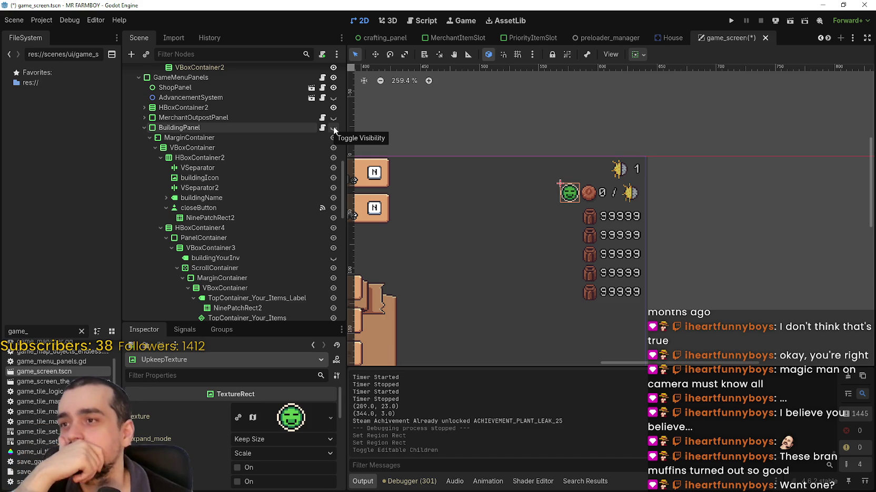
scroll(455, 234, "down", 3)
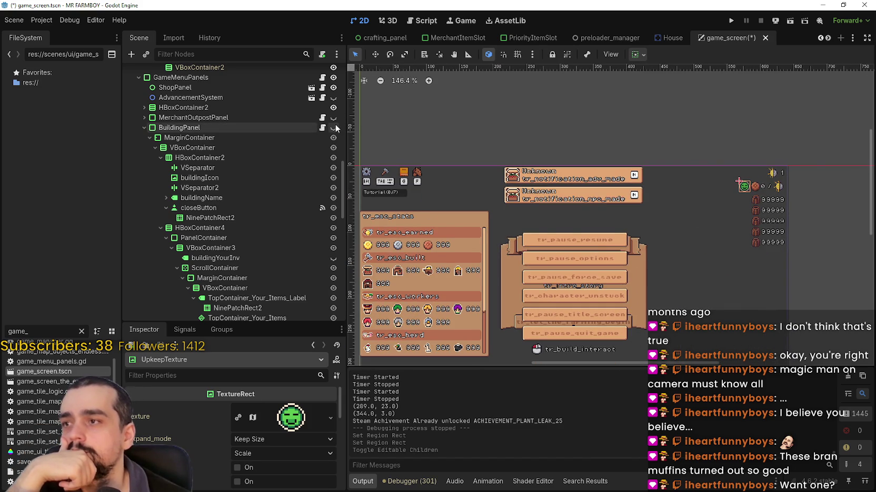
left_click(333, 128)
scroll(584, 308, "up", 1)
scroll(584, 308, "up", 10)
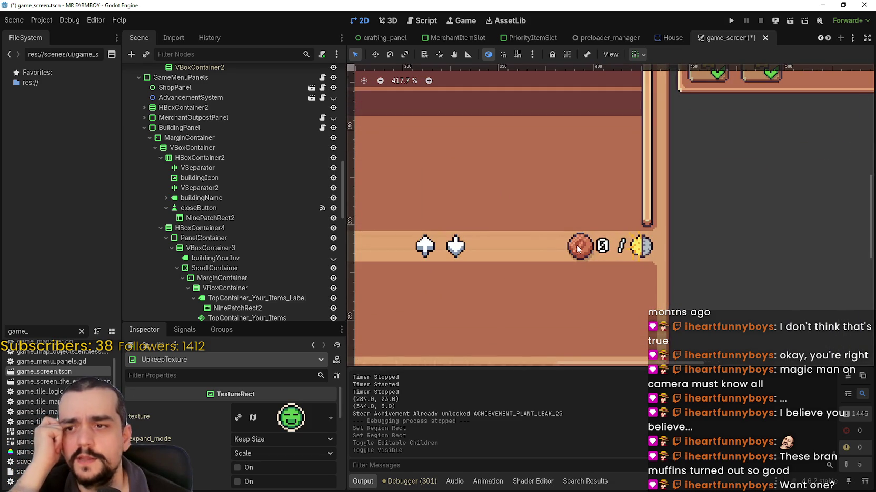
Step: Paste the copied UpkeepTexture into the UpkeepContainer upkeep row
left_click(578, 249)
scroll(215, 263, "down", 5)
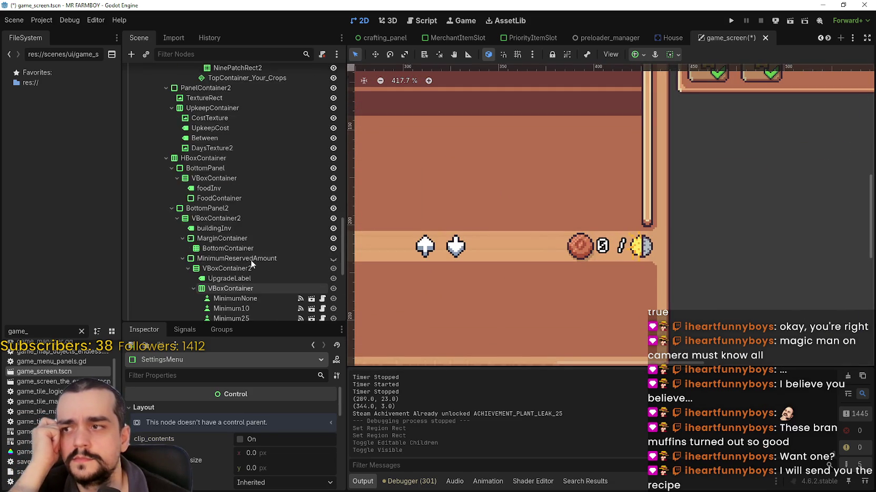
scroll(250, 260, "up", 3)
left_click(230, 210)
left_click(228, 201)
left_click(230, 192)
left_click(231, 181)
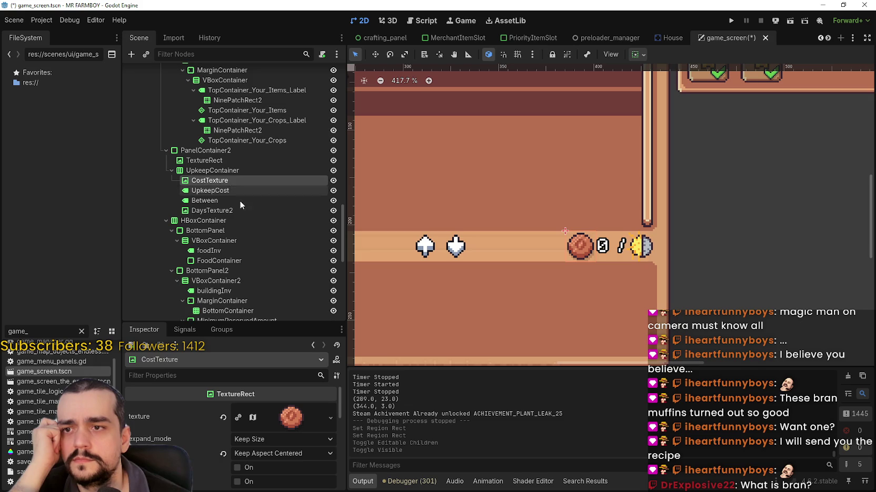
left_click(221, 171)
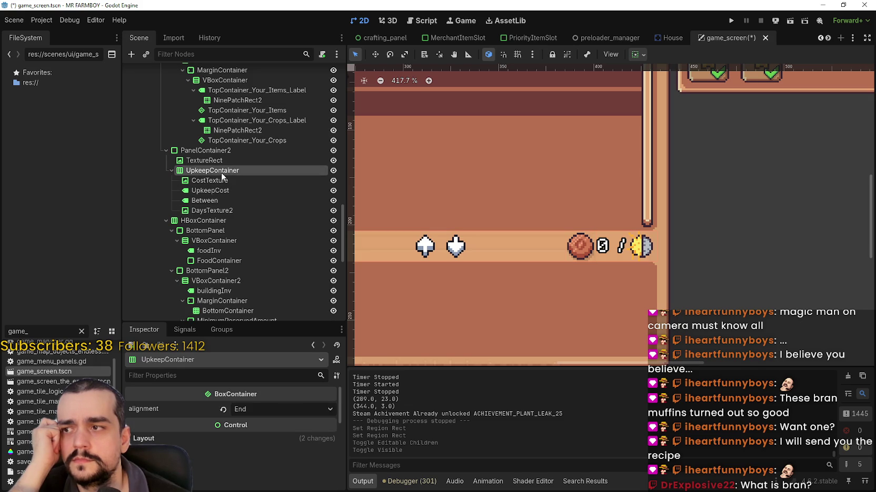
right_click(221, 173)
left_click(263, 239)
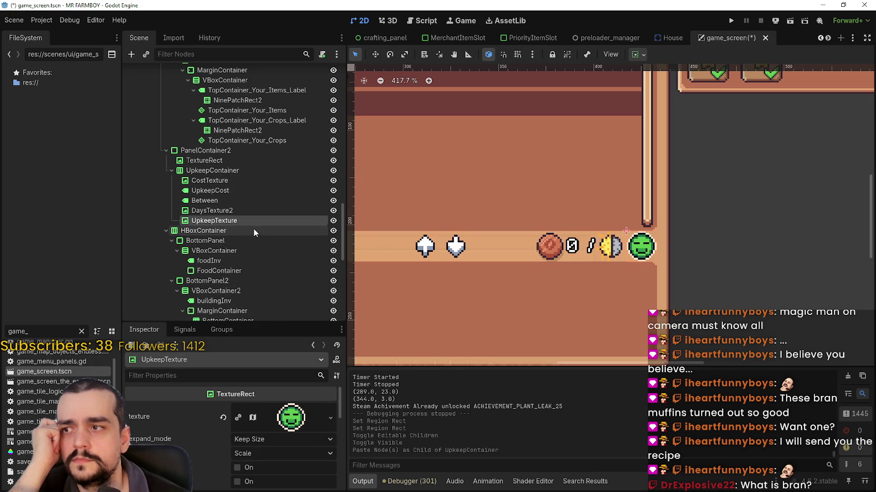
Step: Move UpkeepTexture above CostTexture so it leads the upkeep row
left_click_drag(218, 222, 215, 209)
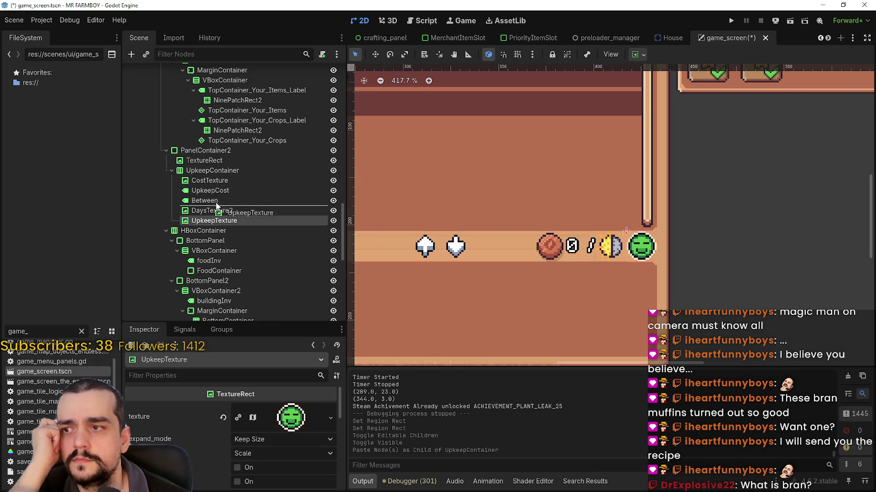
left_click_drag(222, 176, 219, 184)
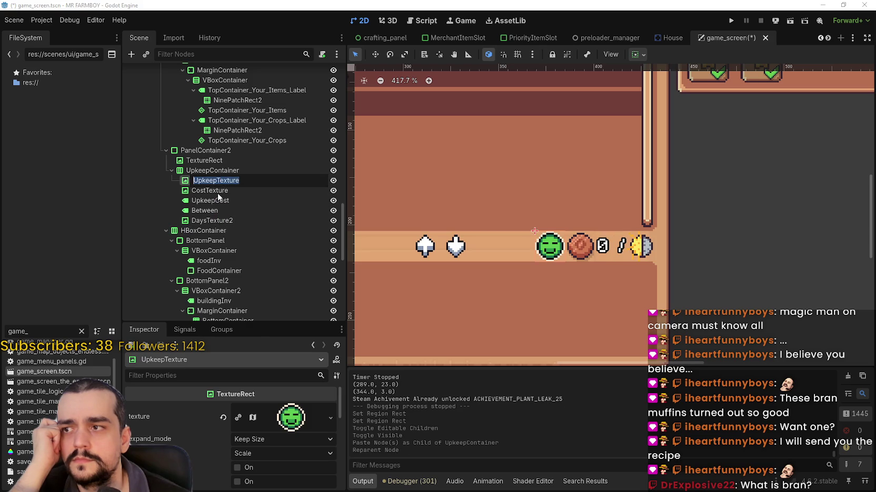
scroll(501, 279, "down", 3)
scroll(501, 283, "down", 1)
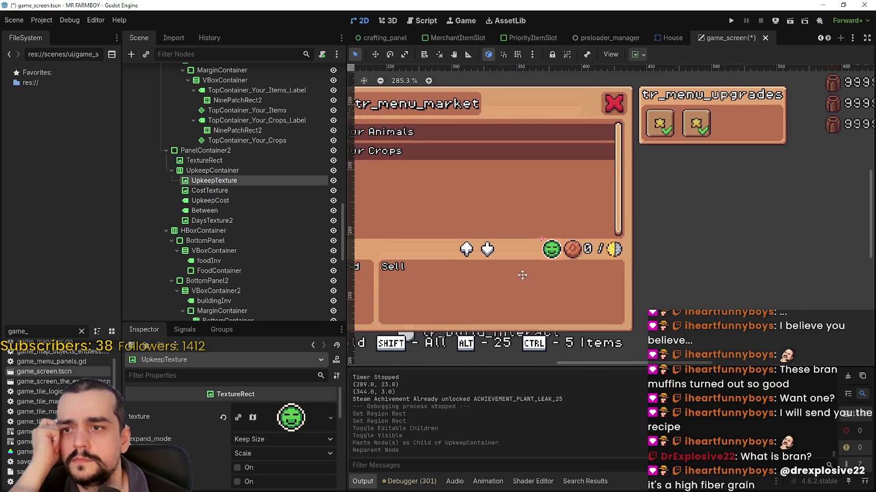
left_click(249, 190)
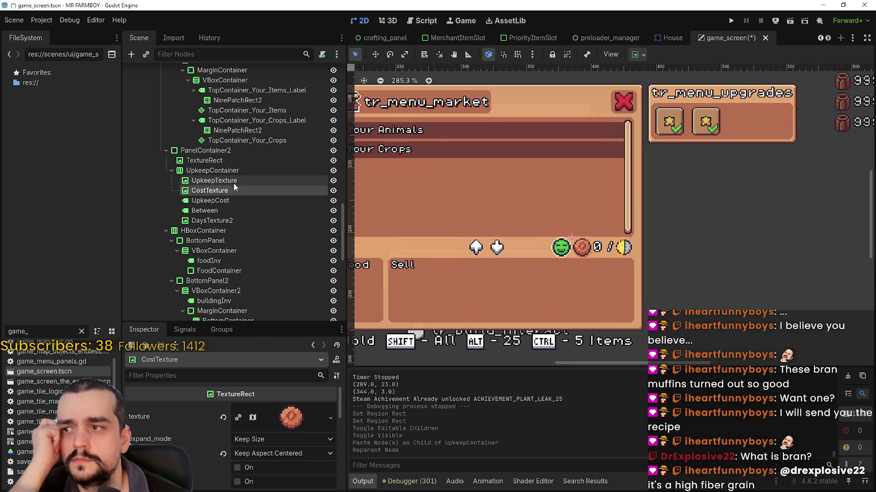
left_click(234, 181)
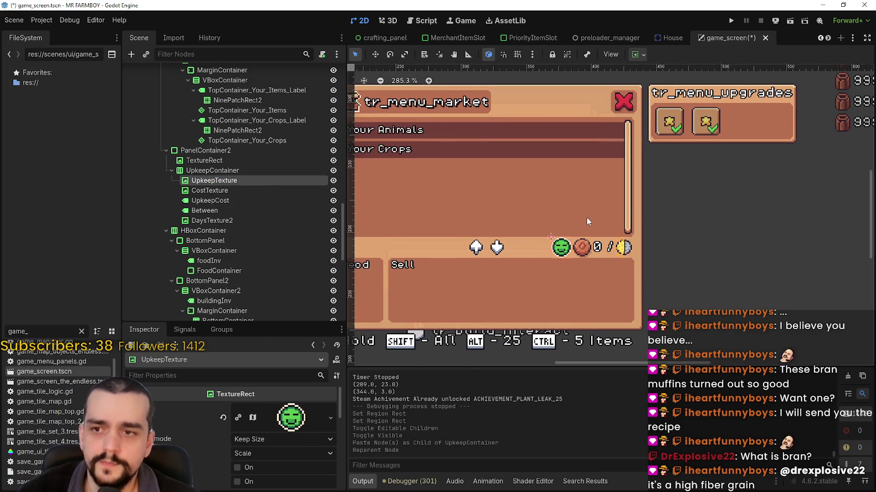
Step: Save game_screen and preview the new upkeep icon's texture
scroll(584, 221, "down", 3)
scroll(579, 264, "up", 2)
scroll(562, 291, "up", 5)
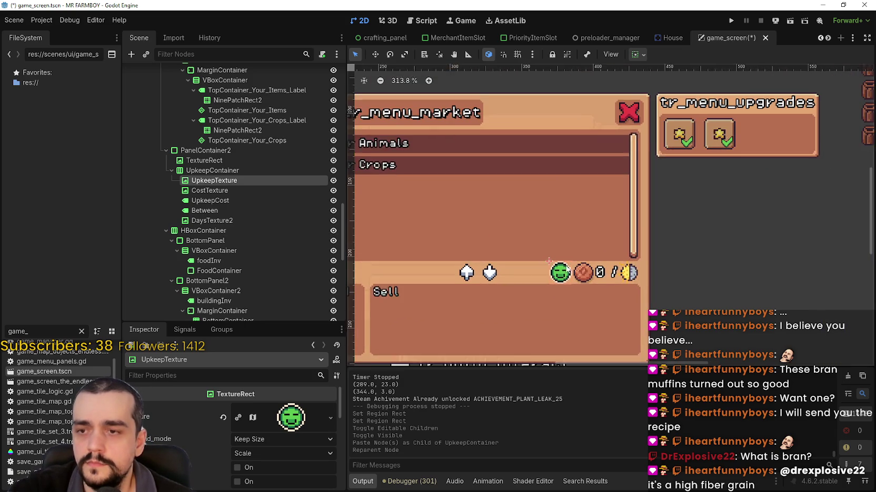
scroll(599, 270, "down", 1)
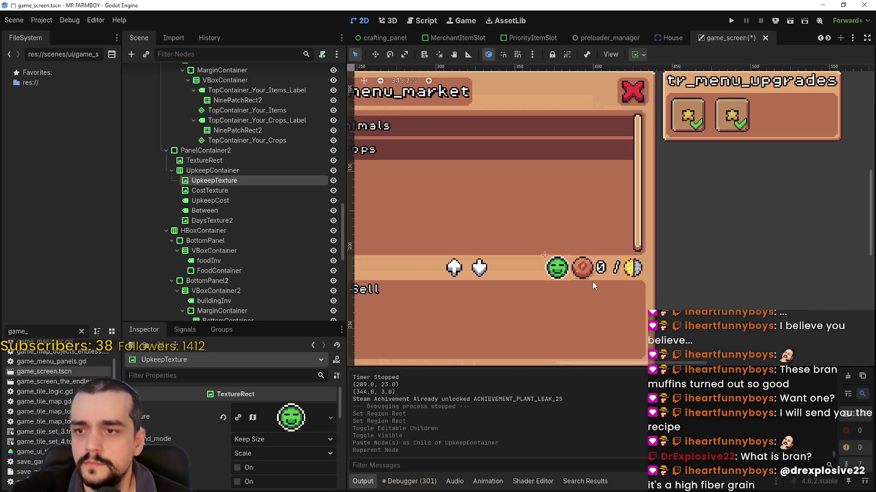
scroll(646, 267, "up", 2)
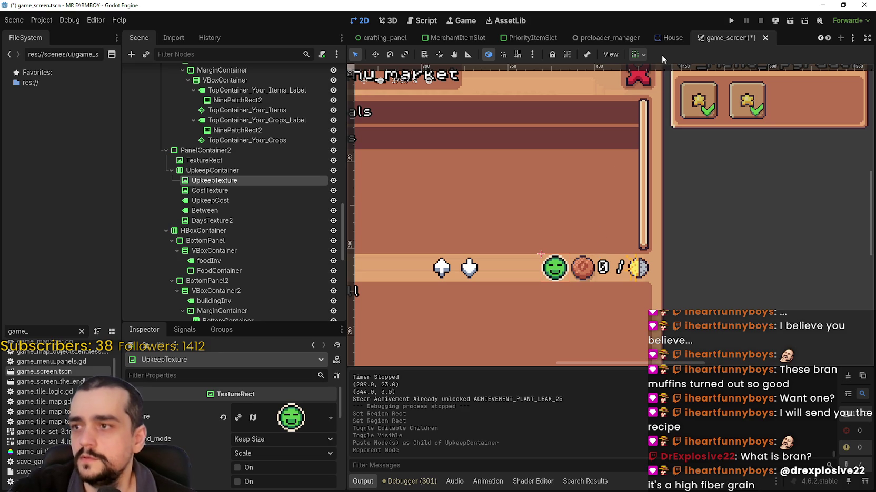
left_click(730, 21)
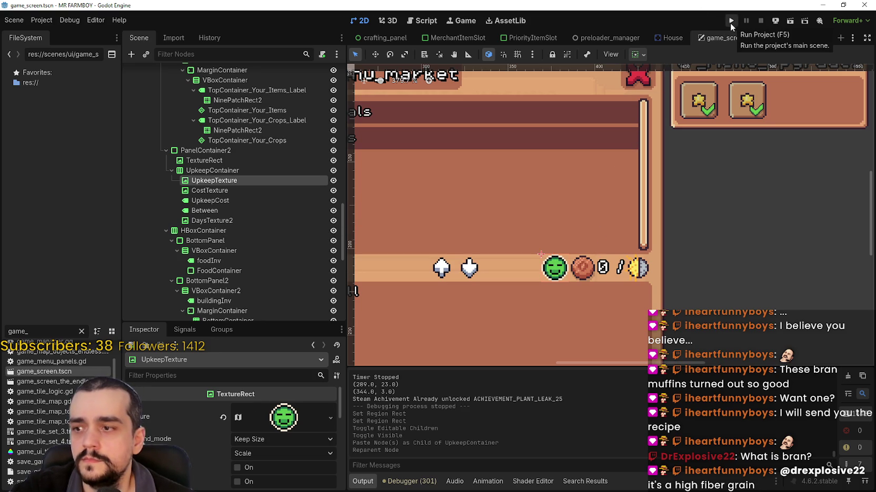
left_click(282, 419)
left_click(282, 420)
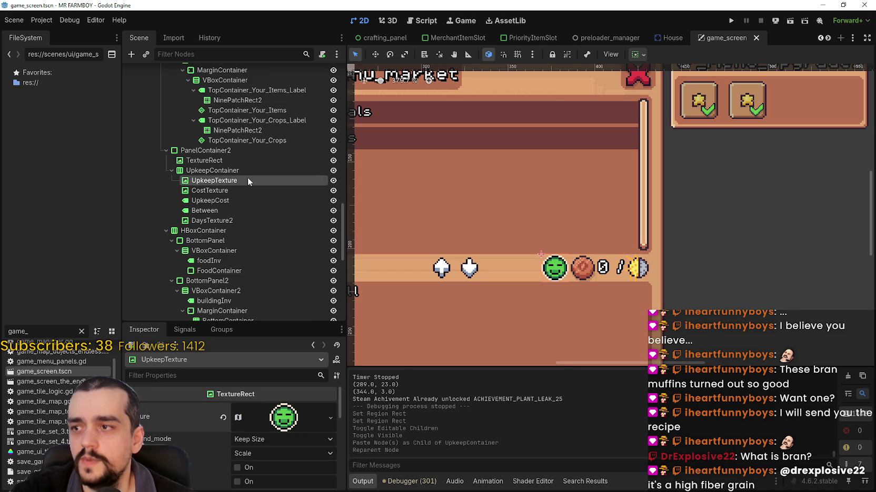
Step: Turn off Editable Children on CurrencyPanel and run the game
scroll(523, 244, "down", 5)
scroll(282, 188, "up", 2)
scroll(282, 189, "up", 10)
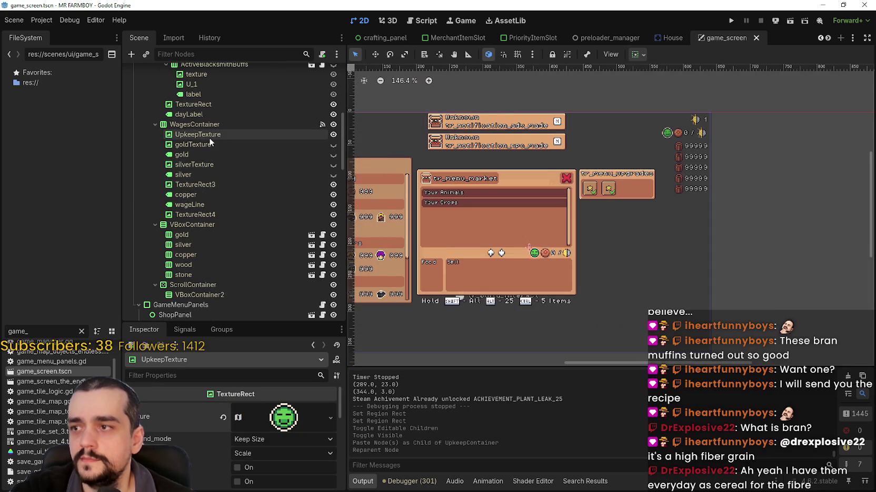
left_click(212, 136)
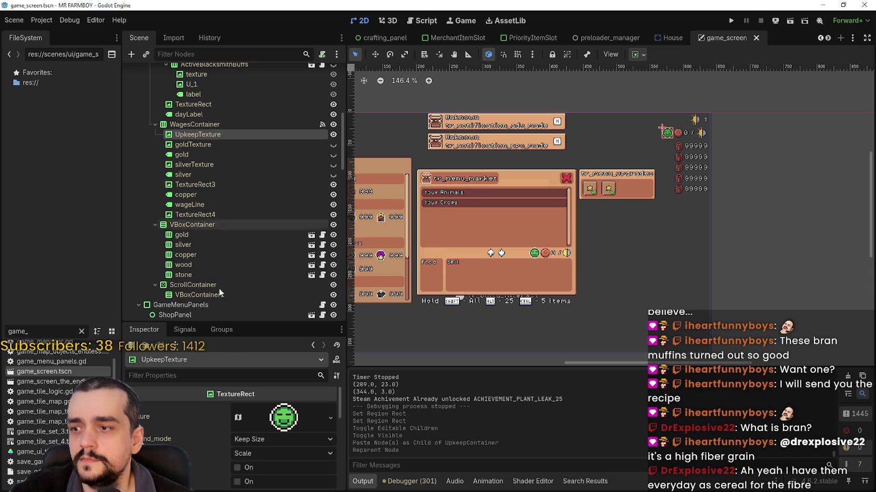
left_click(208, 123)
scroll(214, 127, "up", 5)
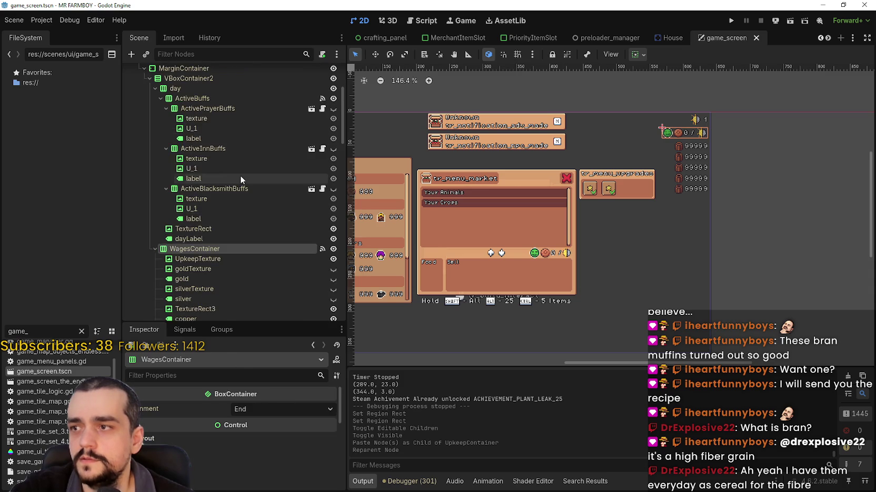
right_click(183, 85)
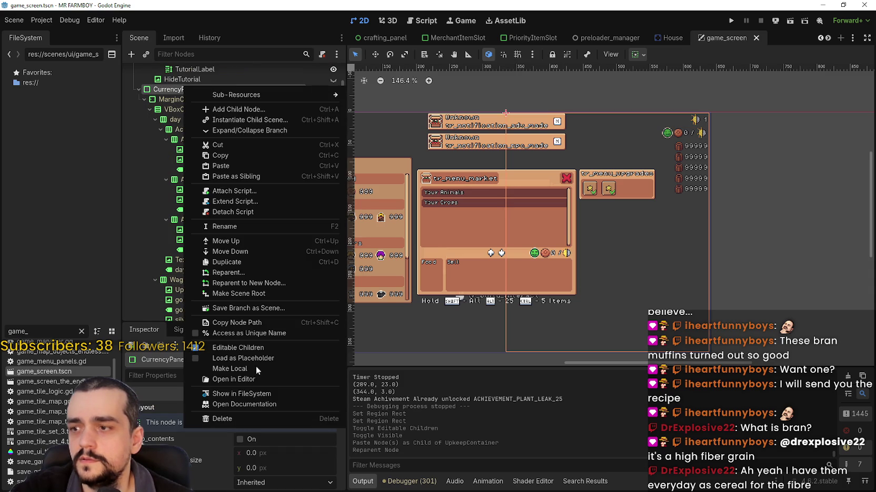
key("Escape")
left_click(365, 257)
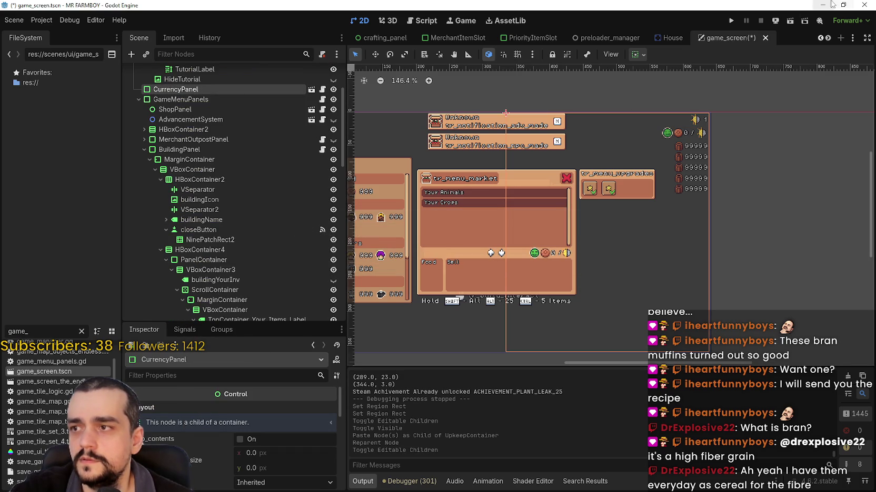
left_click(732, 20)
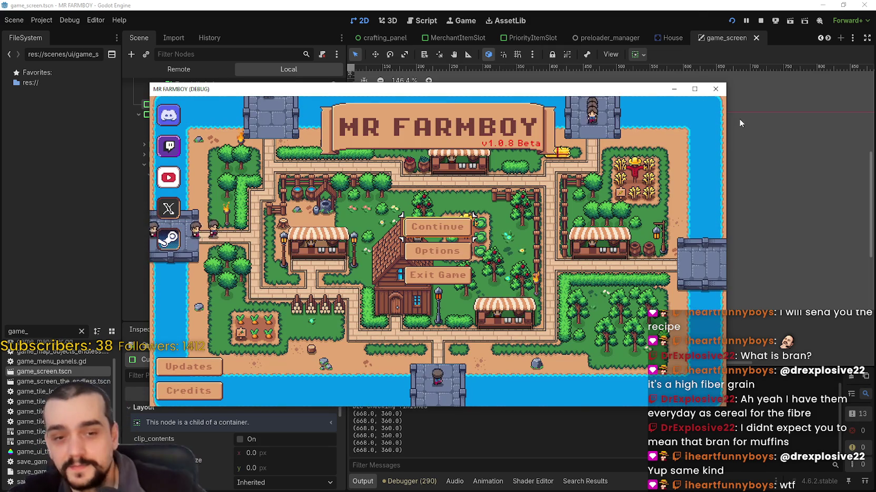
Step: Maximize the game window, choose Continue and load the Save 3 game
left_click(693, 91)
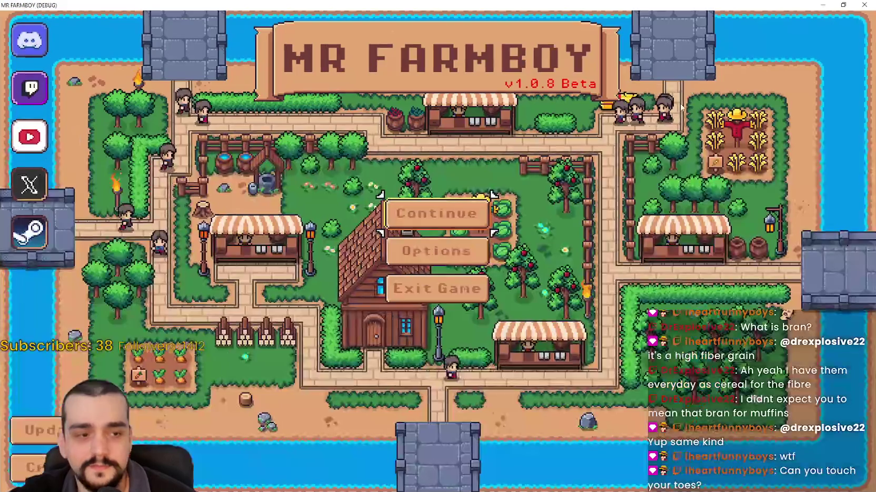
left_click(409, 217)
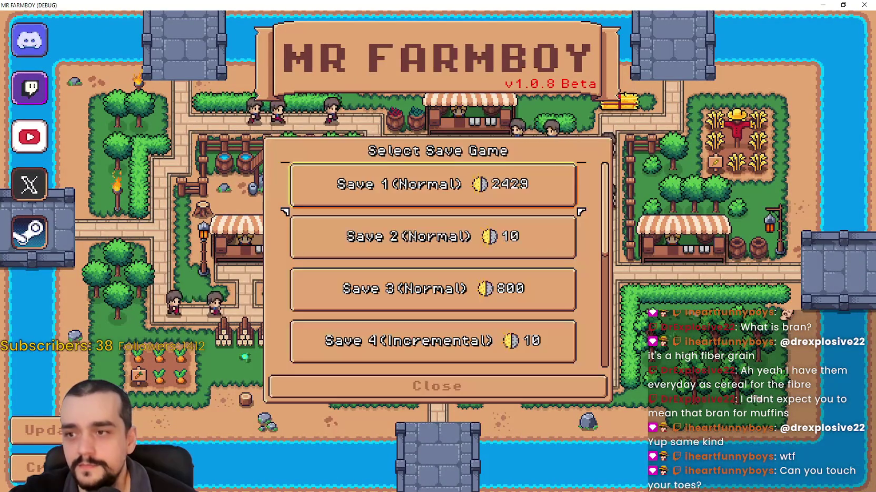
scroll(487, 258, "down", 1)
left_click(487, 242)
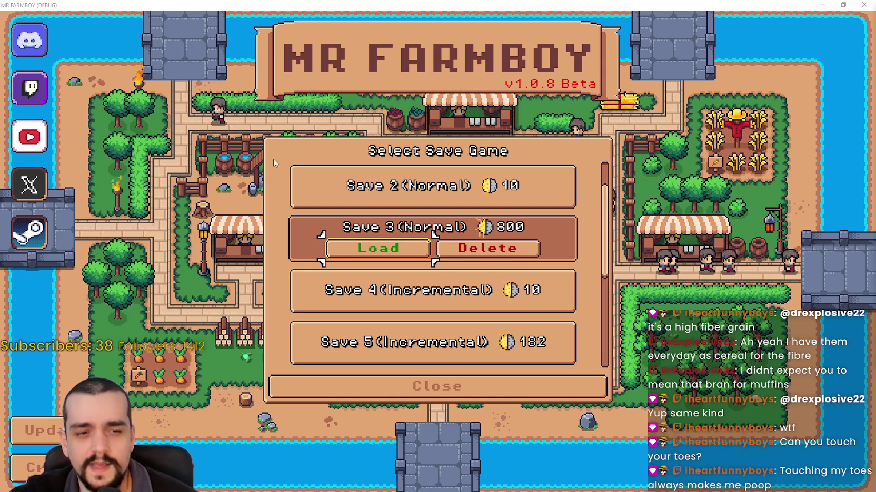
scroll(400, 258, "down", 2)
scroll(415, 273, "up", 2)
left_click(389, 248)
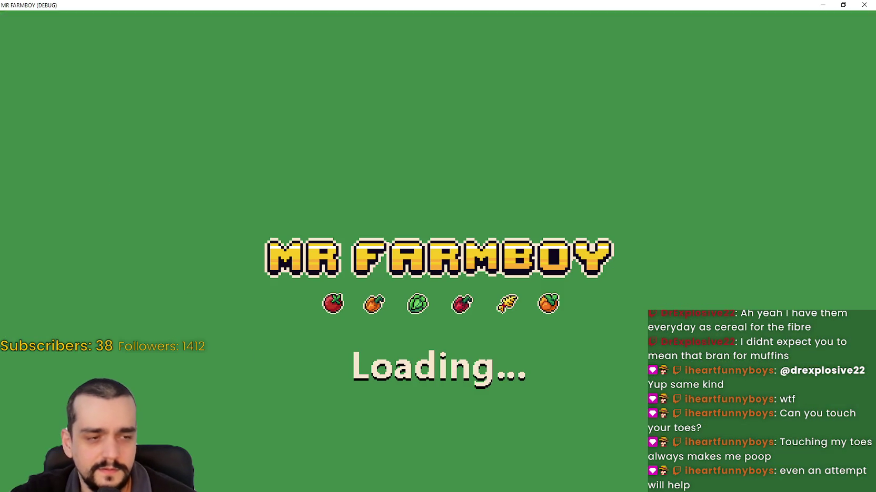
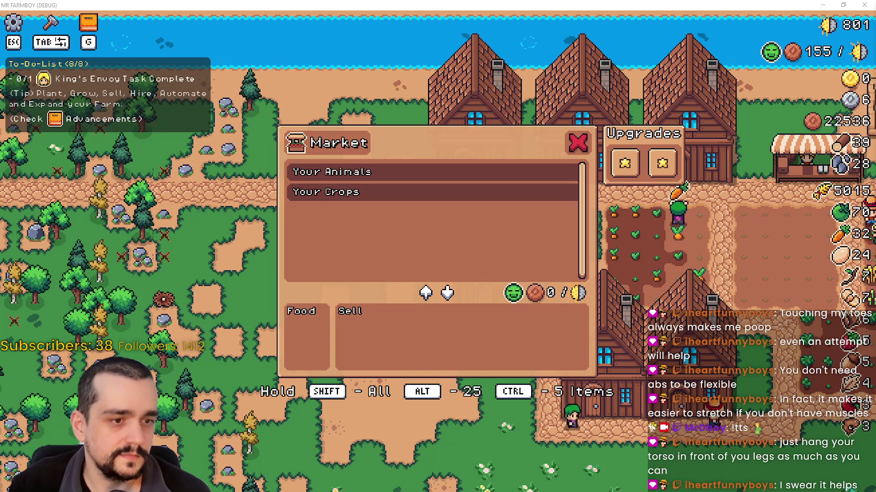
Step: Hide the BuildingPanel in the game_screen scene, then go back to the running game
key("alt+Tab")
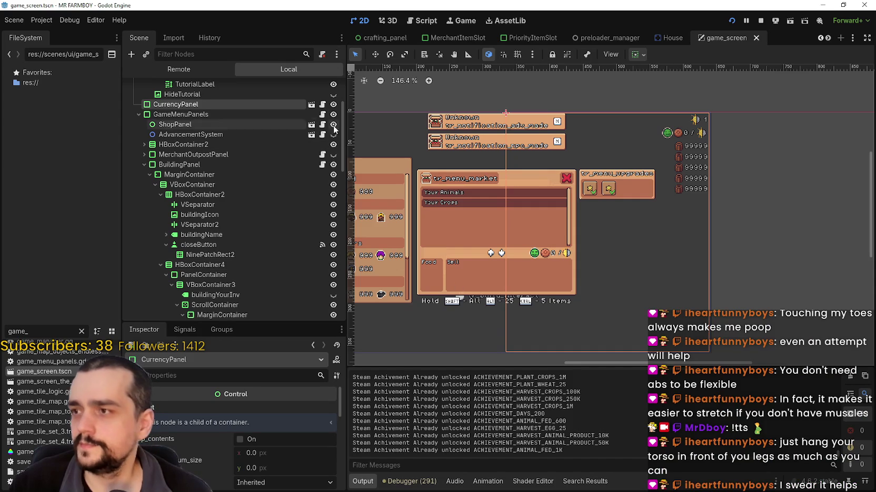
left_click(333, 165)
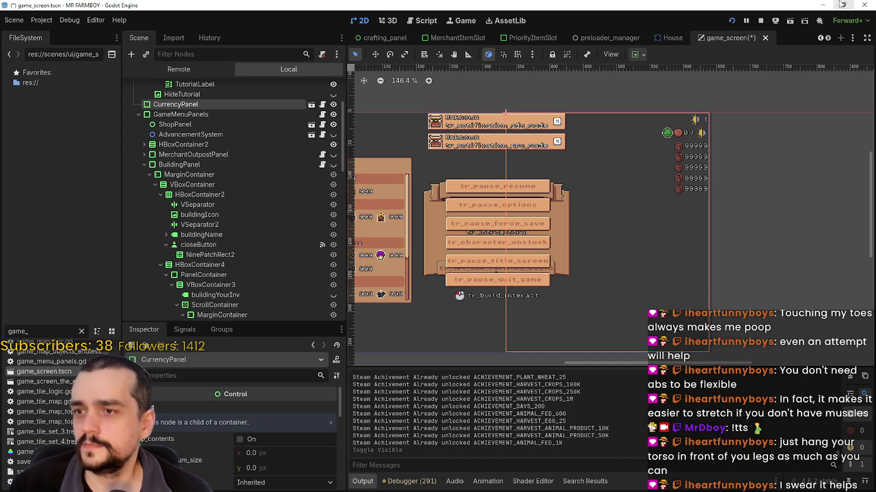
left_click(824, 6)
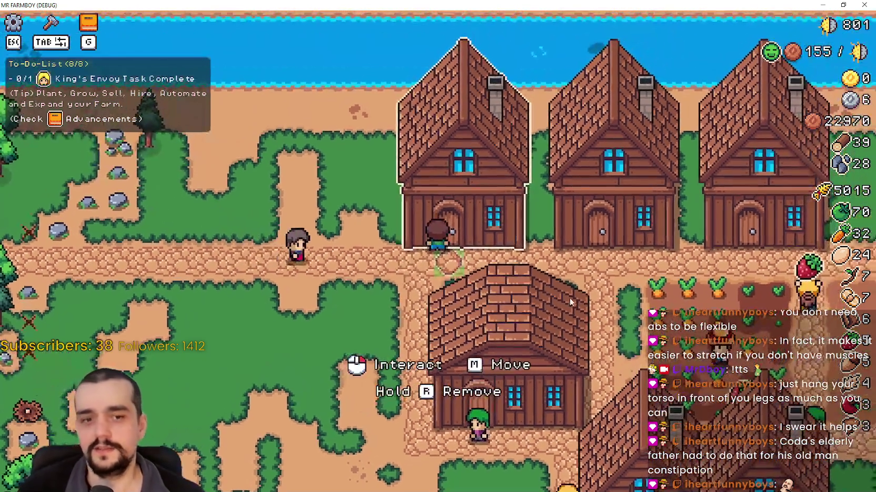
Step: Check the house and market panels, then open the Merchant Seller's wares
left_click(569, 298)
key("d")
key("a")
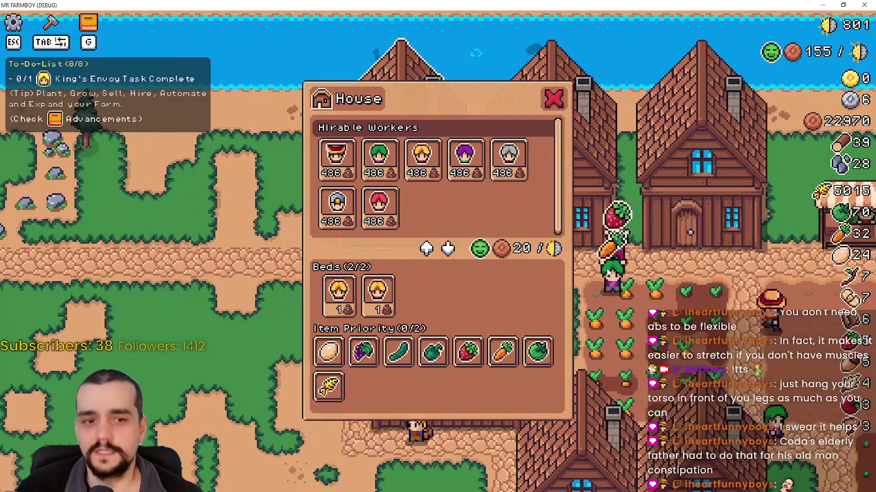
key("Escape")
key("d")
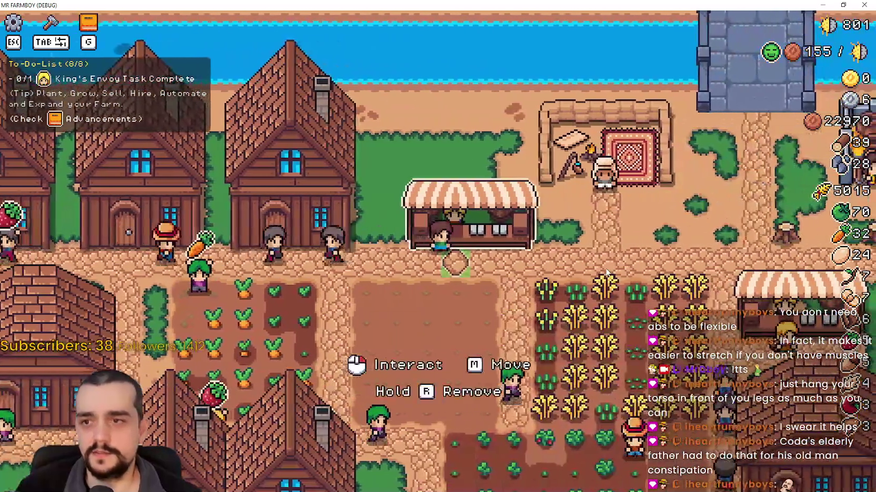
left_click(463, 243)
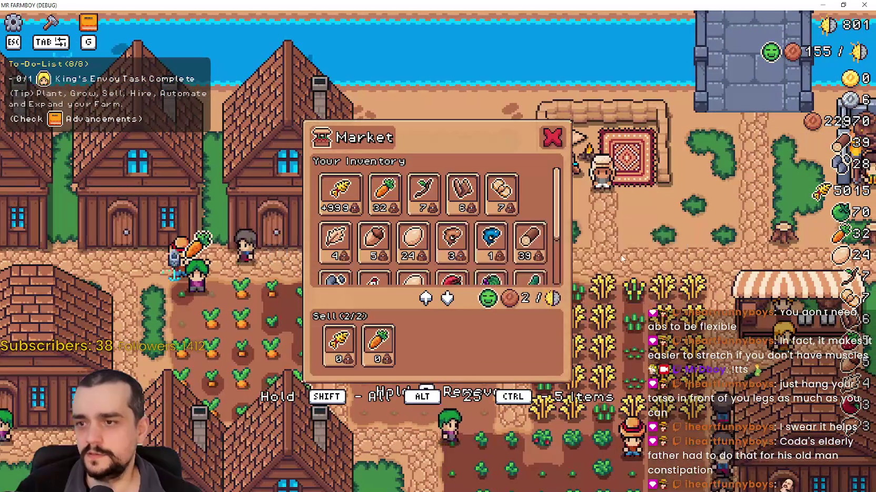
key("d")
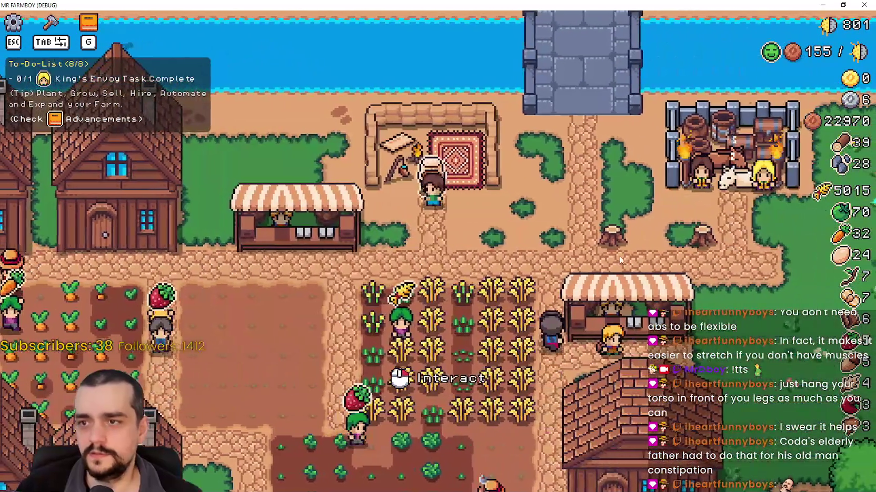
left_click(620, 258)
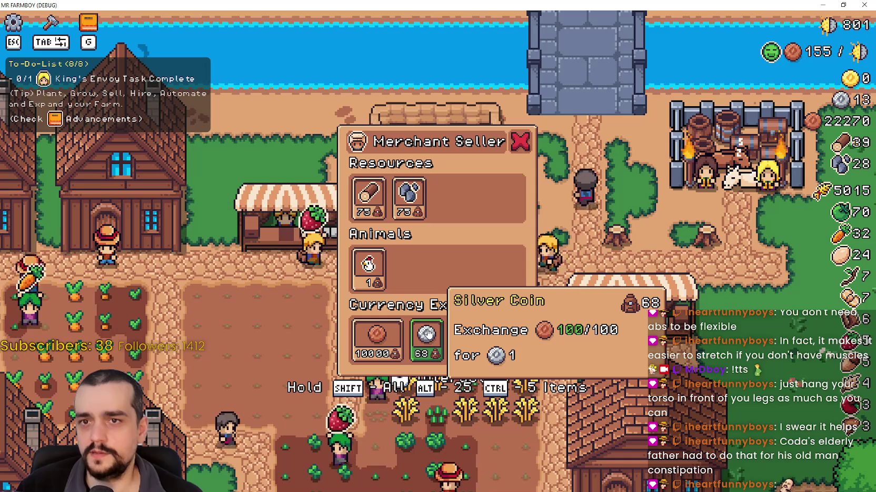
Step: Buy all of the merchant's silver coins with copper until the stock reaches 0
triple_click(427, 333)
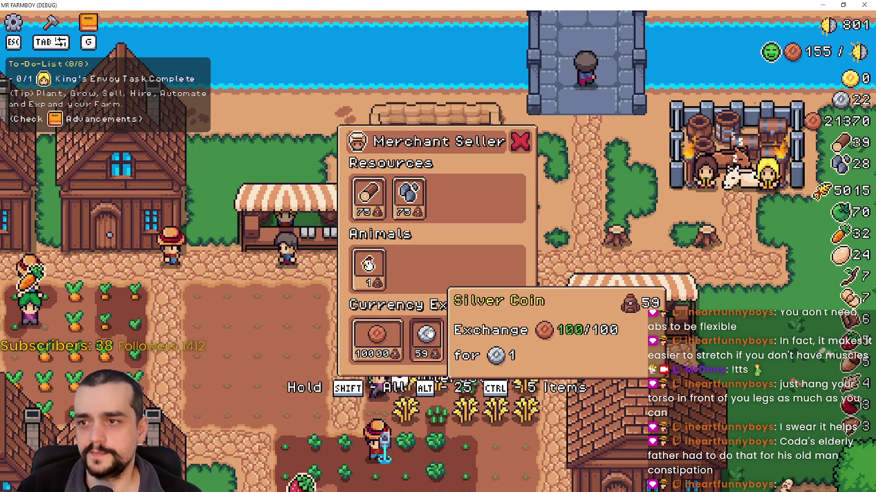
double_click(427, 333)
double_click(427, 333)
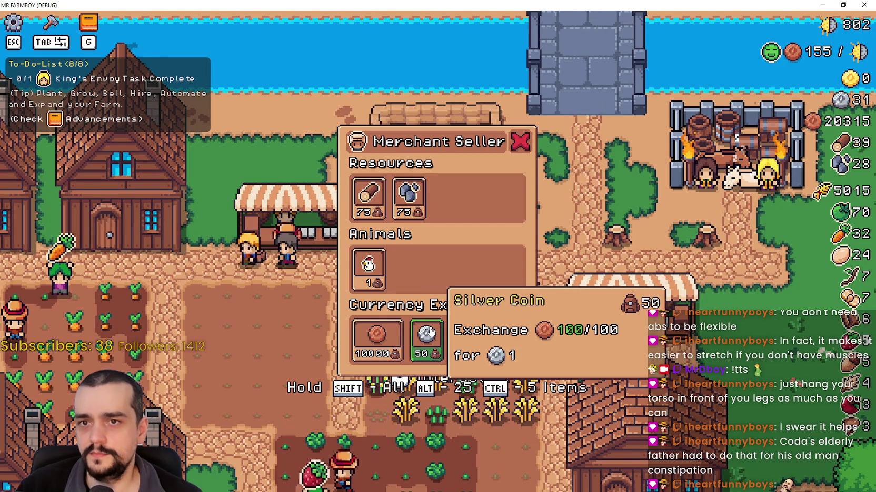
left_click(428, 333)
triple_click(427, 333)
double_click(430, 331)
double_click(427, 333)
double_click(427, 333)
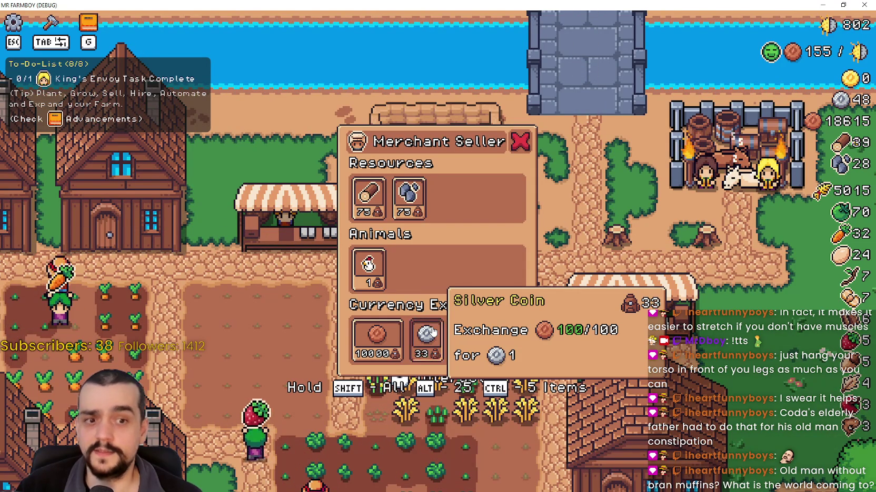
double_click(427, 333)
double_click(431, 333)
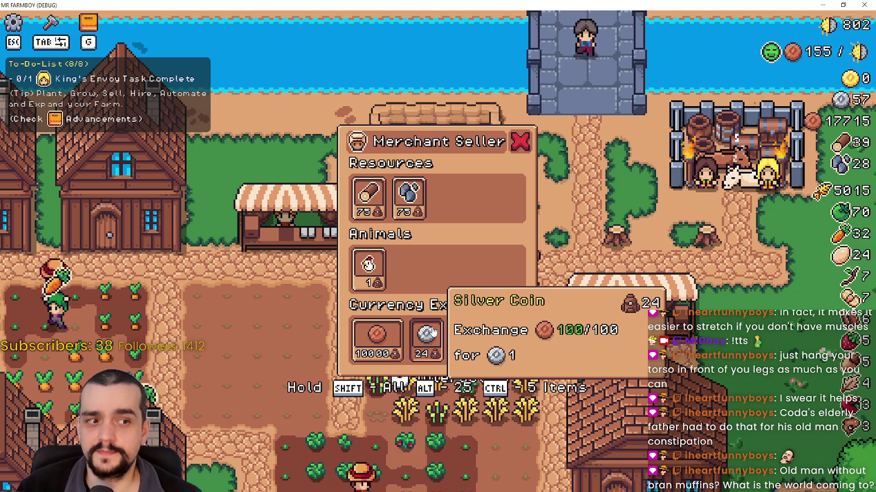
double_click(432, 331)
double_click(432, 330)
triple_click(433, 330)
triple_click(432, 330)
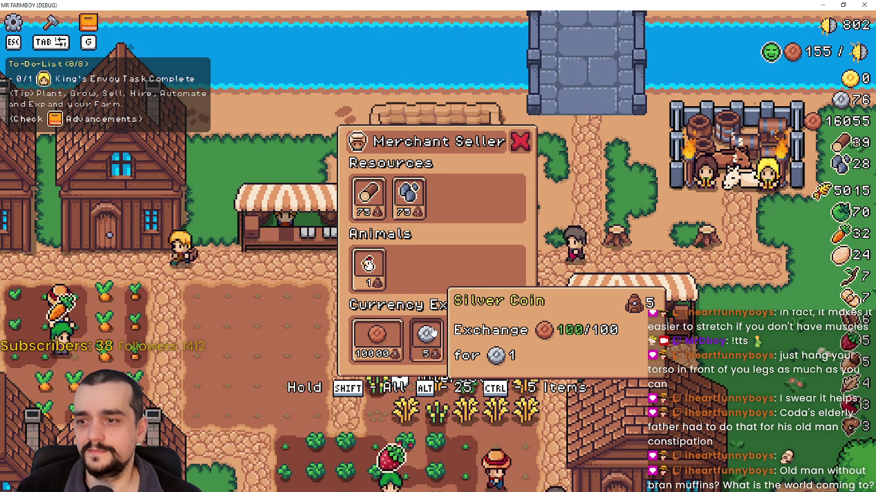
double_click(432, 330)
left_click(433, 331)
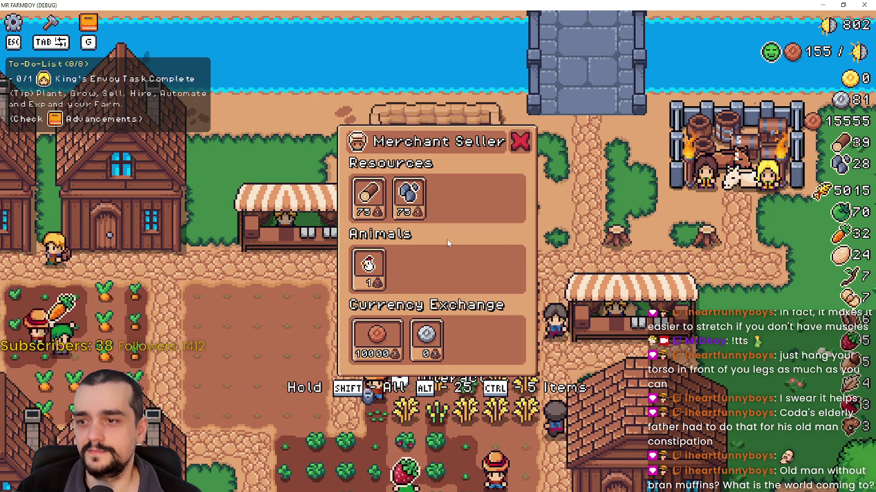
Step: Buy four stones and all the merchant's wood, then close the Merchant Seller
double_click(415, 202)
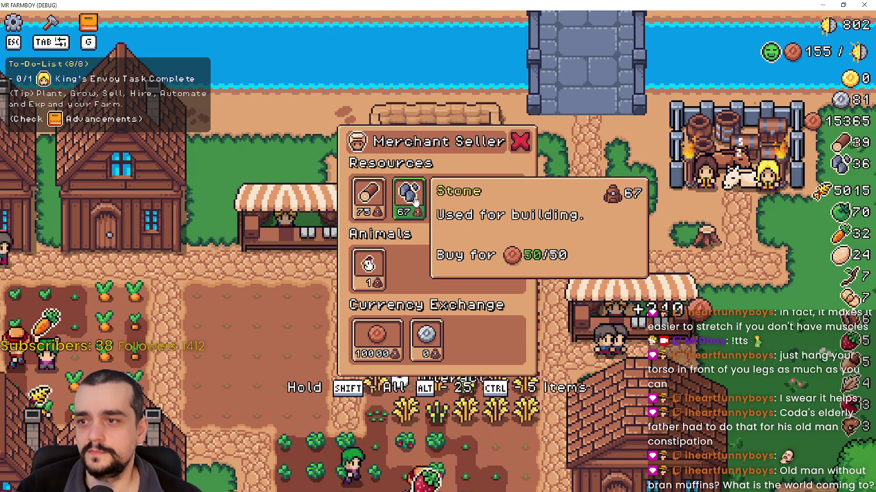
double_click(415, 201)
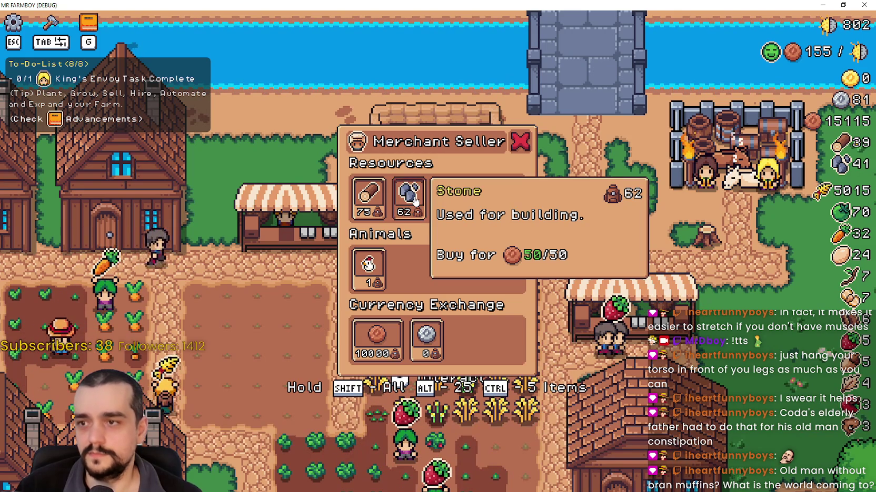
left_click(369, 195, "shift")
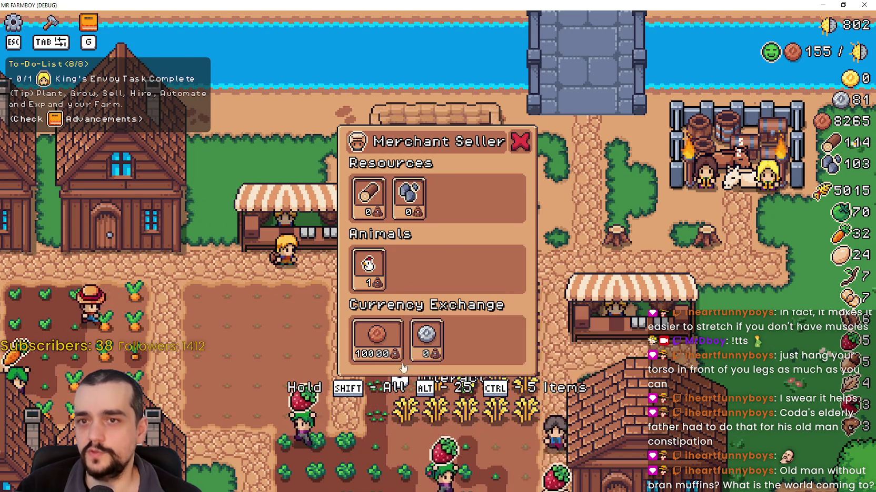
key("Escape")
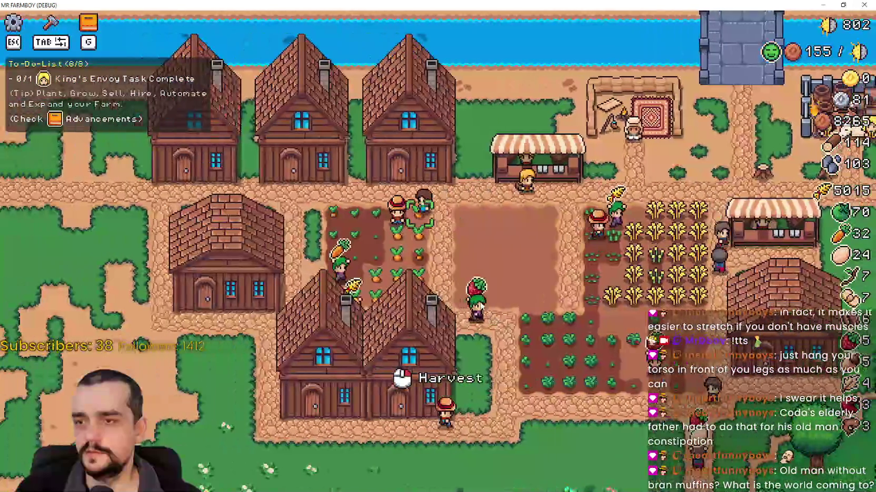
Step: Walk the farmer past the house and warehouse toward the market stalls
key("a")
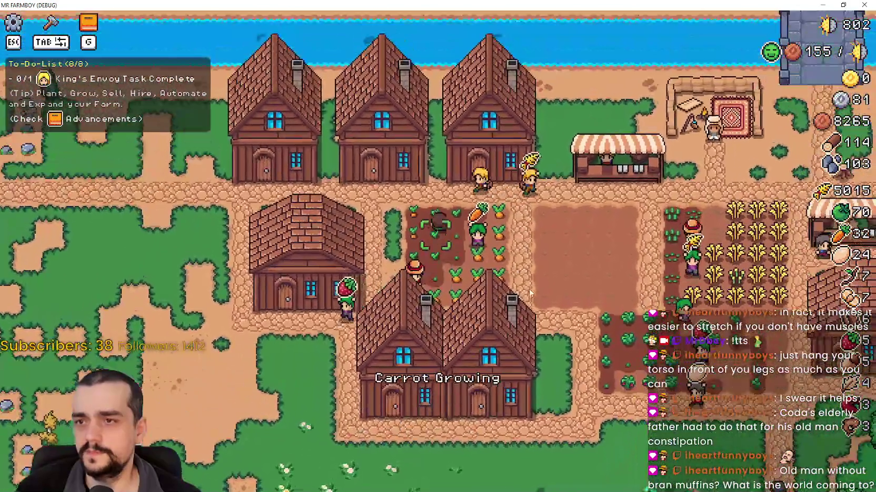
key("a")
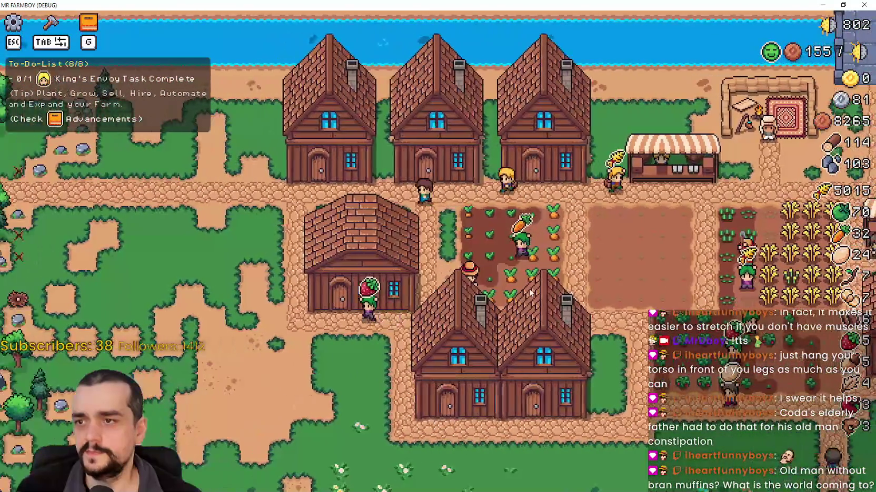
key("e")
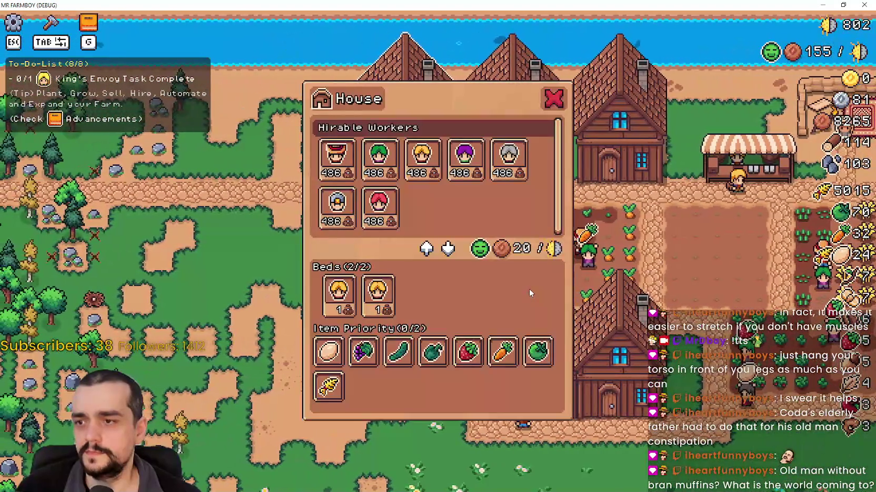
key("e")
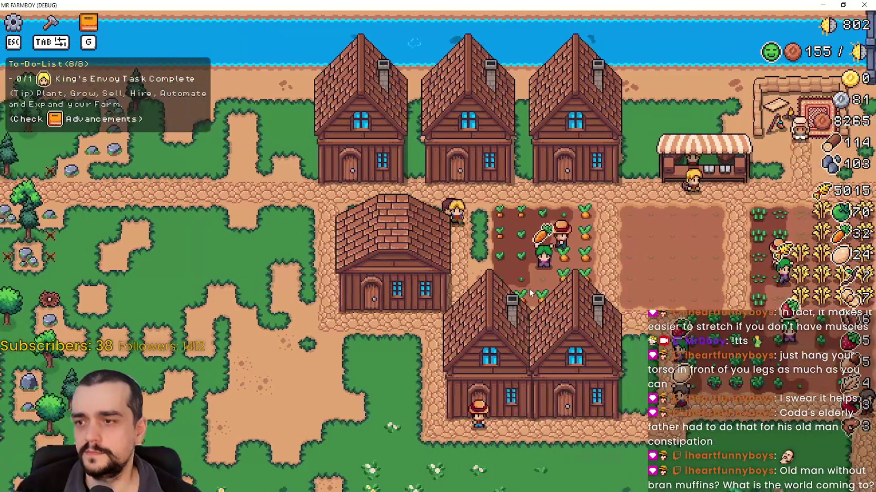
key("e")
key("e")
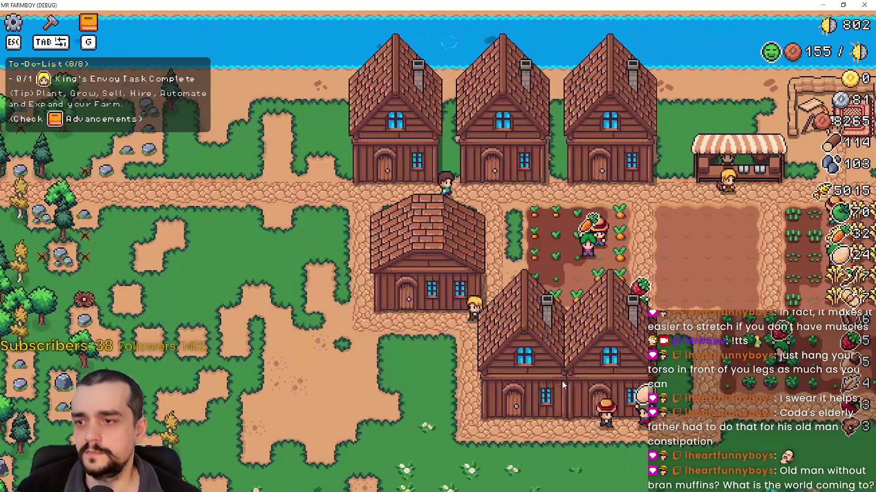
key("d")
key("s")
key("e")
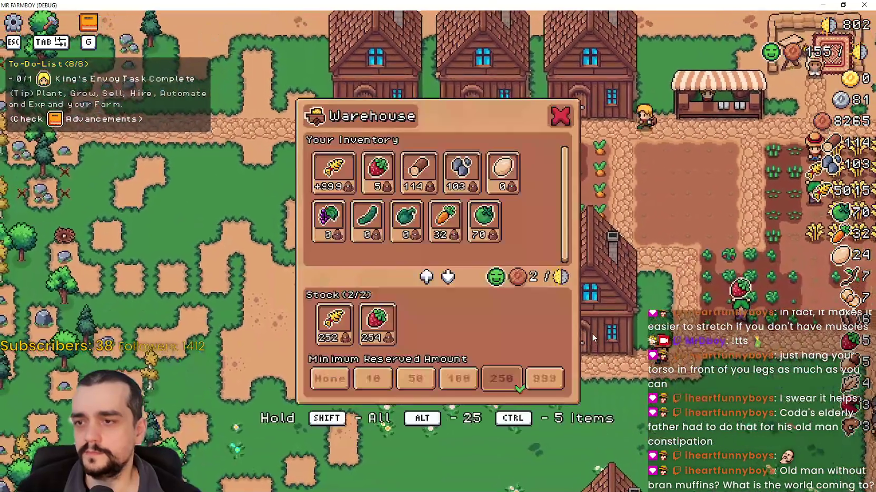
key("e")
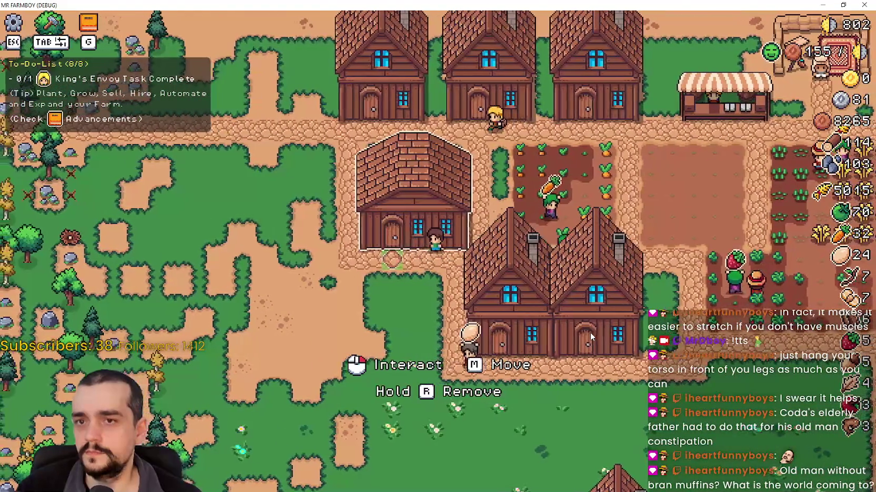
key("w")
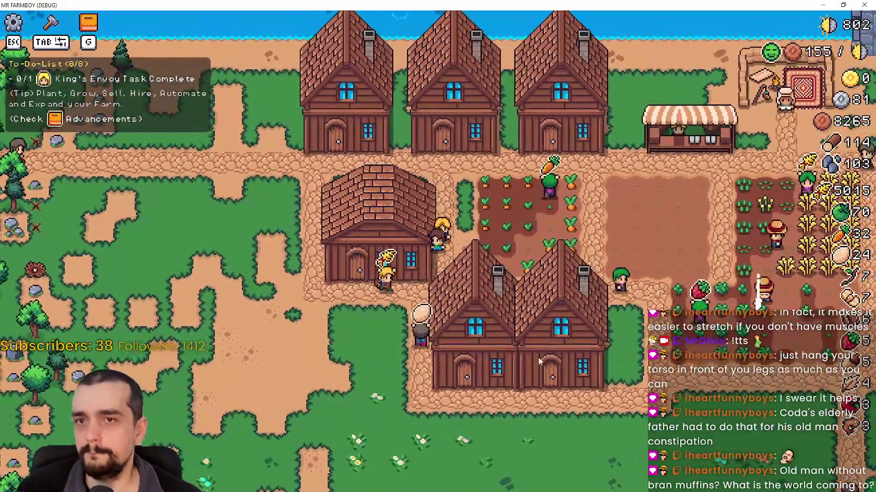
key("s")
key("w")
key("d")
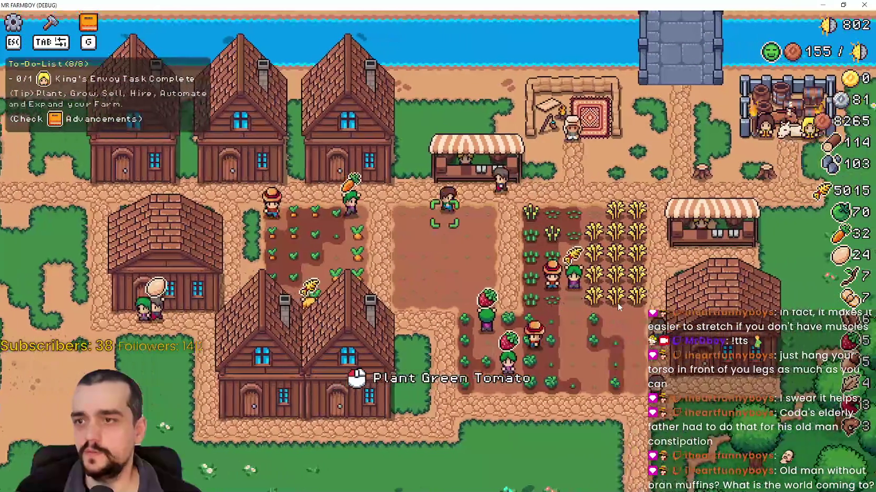
Step: Remove the carrot and another queued item from two market stalls' sell lists
key("e")
key("Escape")
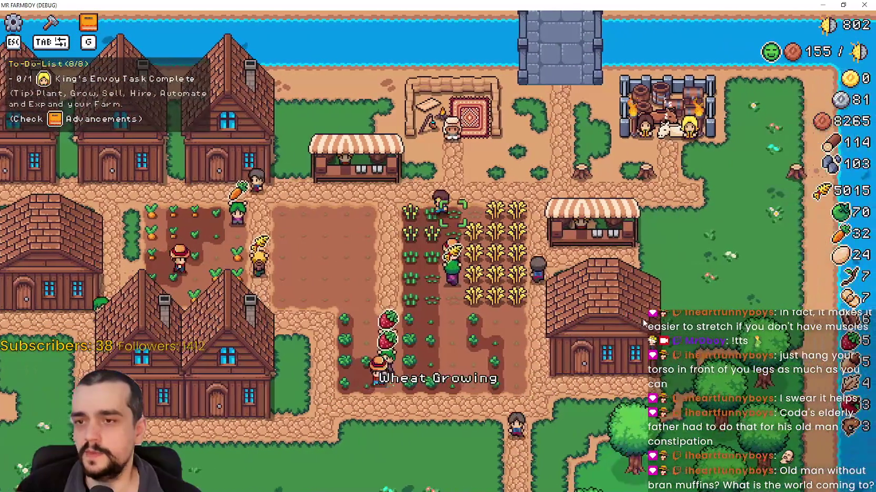
key("e")
left_click(392, 356)
key("Escape")
key("d")
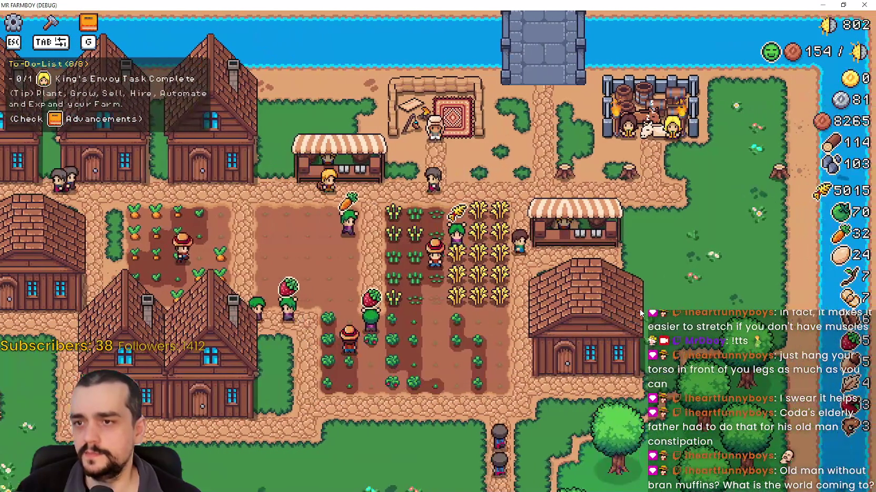
key("e")
left_click(375, 344)
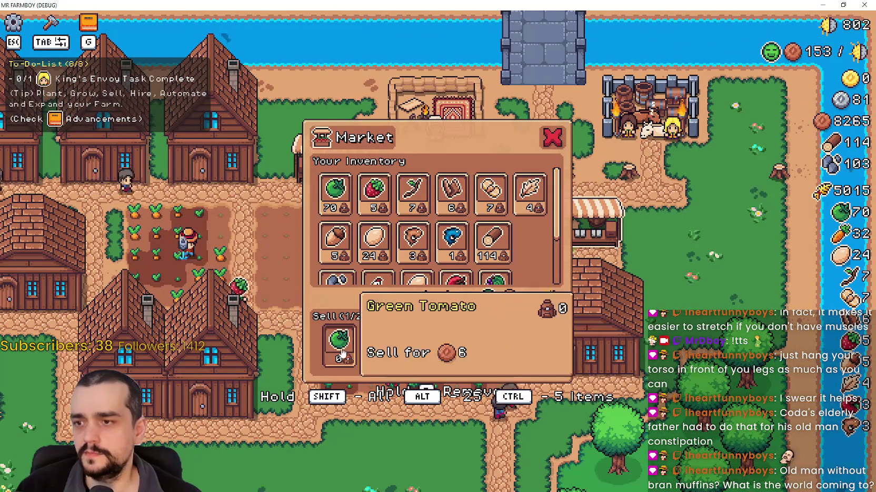
key("Escape")
Step: Remove the queued item from the sell list of the market at the map's bottom
key("a")
key("e")
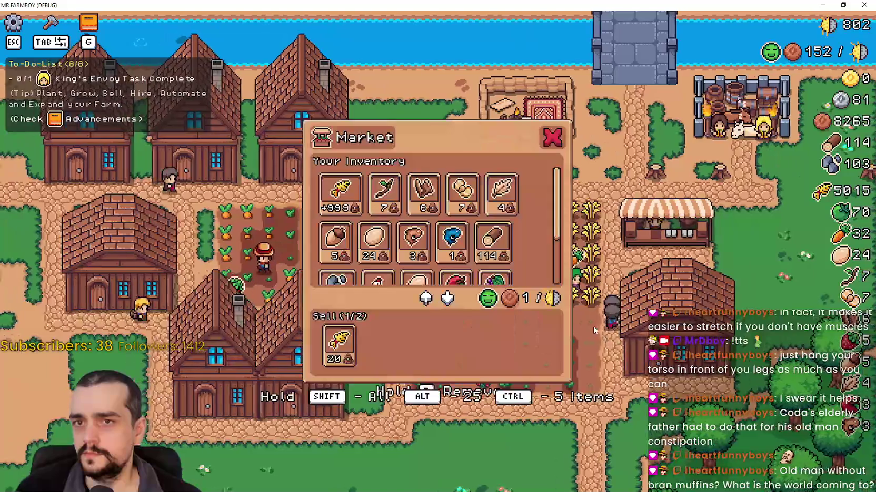
key("Escape")
scroll(495, 329, "down", 3)
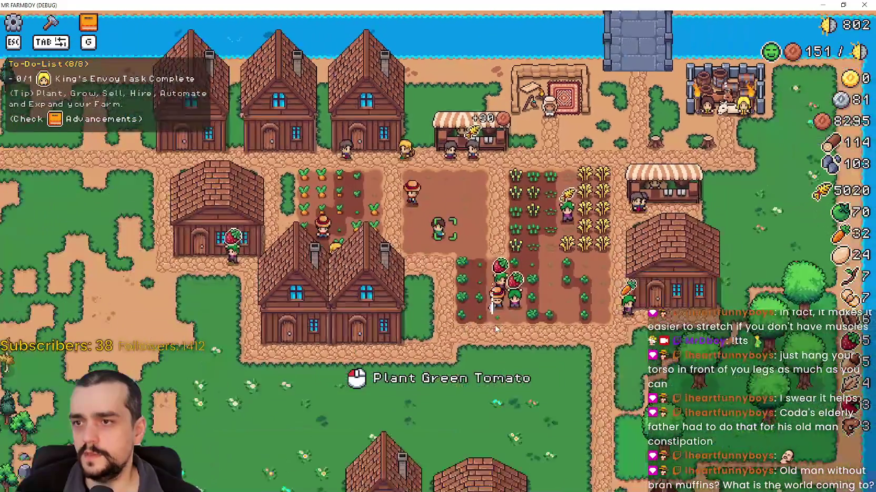
scroll(494, 329, "down", 1)
key("s")
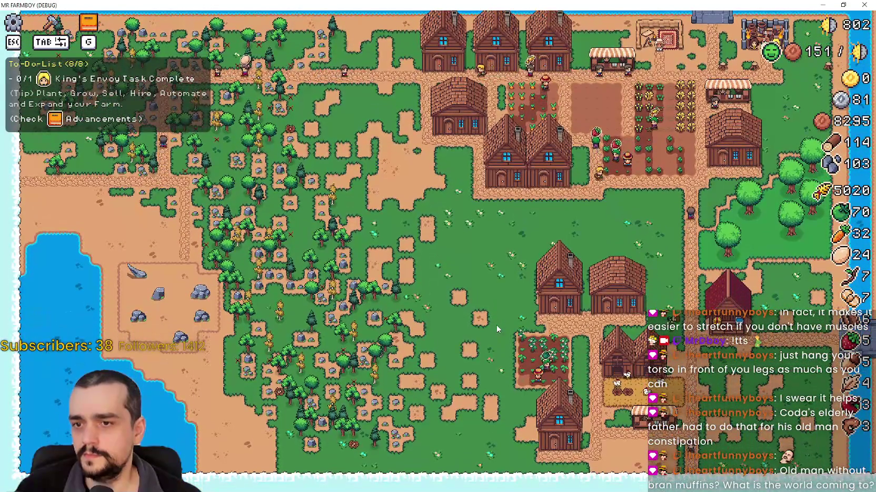
scroll(495, 325, "up", 3)
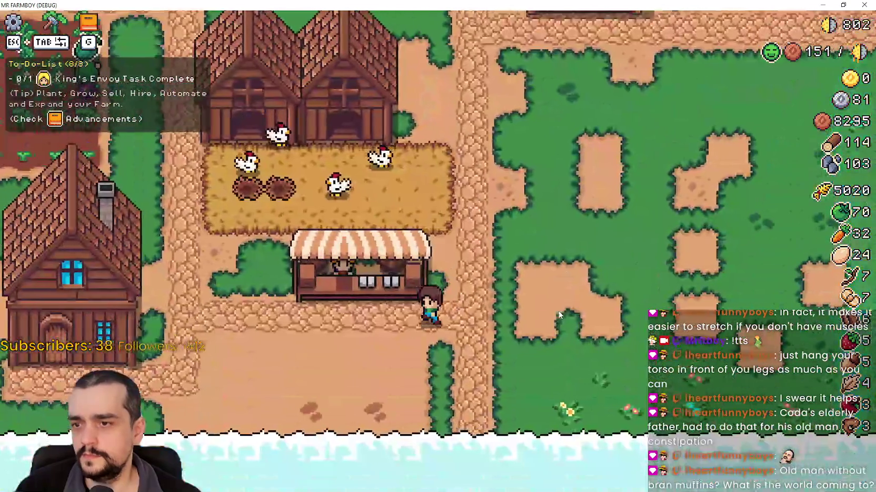
key("e")
left_click(337, 346)
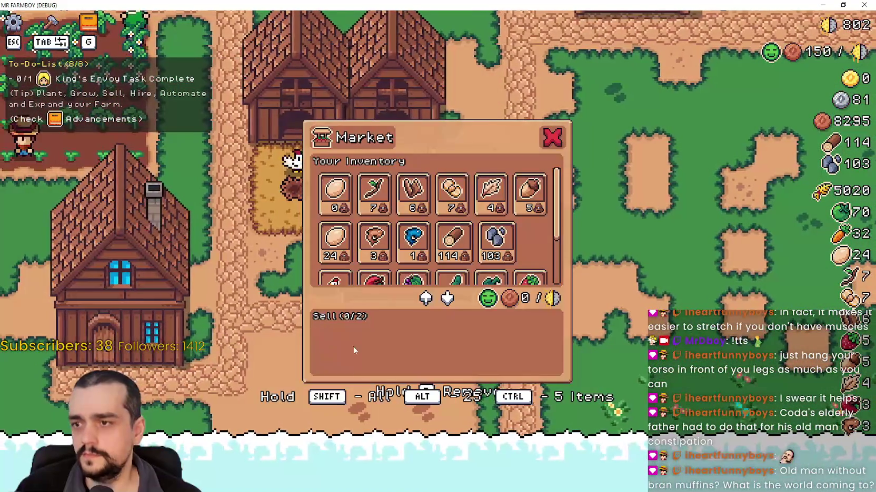
key("Escape")
Step: Walk the farmer north through the fields and shrink the game into a smaller window
scroll(660, 284, "down", 1)
key("w")
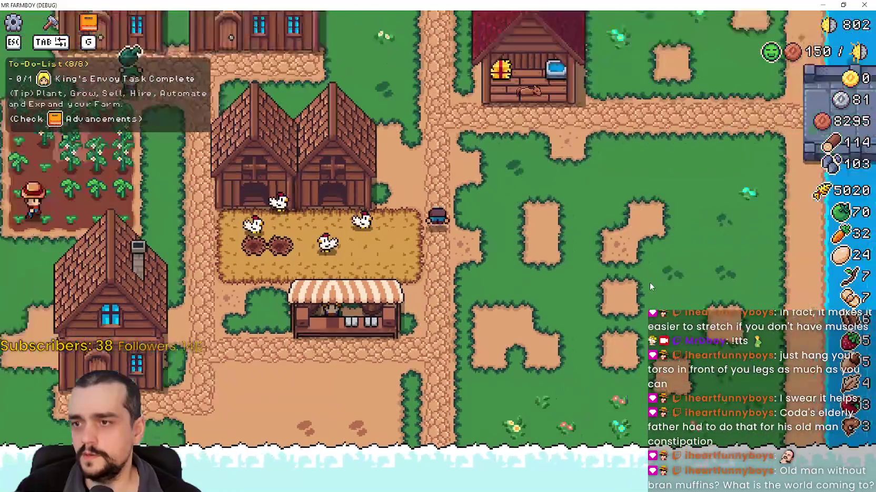
scroll(649, 282, "down", 1)
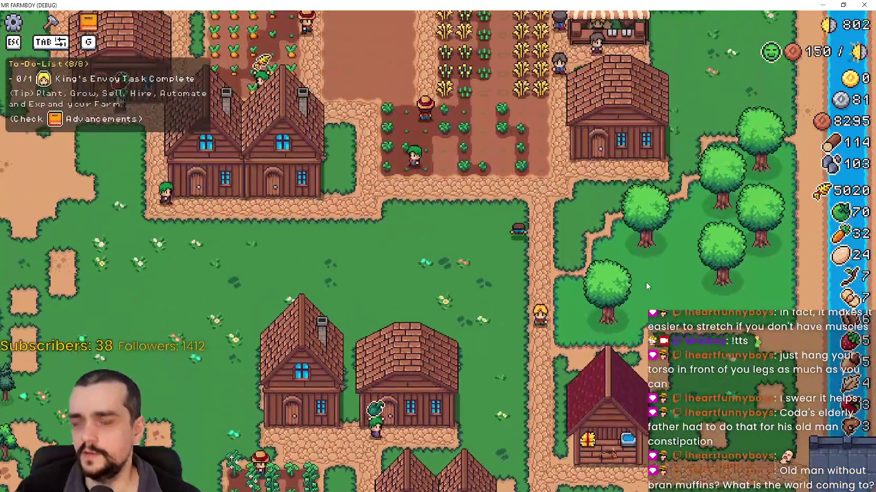
key("w")
key("a")
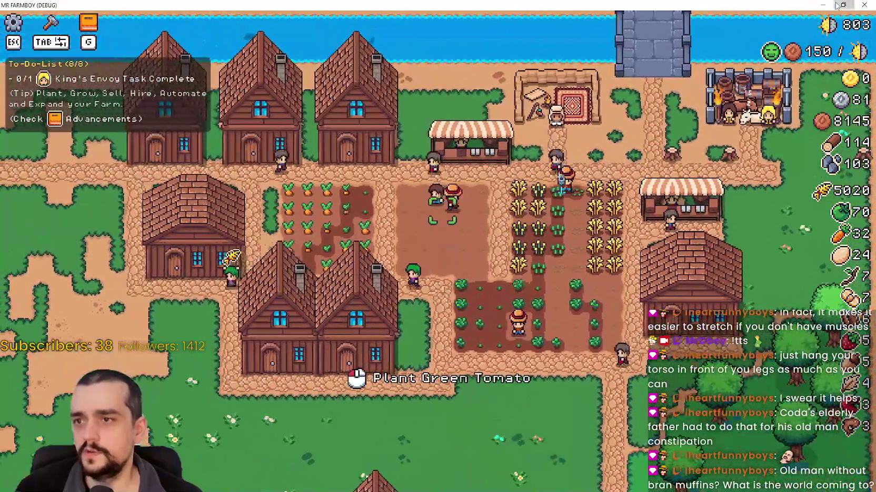
left_click(840, 6)
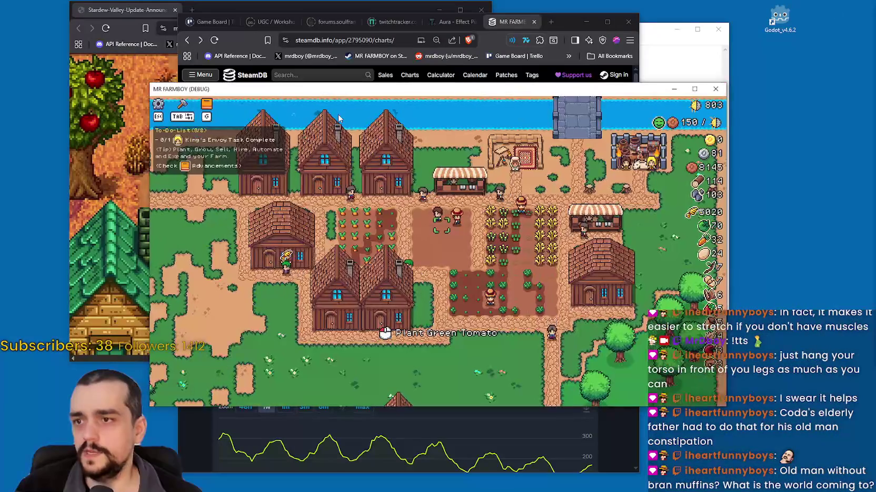
Step: Move the game window to the right and bring the Godot editor to the front
left_click_drag(335, 101, 454, 99)
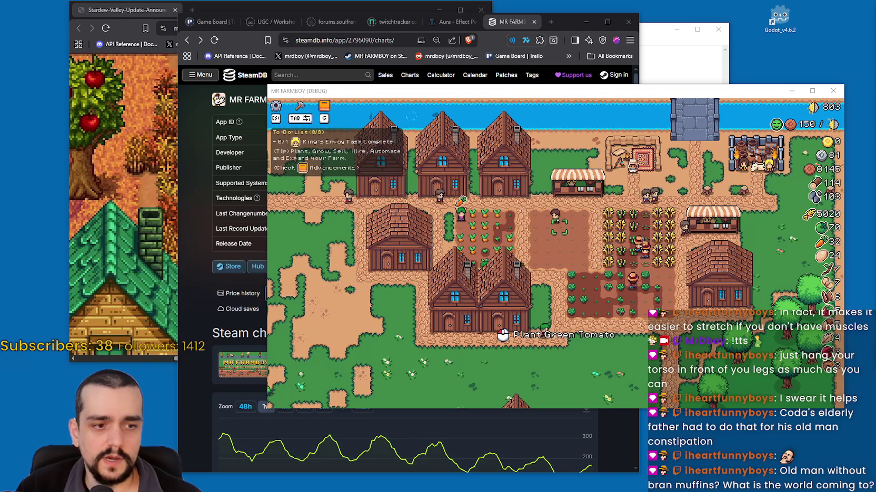
key("alt+Tab")
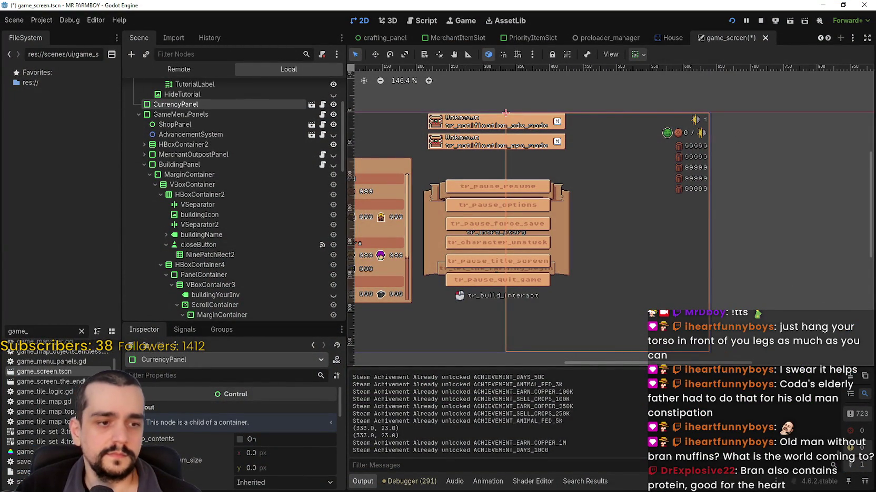
Step: Pause the game and change a live InventoryManager inventory entry from 8145 to 100
key("alt+Tab")
key("Escape")
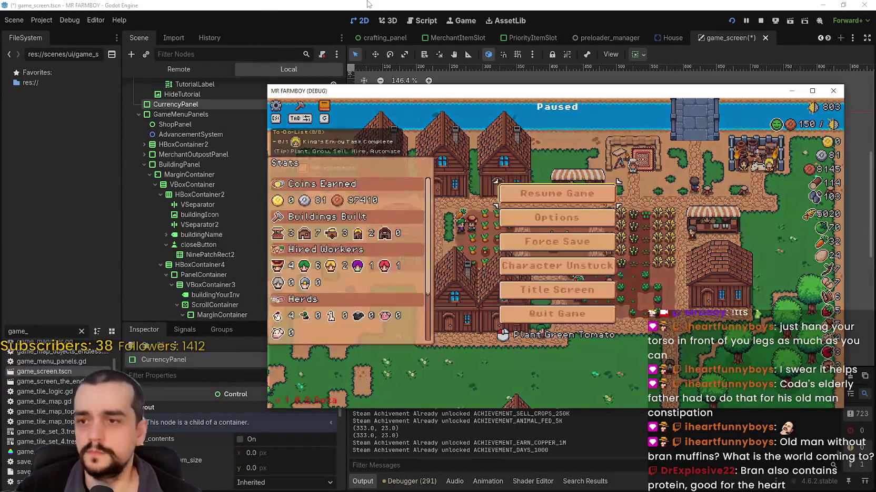
key("alt+Tab")
left_click(179, 69)
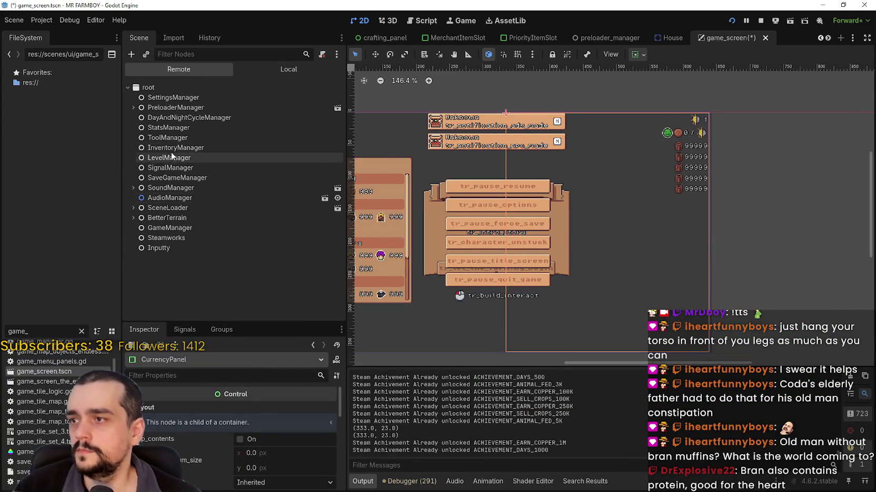
left_click(185, 148)
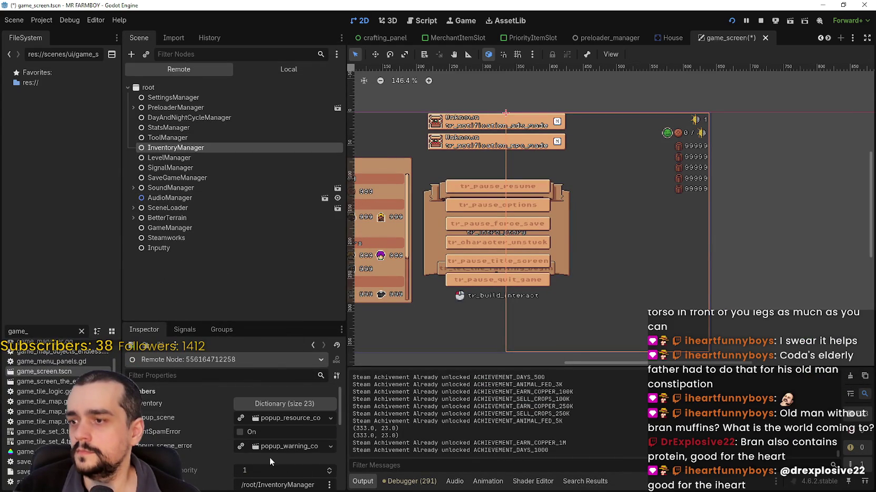
scroll(272, 459, "down", 1)
left_click(267, 394)
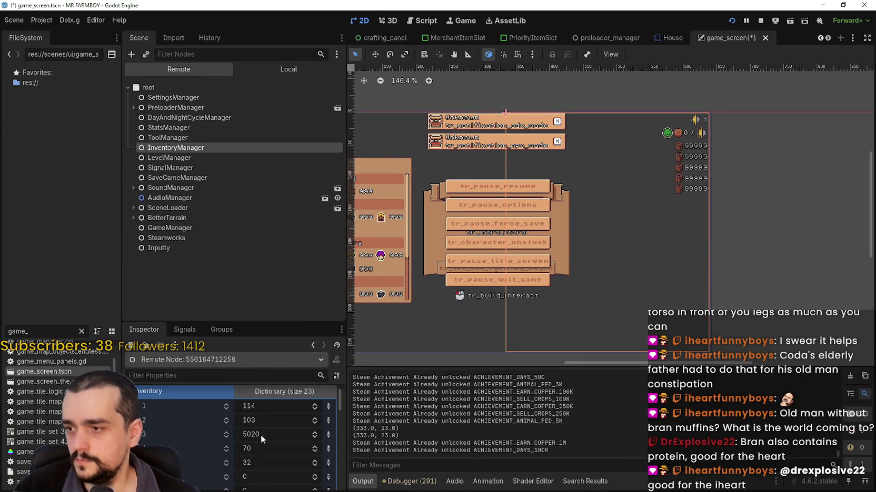
scroll(264, 433, "down", 6)
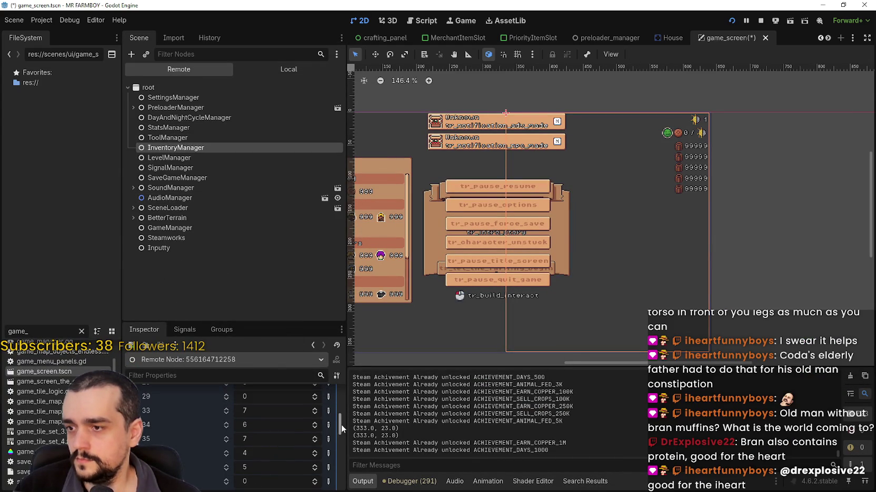
left_click_drag(339, 430, 337, 438)
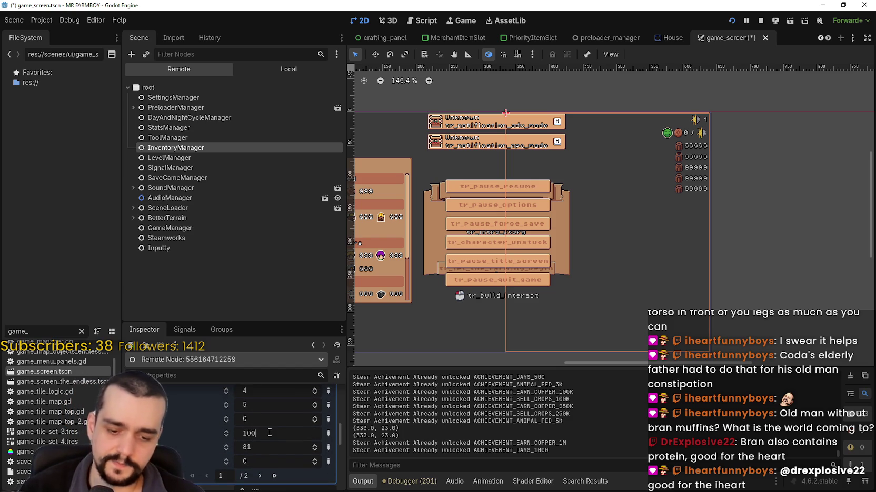
Step: Select BuildingPanel in the Local scene tree, then unpause the game
left_click(289, 70)
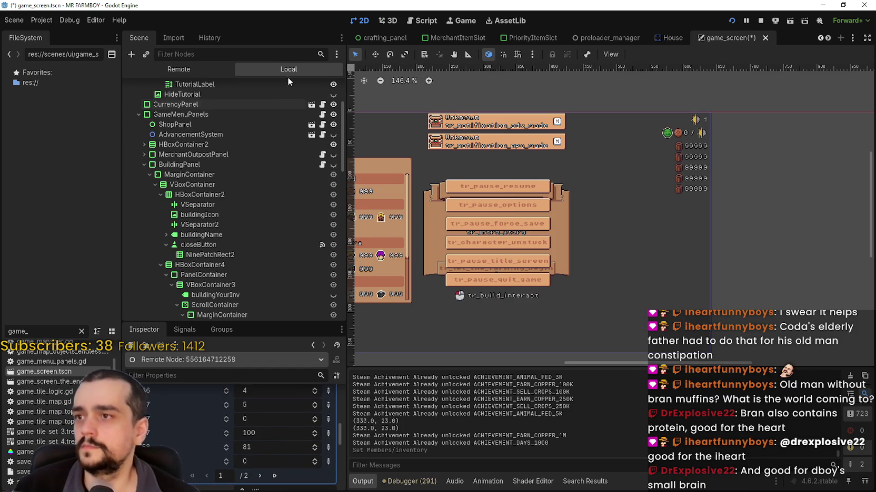
left_click(245, 165)
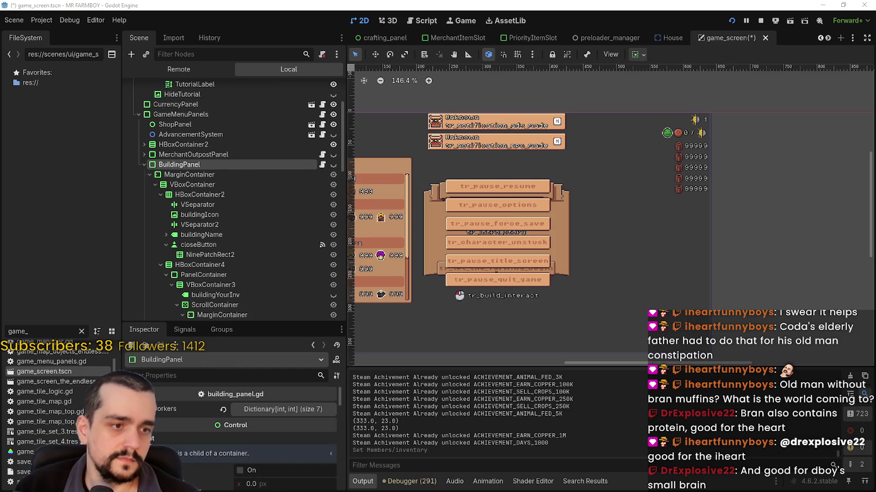
key("alt+Tab")
key("Escape")
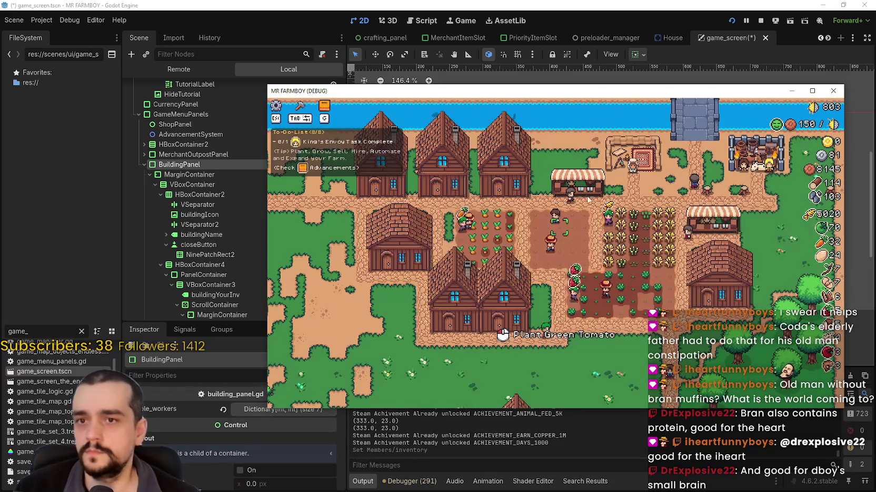
Step: Maximize the game window and check the House building's panel
left_click(812, 91)
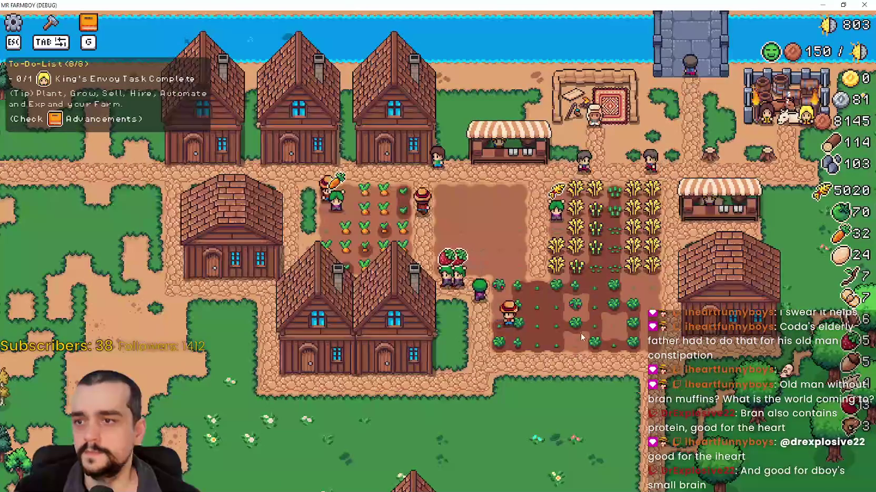
scroll(550, 277, "up", 2)
key("a")
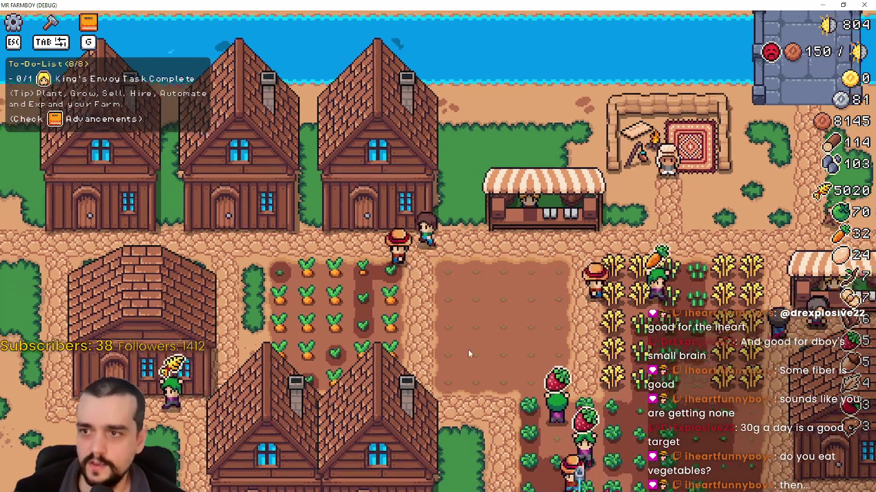
left_click(468, 349)
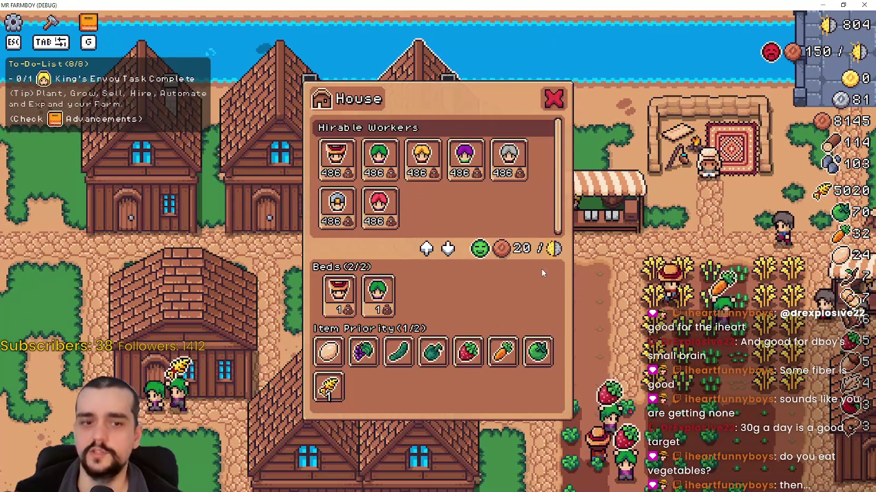
key("Escape")
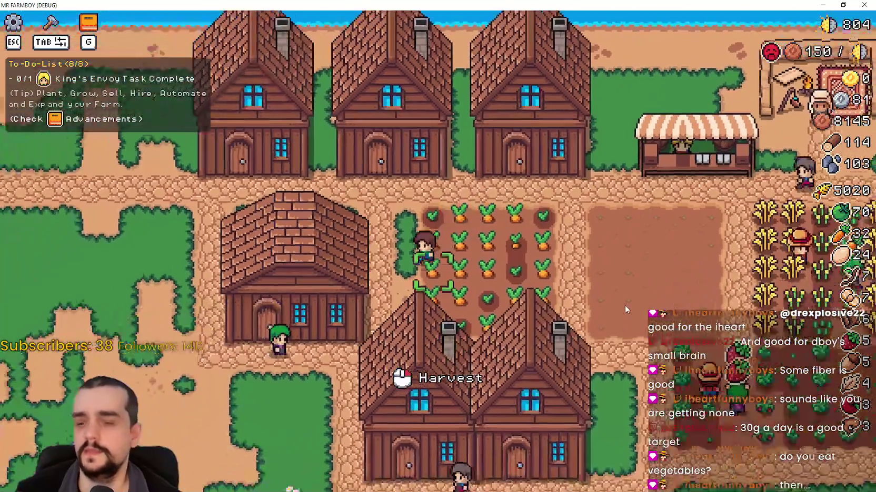
Step: Walk to the Warehouse, check its panel, then quit the game from the pause menu
key("a")
key("s")
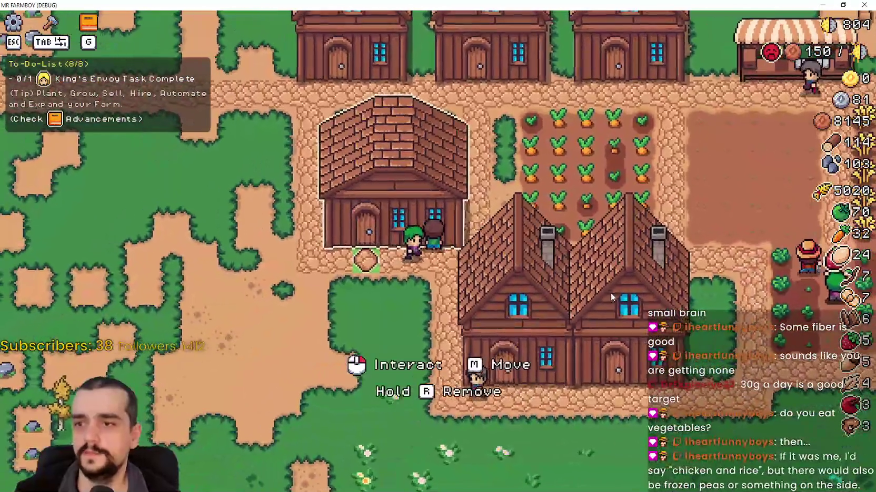
left_click(498, 261)
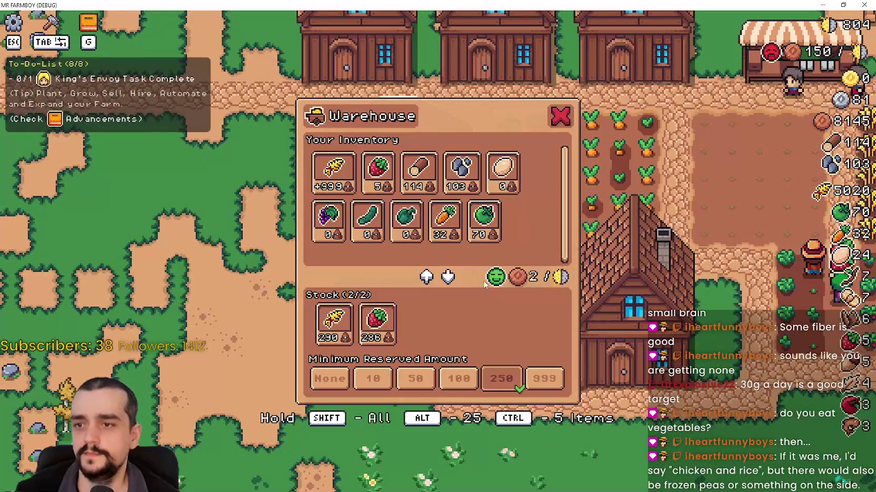
key("a")
key("Escape")
key("Escape")
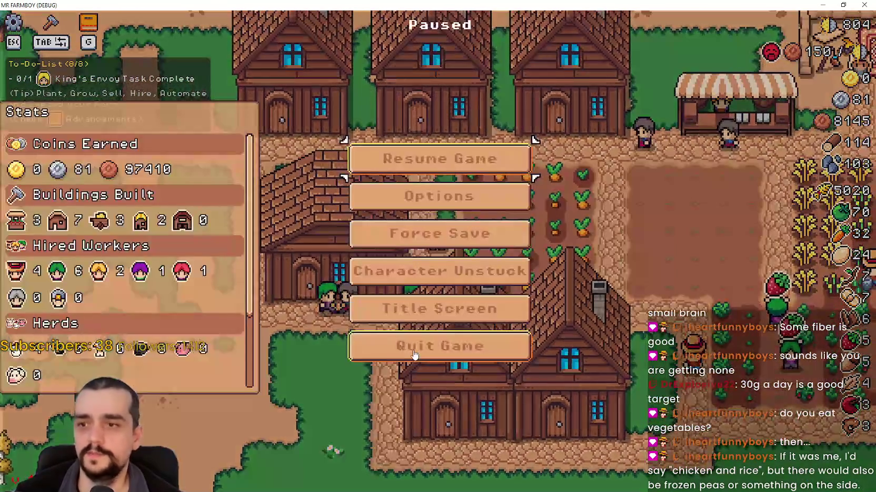
left_click(415, 355)
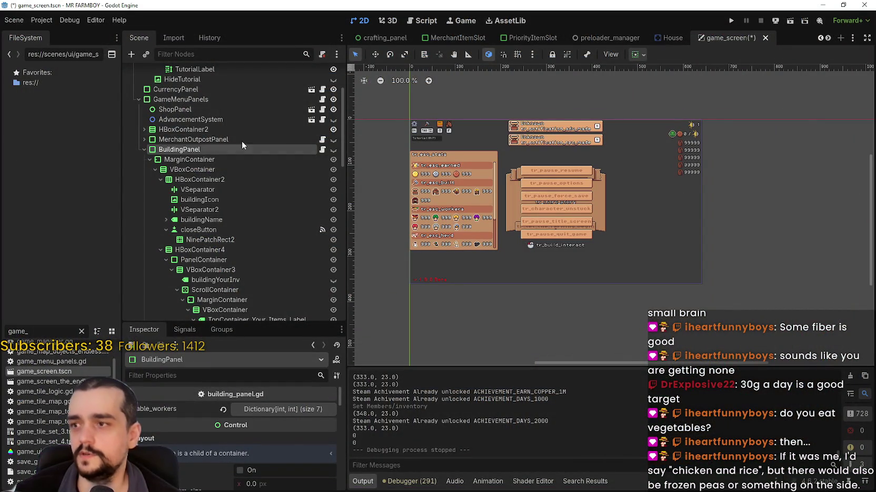
Step: Show the BuildingPanel and undo the extra upkeep icon pasted into UpkeepContainer
left_click(333, 150)
scroll(615, 224, "up", 4)
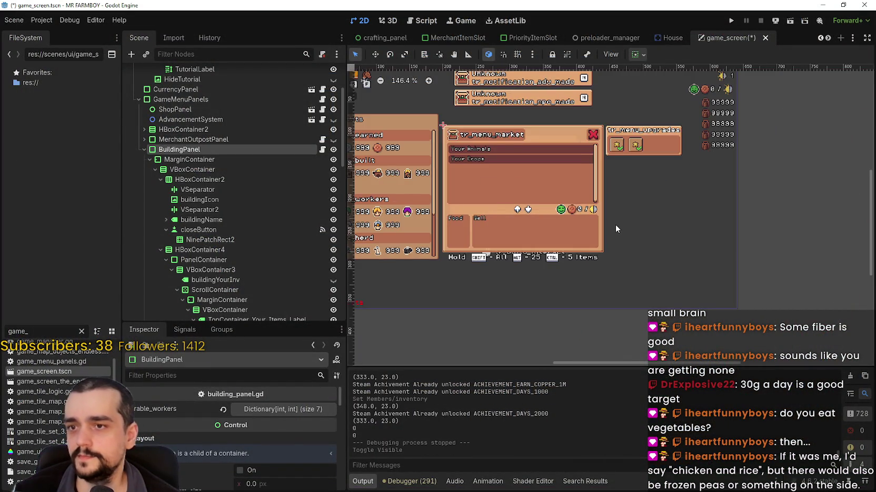
key("ctrl+z")
key("ctrl+z")
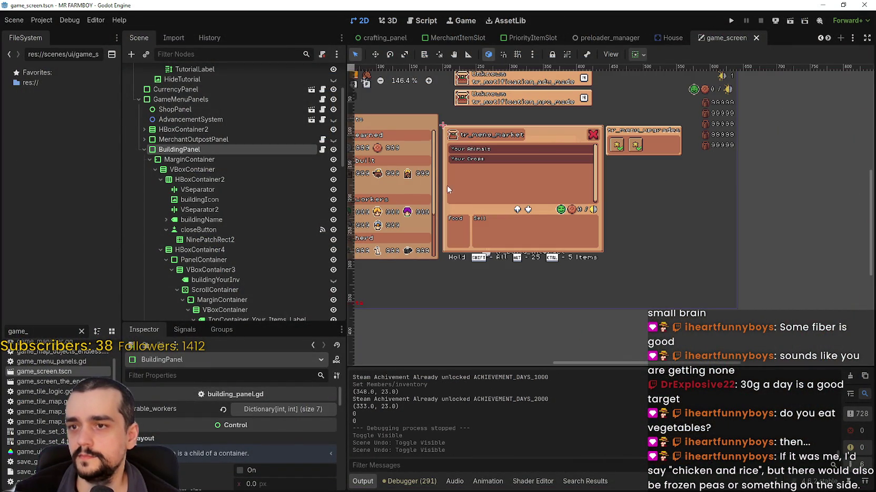
key("ctrl+z")
key("ctrl+z")
key("ctrl+z")
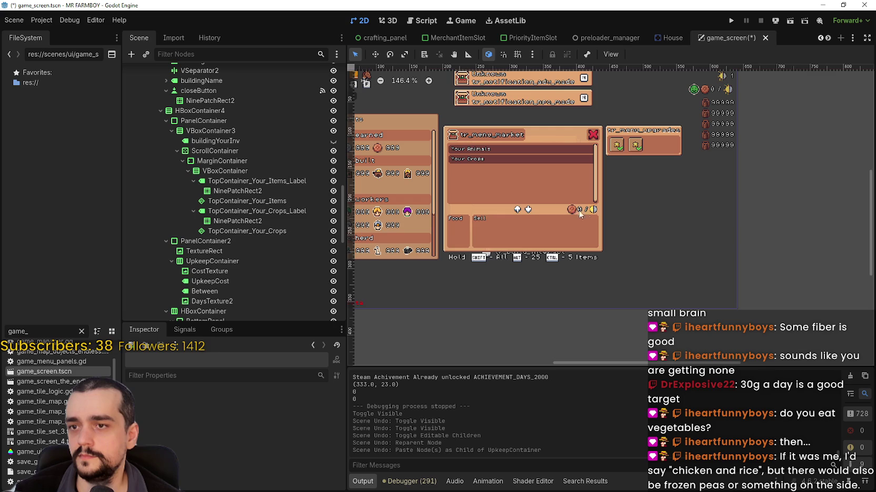
scroll(268, 265, "up", 5)
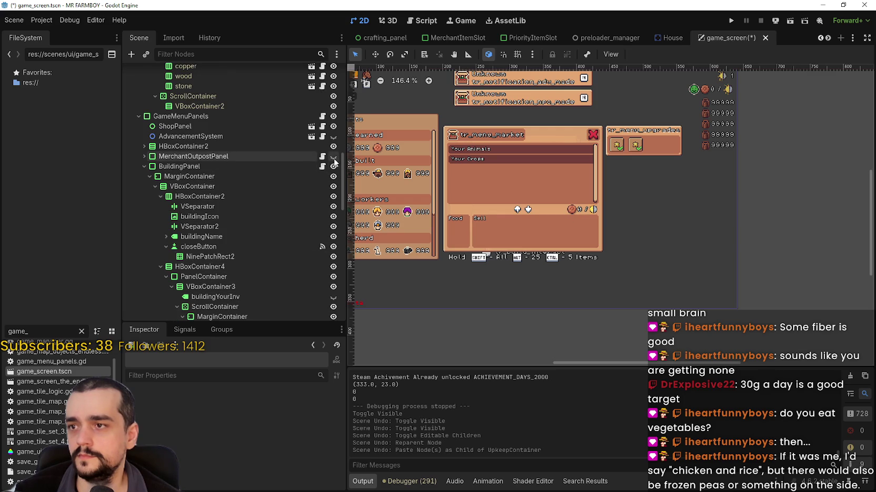
key("ctrl+y")
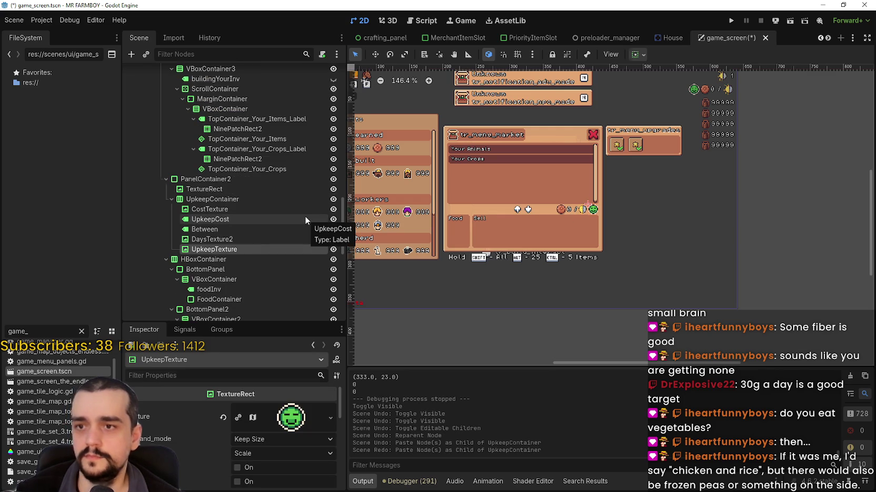
key("ctrl+z")
scroll(276, 170, "up", 5)
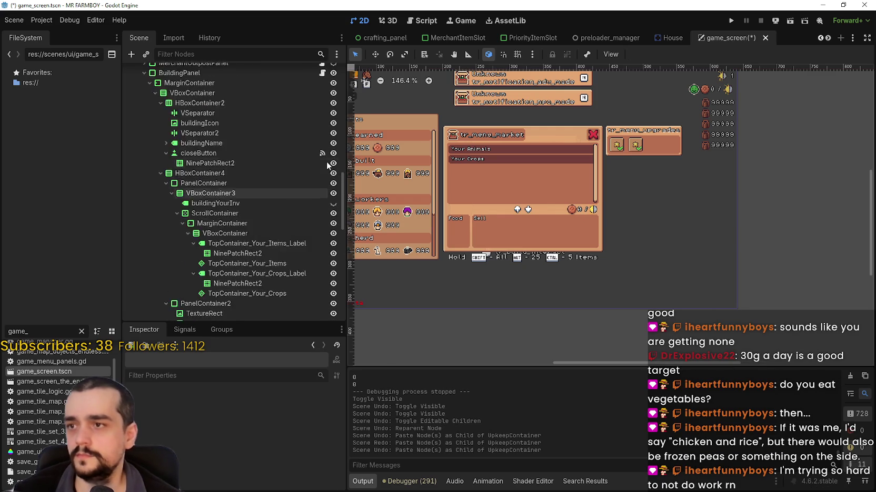
Step: Hide BuildingPanel, save game_screen, run the project, and filter FileSystem for 'adva'
left_click(334, 168)
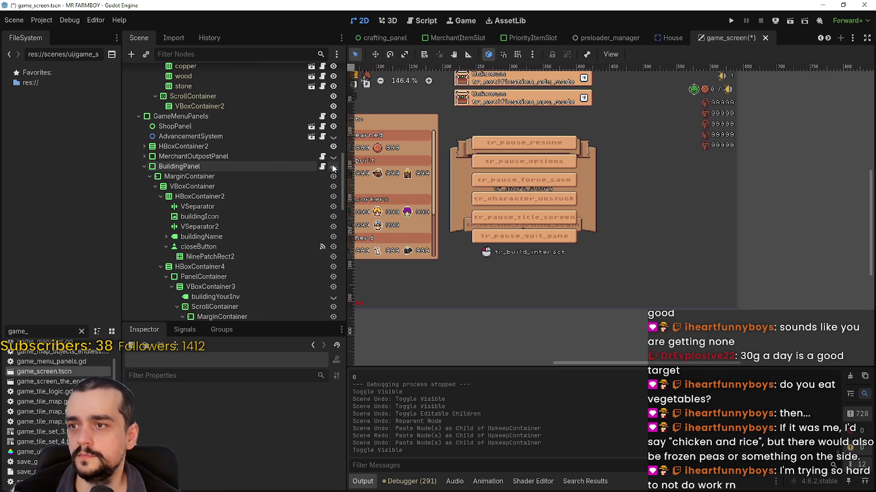
key("ctrl+s")
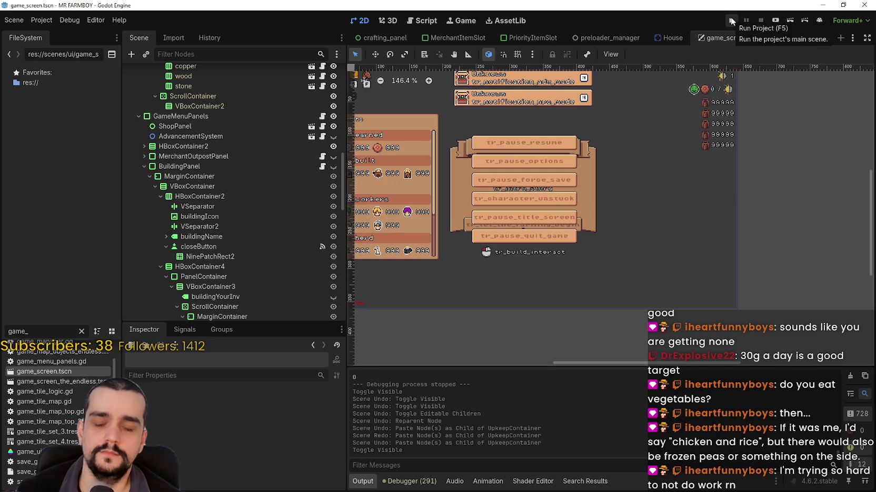
left_click(730, 21)
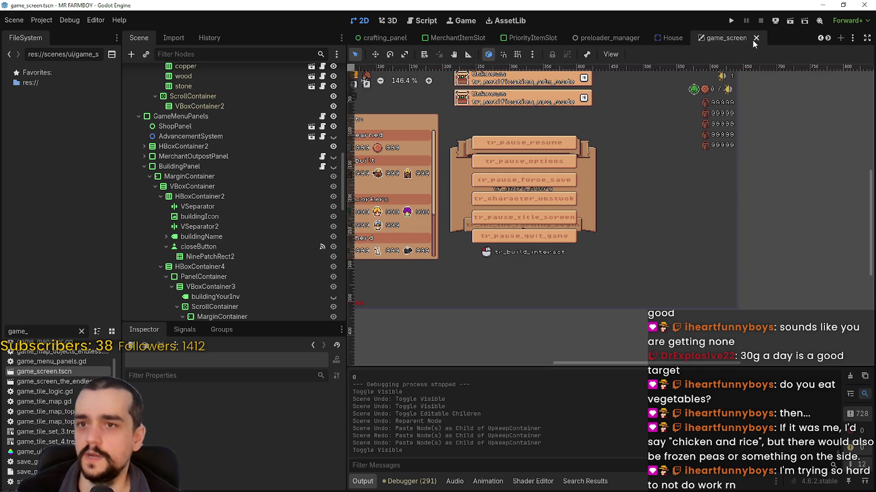
type("adva")
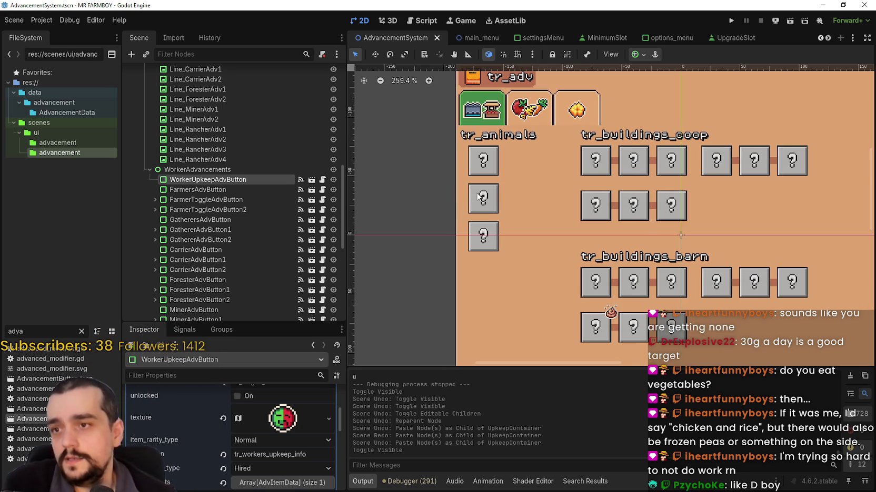
Step: Collapse the WorkerAdvancements, UI_ADV and AdvancementsWorkers nodes in the Scene tree
scroll(504, 143, "down", 1)
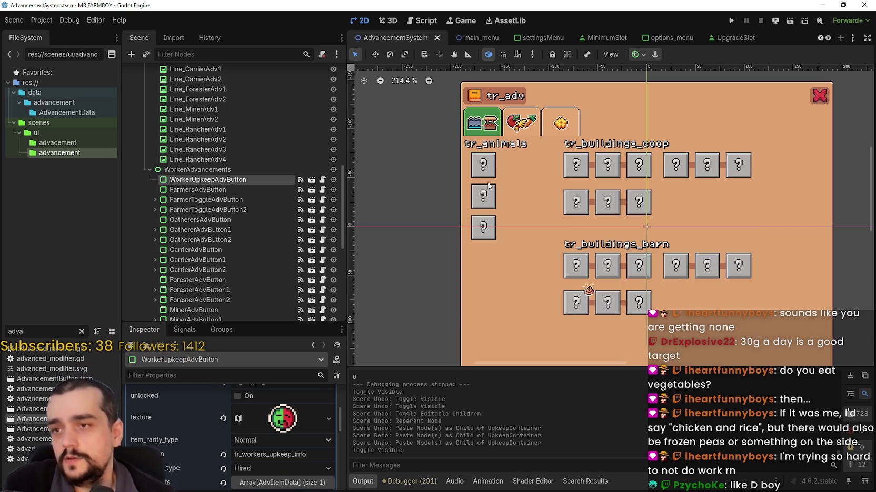
left_click(149, 170)
scroll(245, 214, "up", 10)
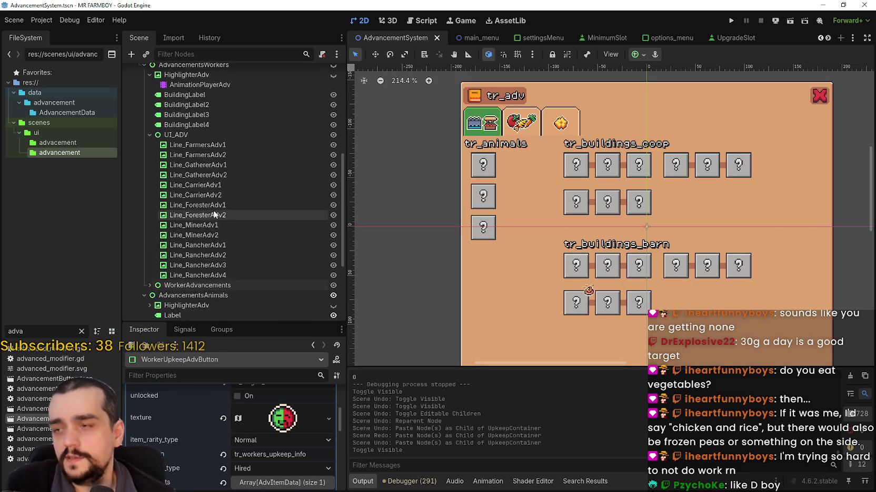
left_click(148, 257)
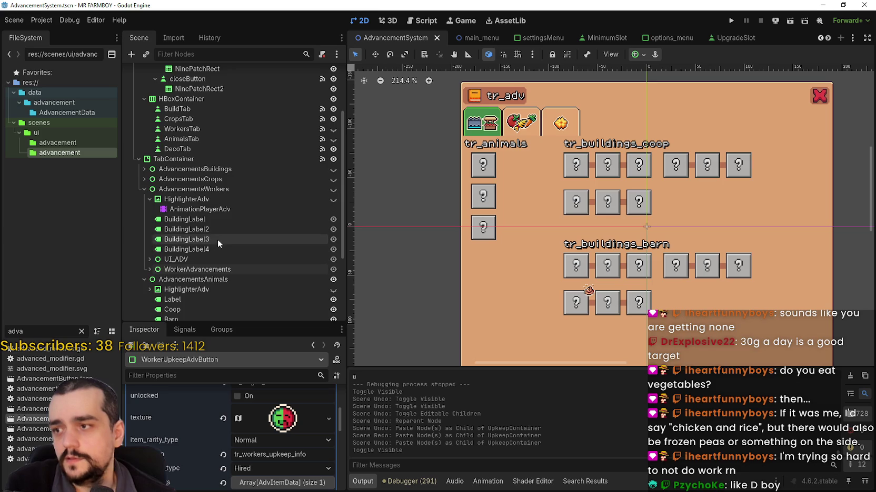
scroll(217, 239, "down", 3)
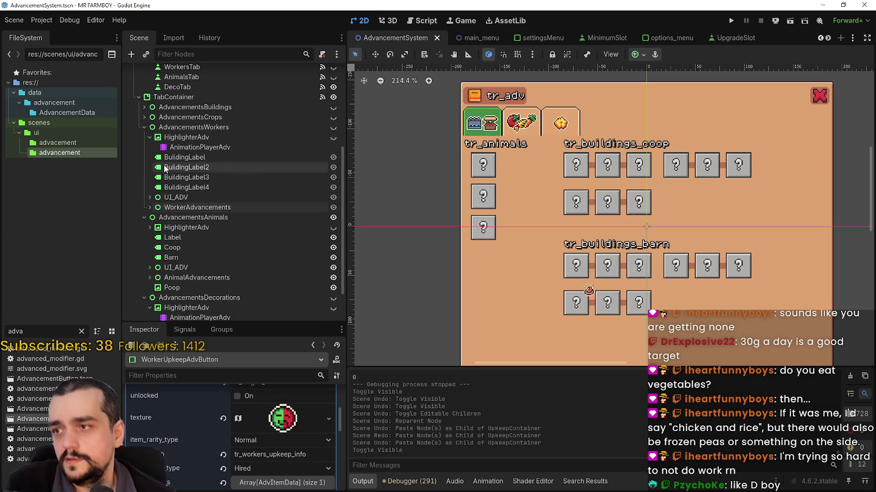
left_click(143, 127)
left_click(239, 162)
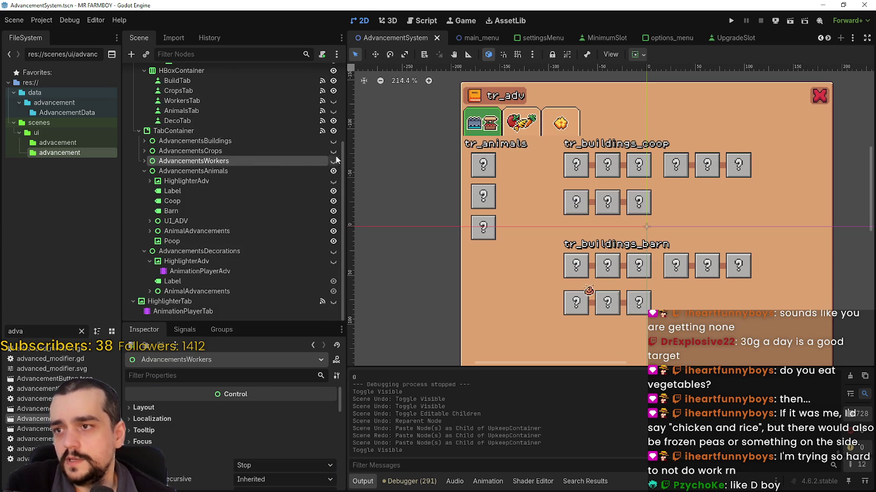
Step: Make AdvancementsWorkers visible, collapse the animals branch and expand the workers branch
left_click(333, 160)
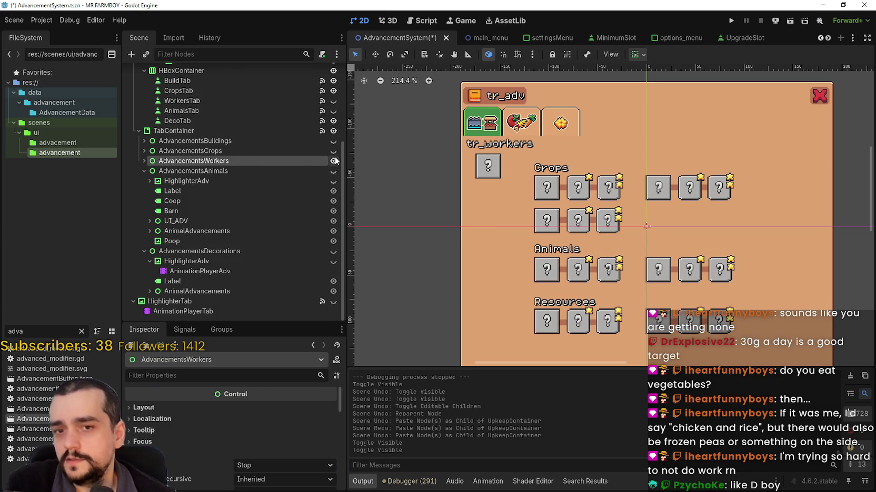
left_click(144, 170)
left_click(143, 231)
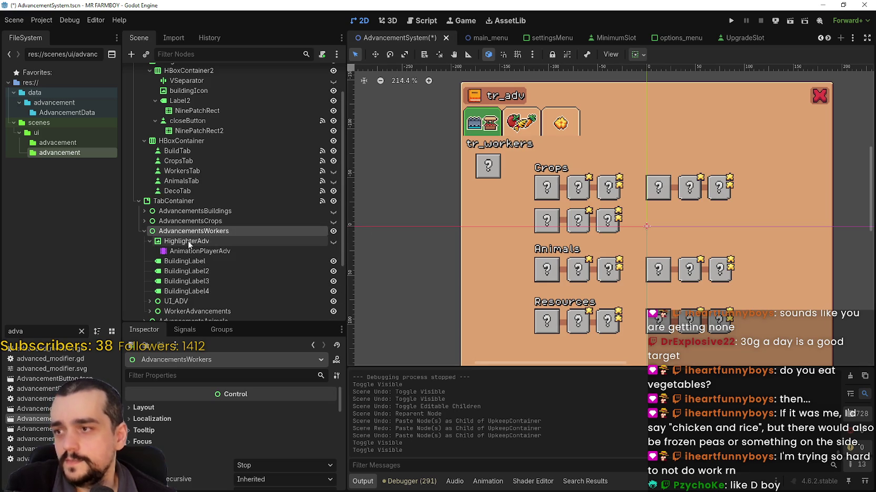
left_click(149, 241)
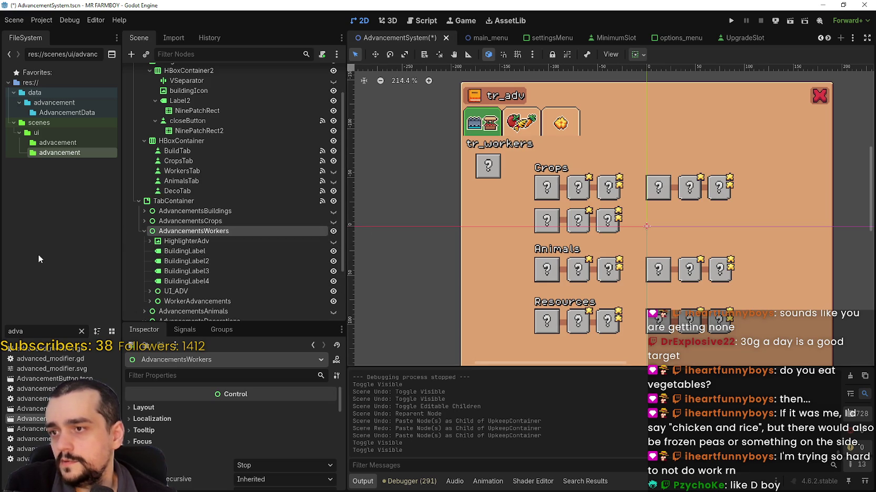
left_click(144, 230)
left_click(144, 231)
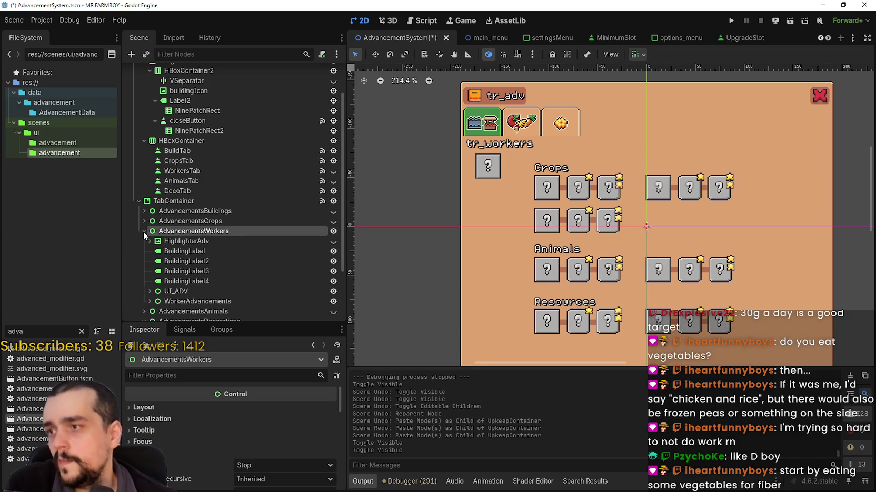
scroll(523, 176, "up", 2)
scroll(158, 242, "down", 3)
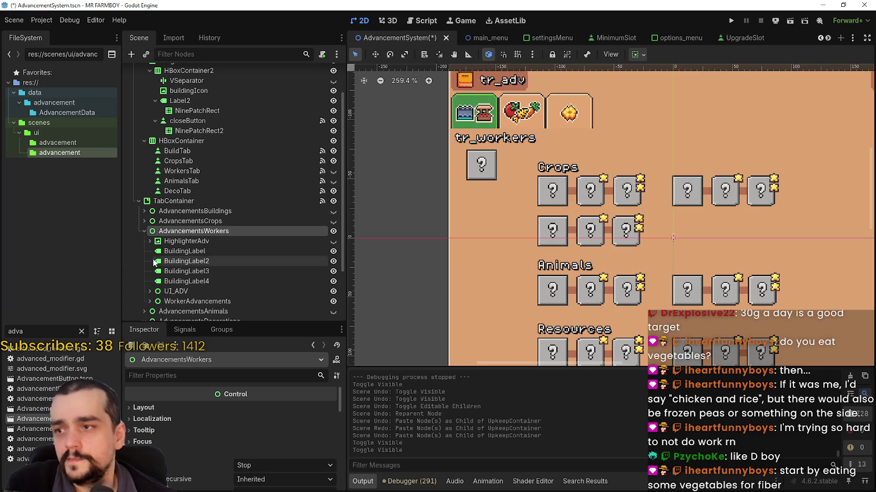
left_click(145, 251)
Step: Expand WorkerAdvancements to list its buttons and select WorkerUpkeepAdvButton
left_click(149, 231)
scroll(211, 239, "down", 2)
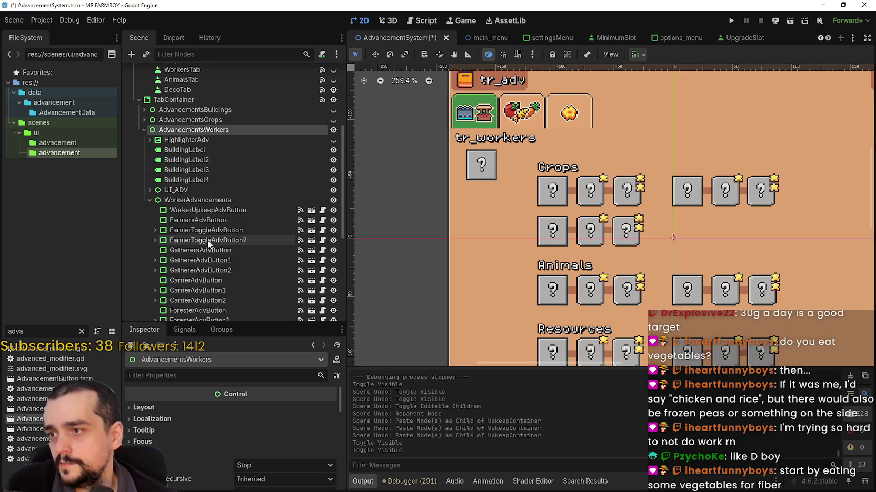
scroll(212, 232, "down", 3)
scroll(208, 224, "down", 3)
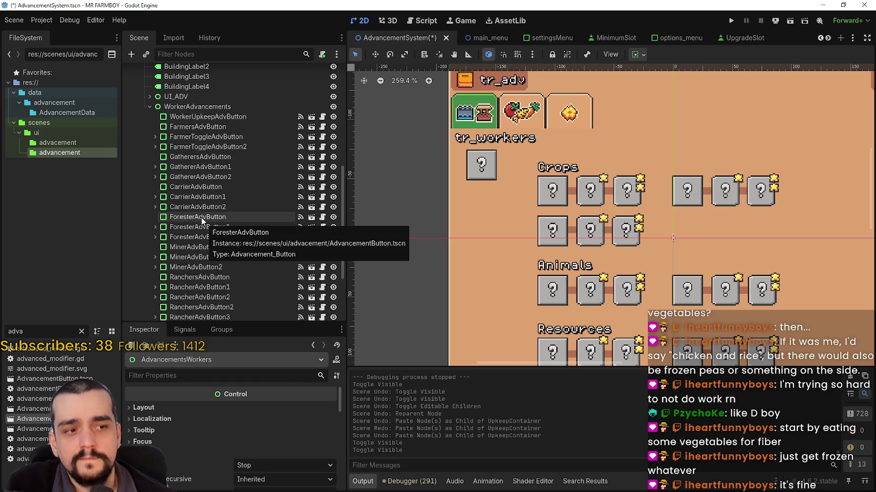
scroll(201, 217, "up", 3)
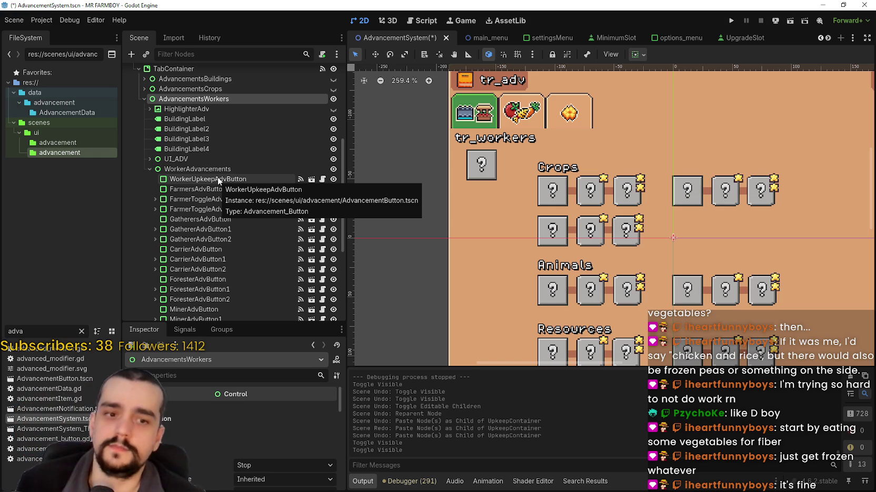
scroll(232, 202, "down", 3)
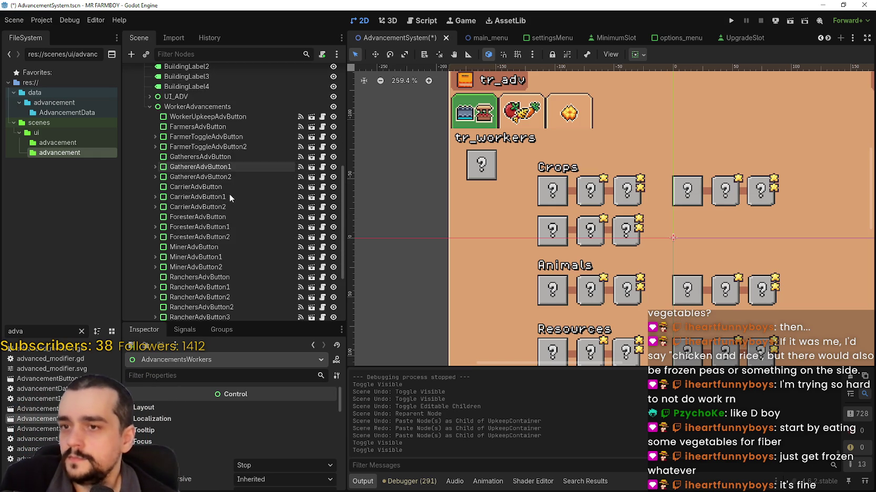
left_click(203, 118)
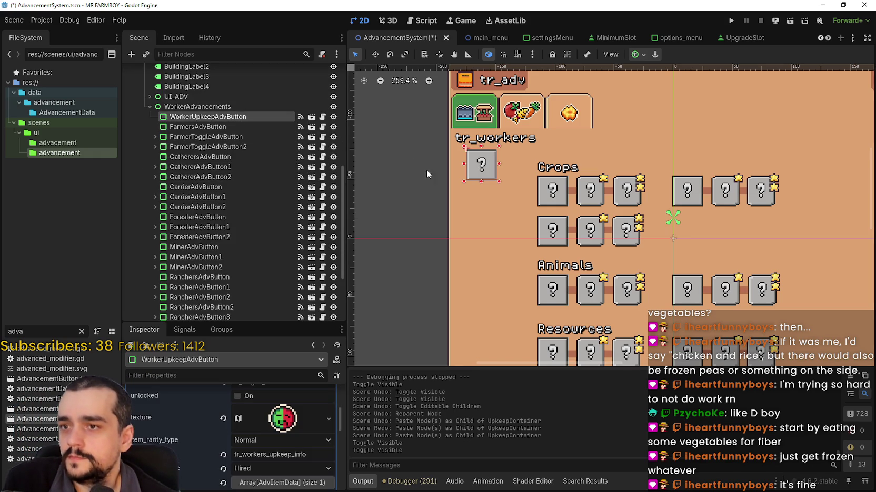
scroll(310, 470, "up", 2)
scroll(311, 470, "up", 1)
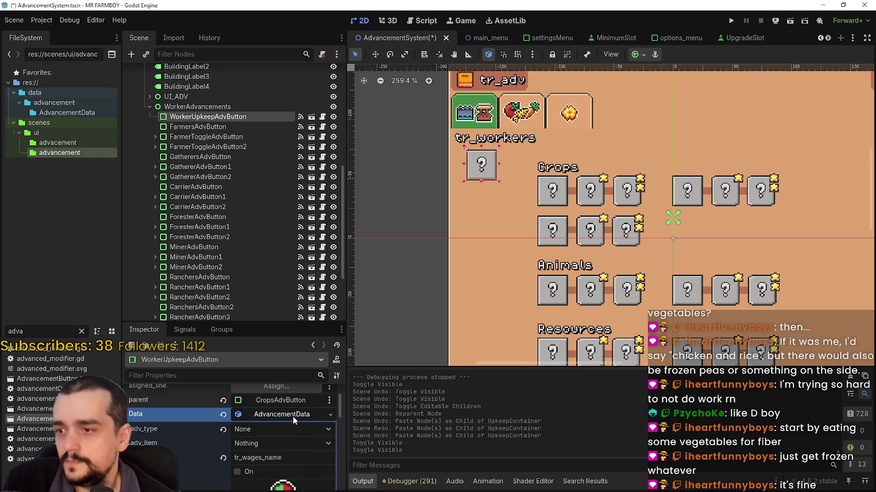
left_click(293, 415)
left_click(294, 416)
scroll(292, 415, "down", 1)
left_click(290, 402)
scroll(518, 160, "up", 2)
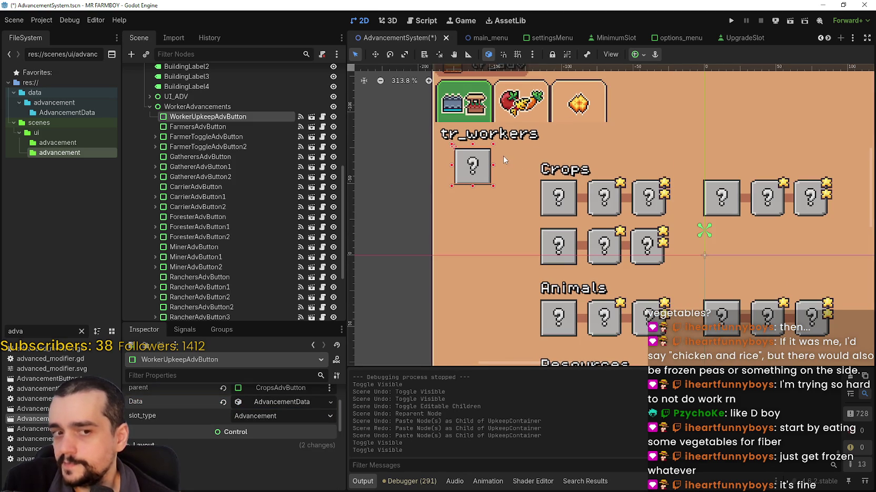
scroll(253, 426, "up", 2)
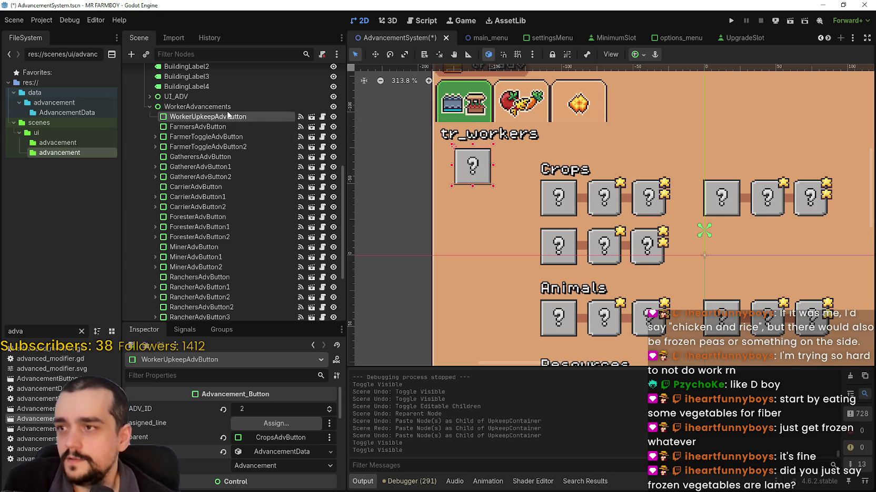
scroll(447, 175, "down", 1)
scroll(248, 218, "down", 3)
scroll(248, 217, "up", 3)
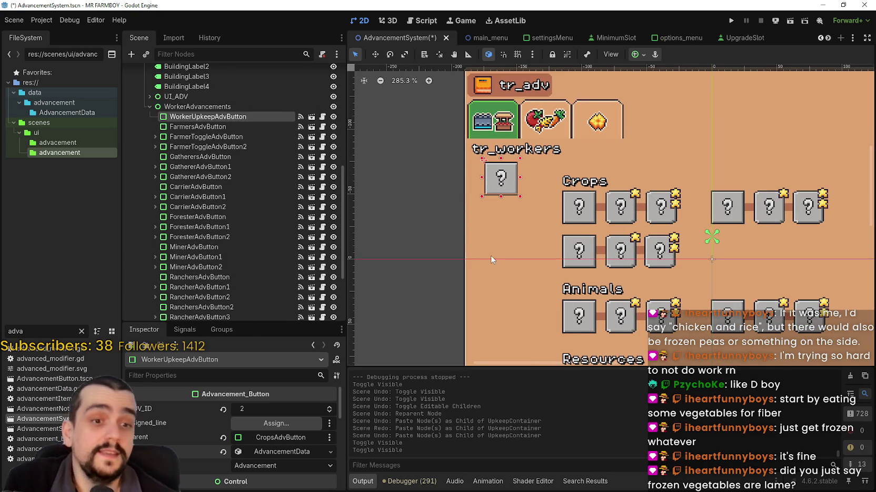
left_click(292, 453)
scroll(256, 442, "down", 3)
scroll(260, 437, "up", 3)
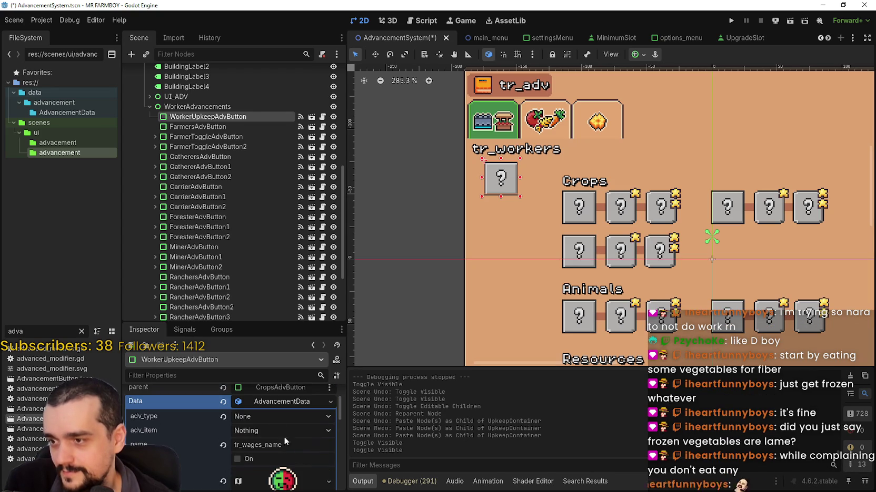
left_click(263, 398)
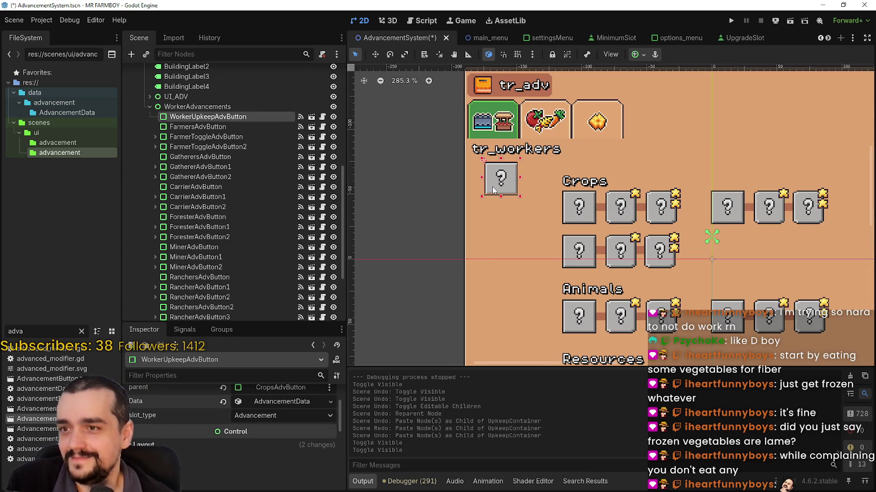
scroll(492, 186, "down", 2)
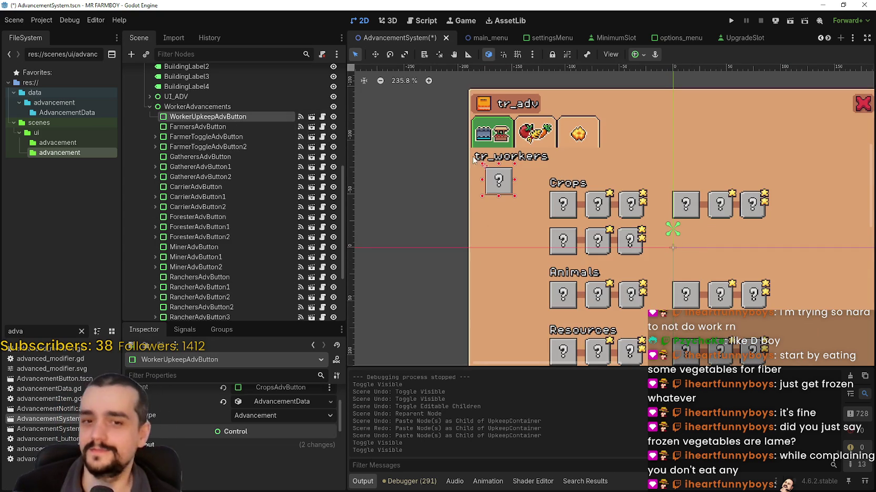
scroll(473, 173, "up", 6)
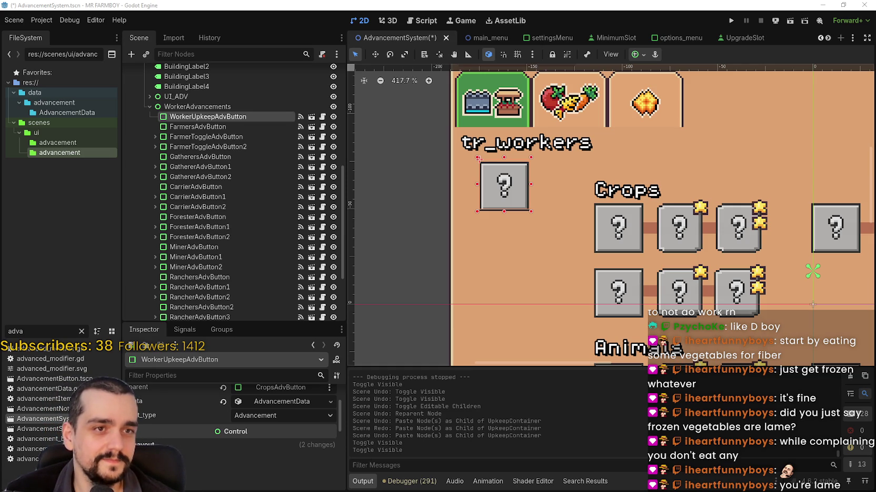
Step: Watch the forest market-stand video from #stream-chat fullscreen, then return to the editor
key("alt+Tab")
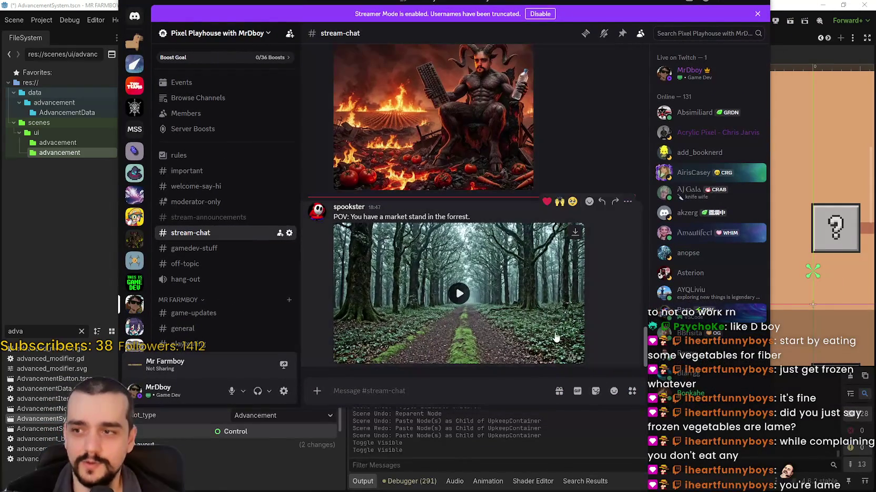
left_click(515, 316)
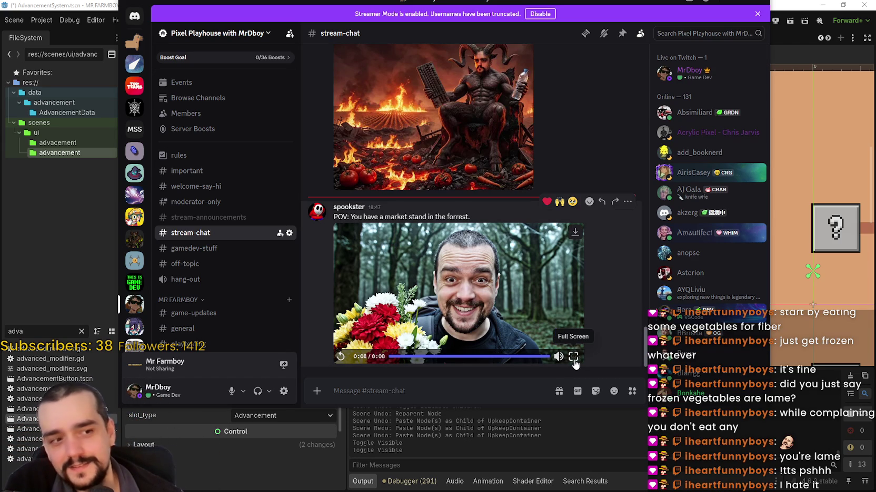
left_click(573, 357)
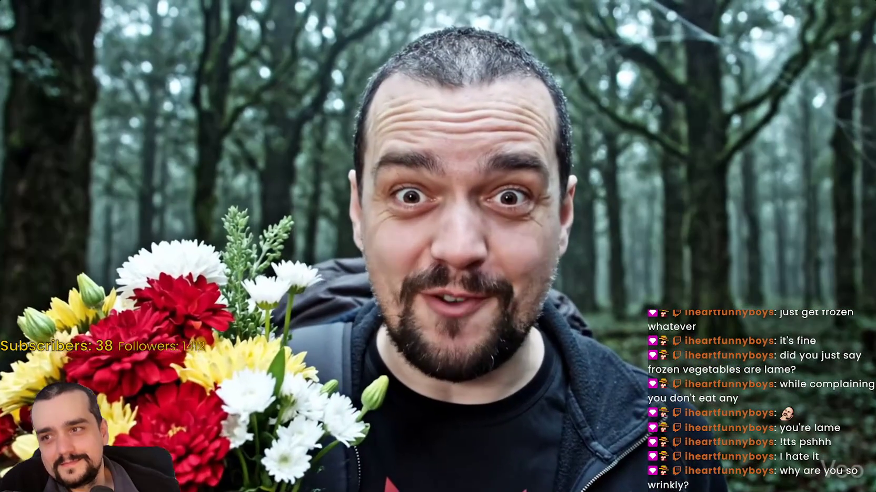
key("space")
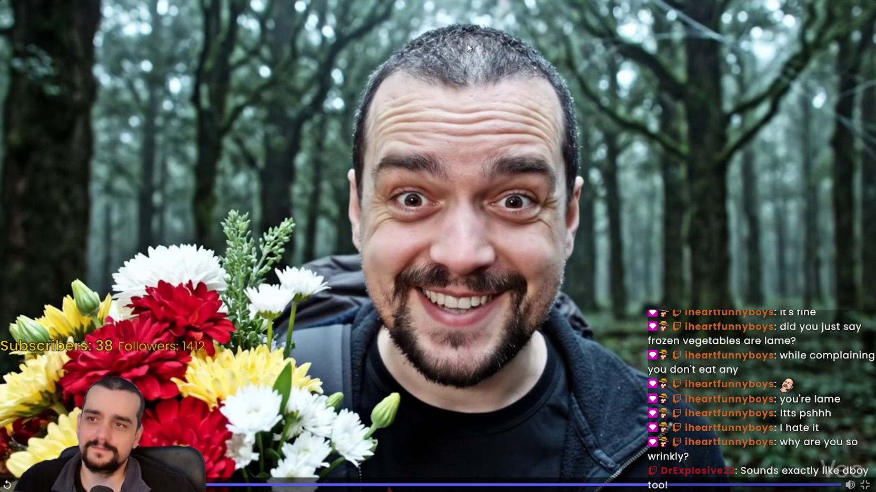
left_click(450, 286)
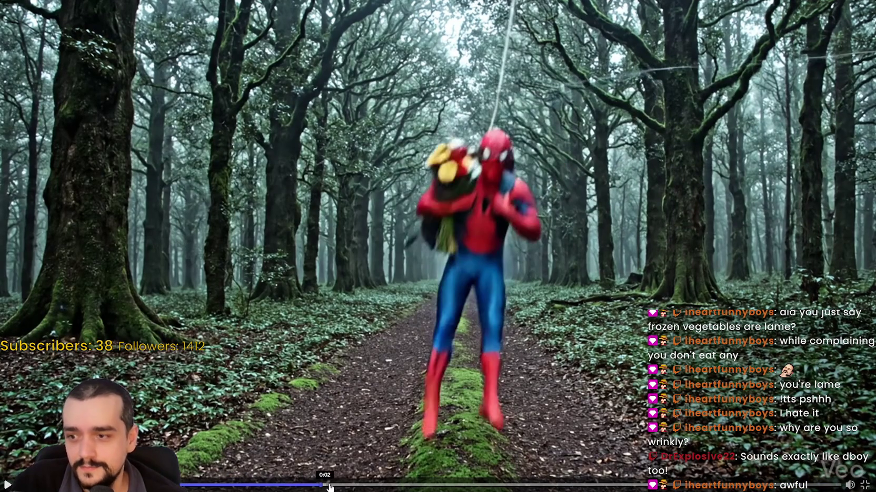
left_click(364, 485)
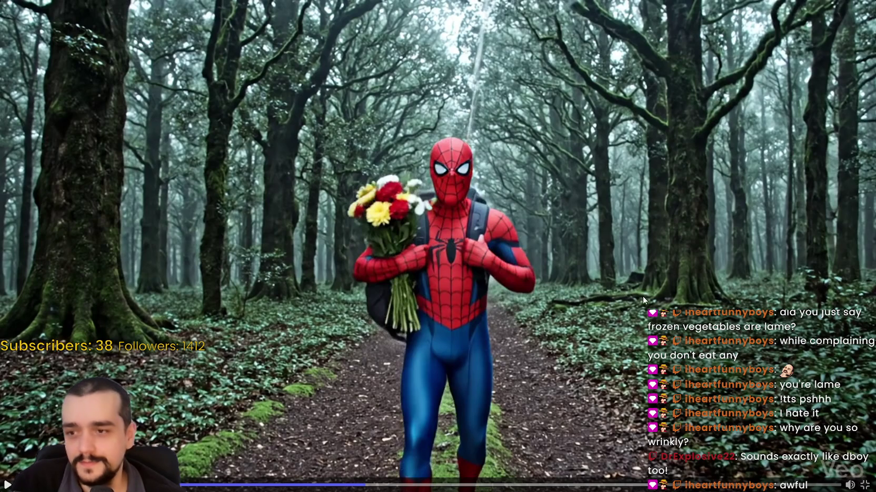
left_click(865, 485)
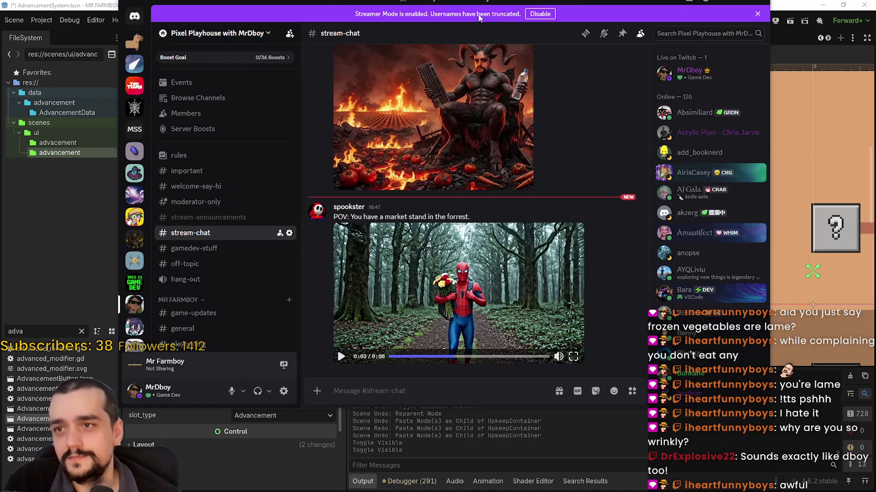
key("alt+Tab")
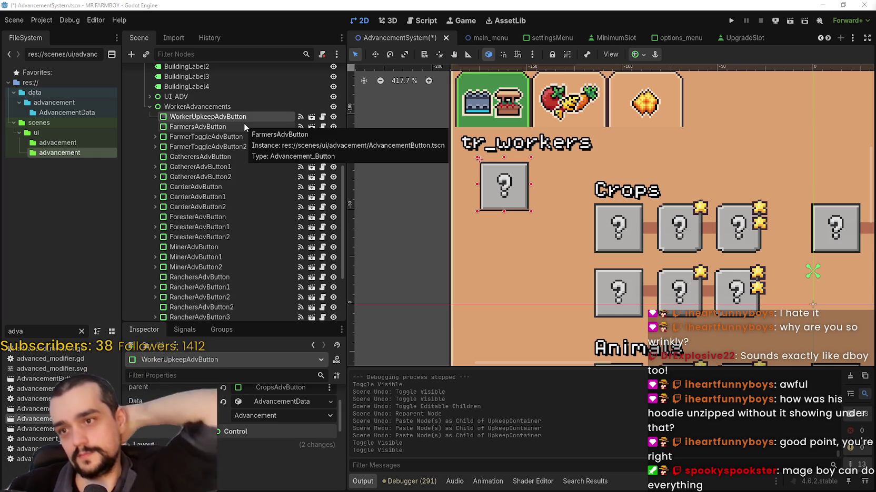
Step: Duplicate WorkerUpkeepAdvButton in the Scene dock to create WorkerUpkeepAdvButton2
left_click(210, 117)
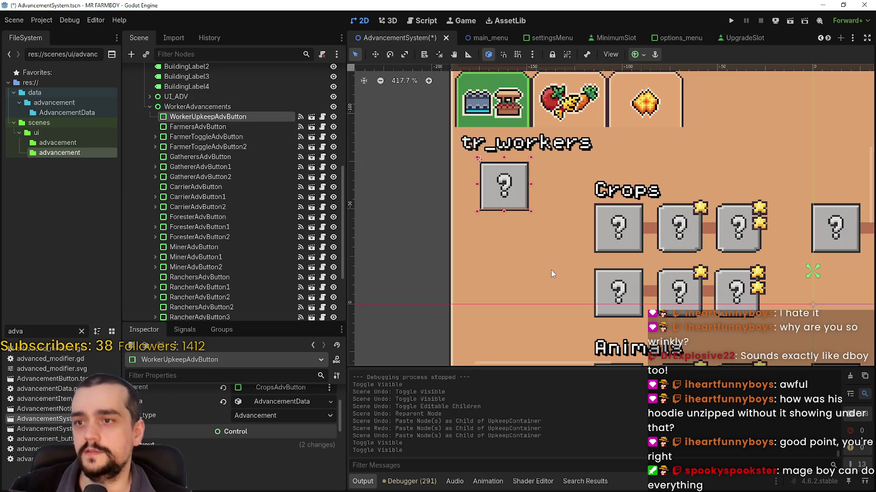
key("ctrl+d")
left_click(375, 55)
Step: Position WorkerUpkeepAdvButton2 directly below the original upkeep slot, fine-tuning it vertically
left_click_drag(503, 176, 503, 232)
scroll(503, 232, "up", 4)
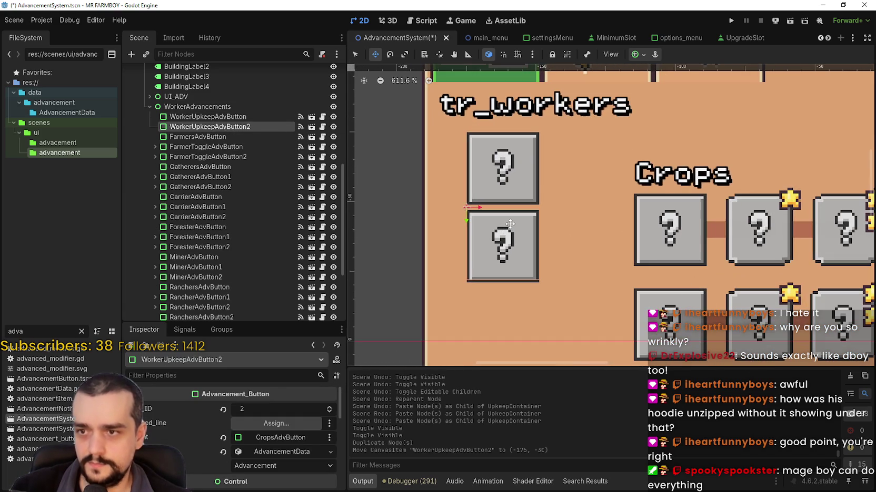
key("Up")
key("Up")
key("Up")
key("Down")
key("Down")
key("Up")
key("Down")
key("Down")
key("Up")
key("Up")
key("Down")
key("Down")
key("Down")
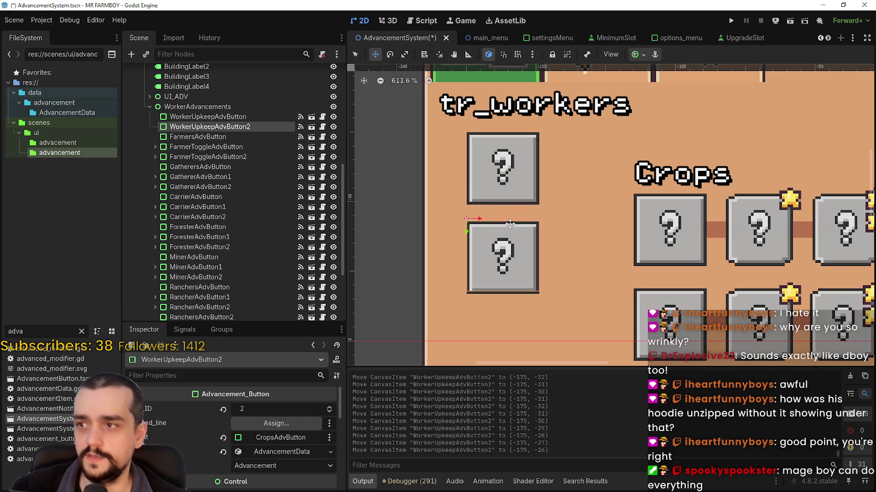
Step: Add a third upkeep slot, WorkerUpkeepAdvButton3, at (-175, 5) below the second, then save the scene
key("ctrl+d")
scroll(501, 224, "down", 2)
left_click_drag(500, 223, 503, 296)
key("Left")
key("Down")
key("Down")
key("Down")
key("Down")
key("Down")
key("Down")
key("ctrl+s")
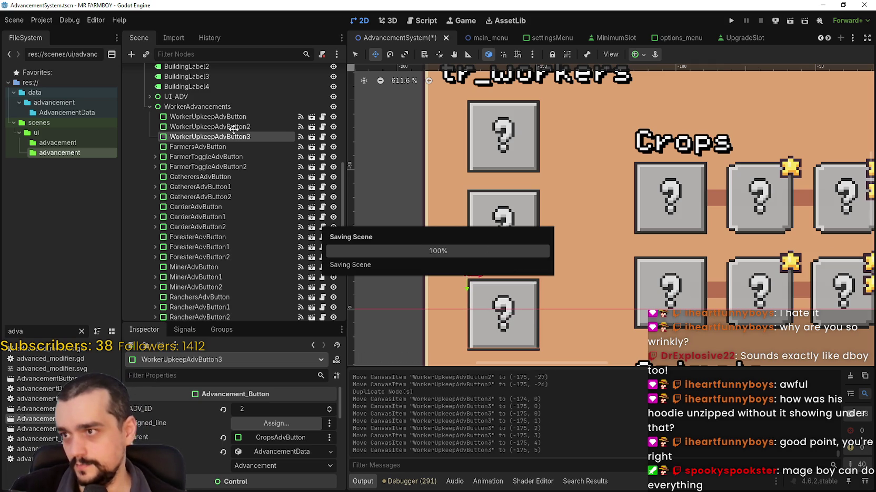